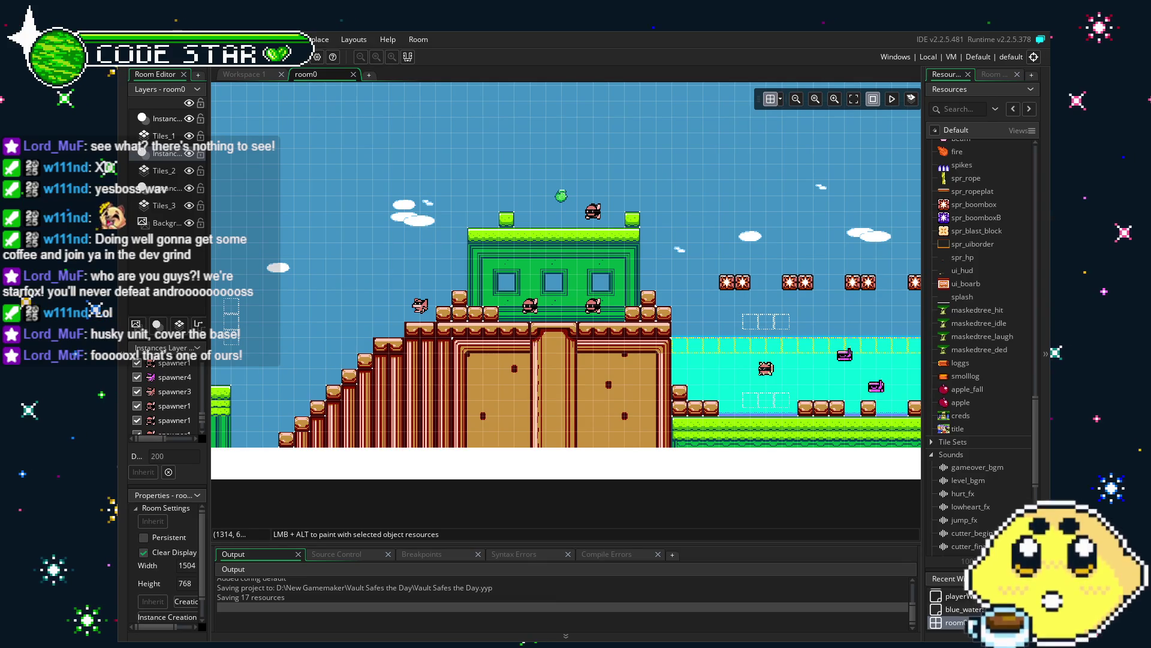
# Step: Scroll the Resources tree down toward the Sounds folder
pyautogui.scroll(-6, 980, 300)
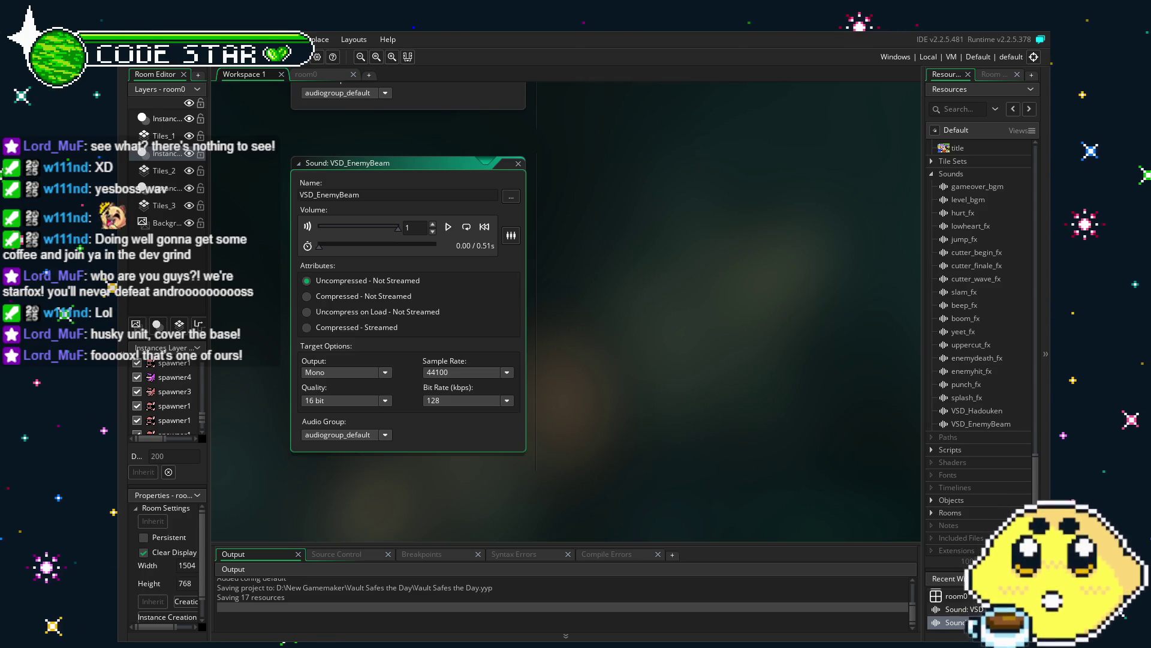
# Step: Open the 84.01 s level_bgm sound editor and drag its volume slider toward 1
pyautogui.doubleClick(968, 199)
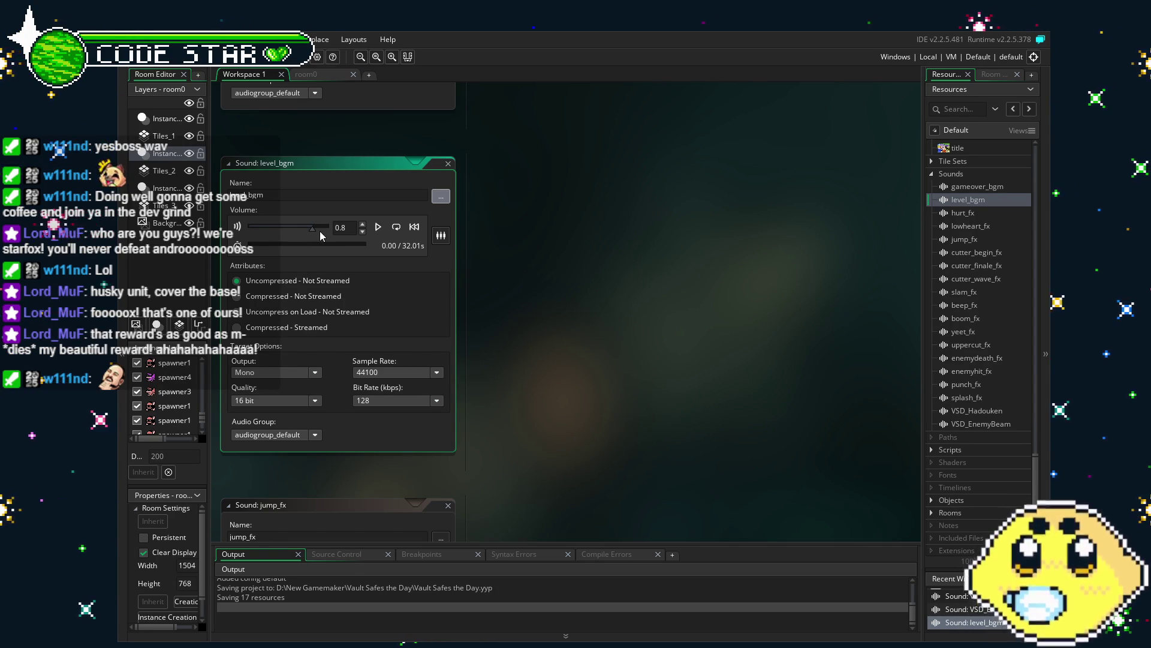
pyautogui.moveTo(320, 234); pyautogui.dragTo(331, 230)
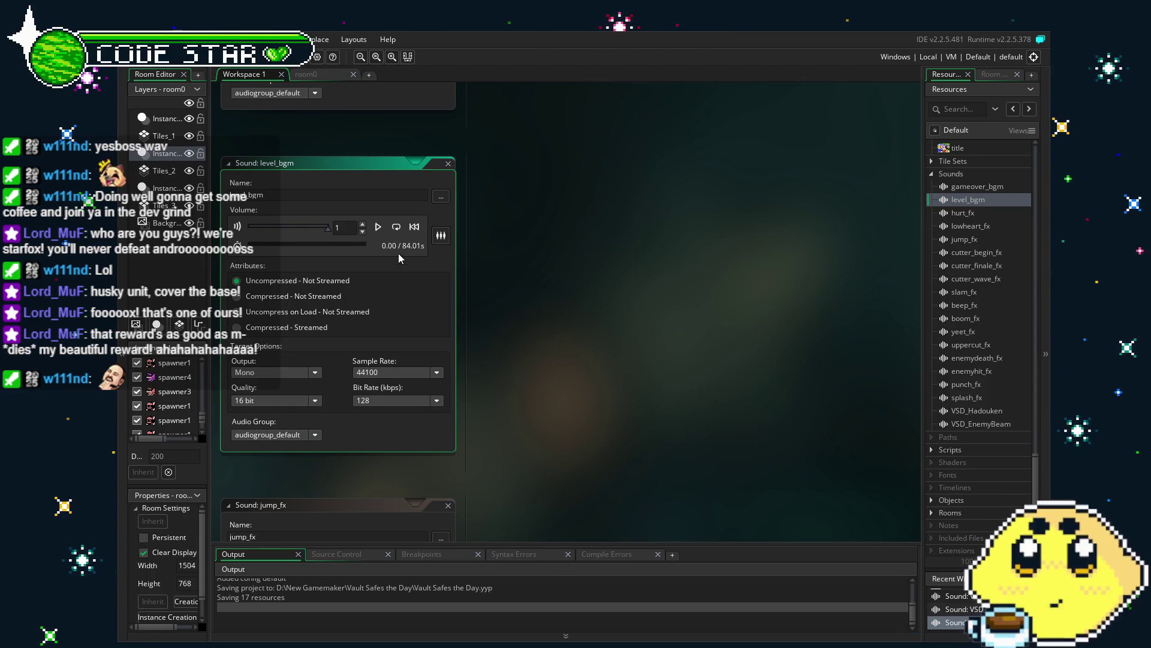
# Step: Preview the level_bgm track and pause it at 31.16 of 84.01 seconds
pyautogui.click(378, 228)
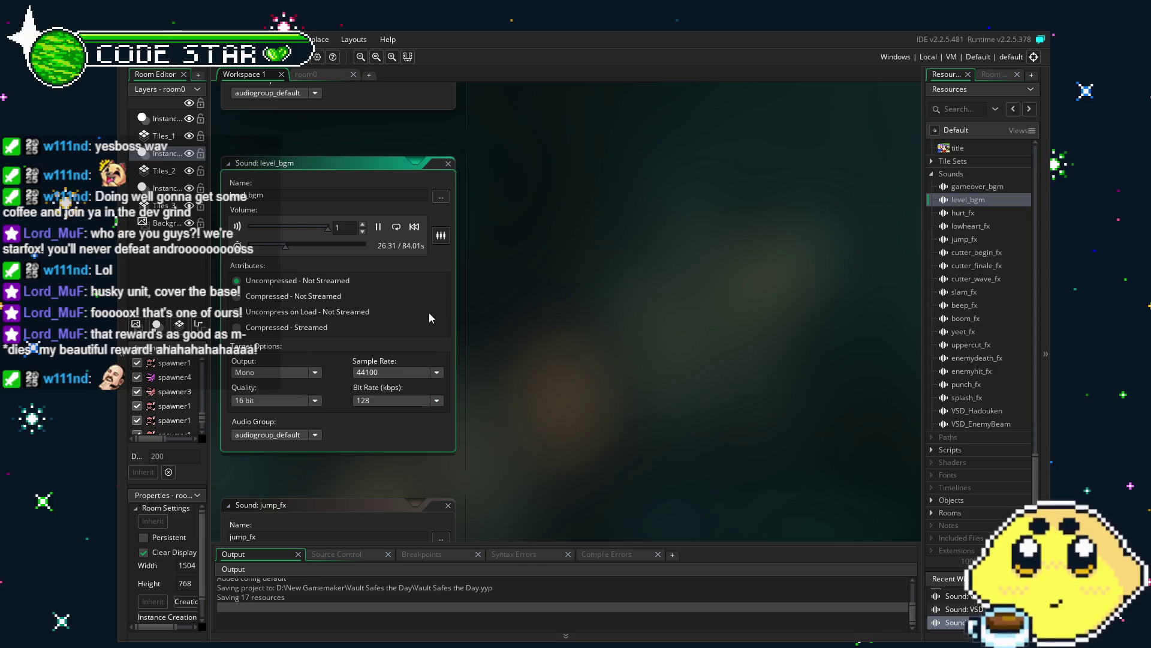
pyautogui.click(379, 227)
pyautogui.click(560, 401)
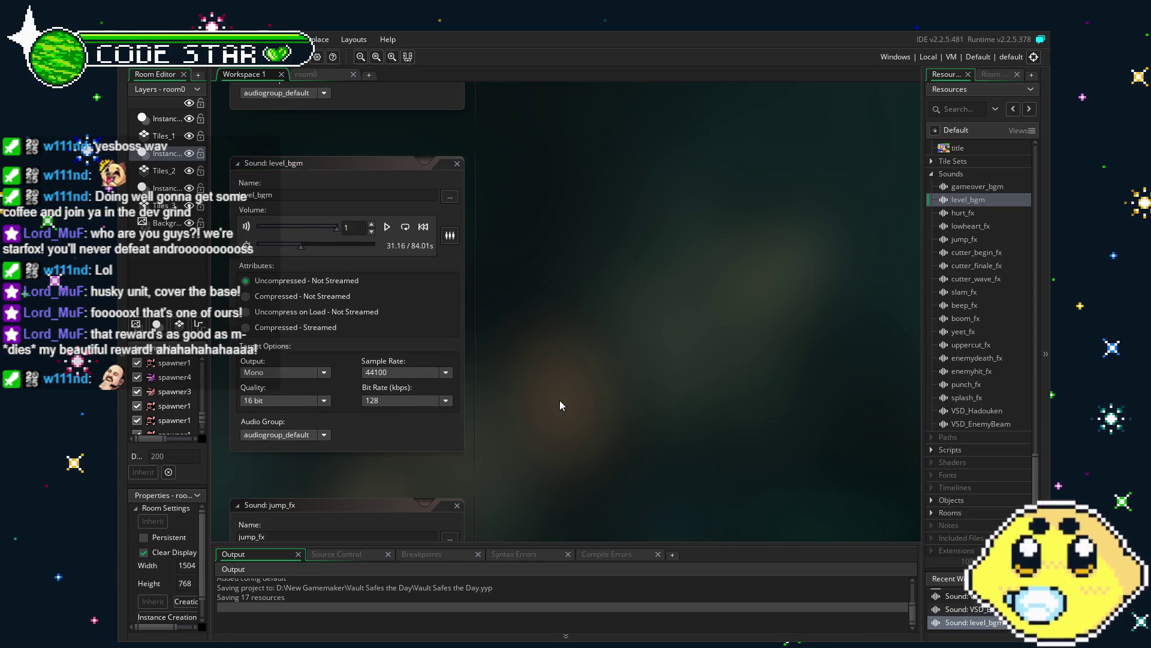
pyautogui.scroll(-2, 968, 387)
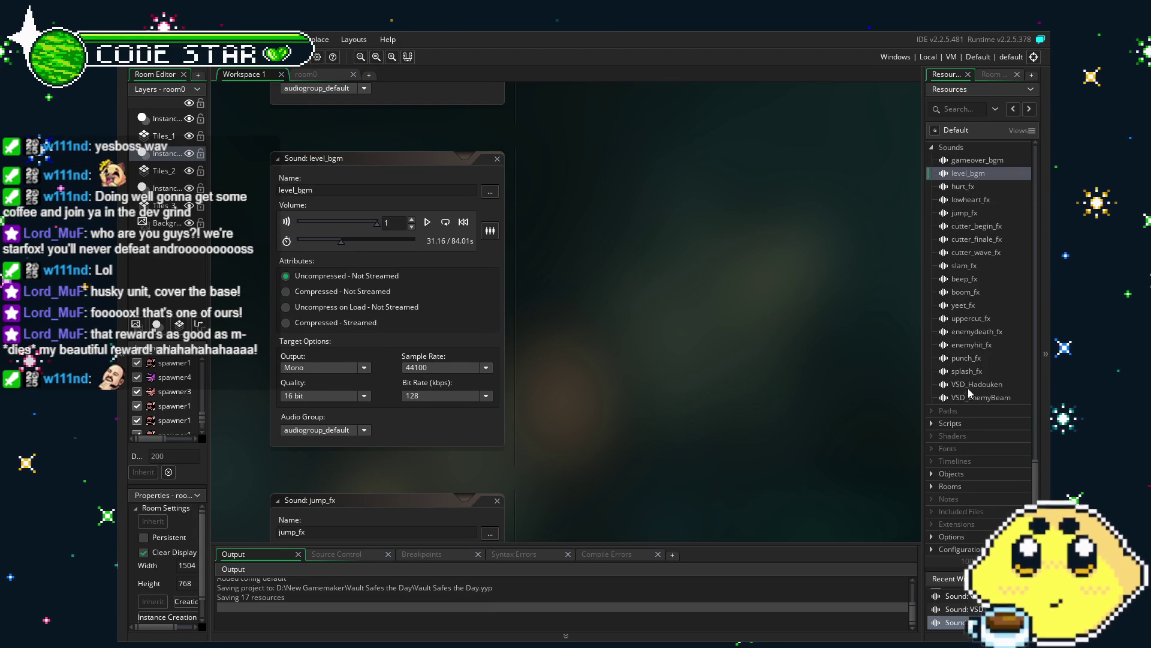
# Step: Rename the VSD_Hadouken sound to fireball_fx
pyautogui.click(968, 386)
pyautogui.press('F2')
pyautogui.write('fireball_fx')
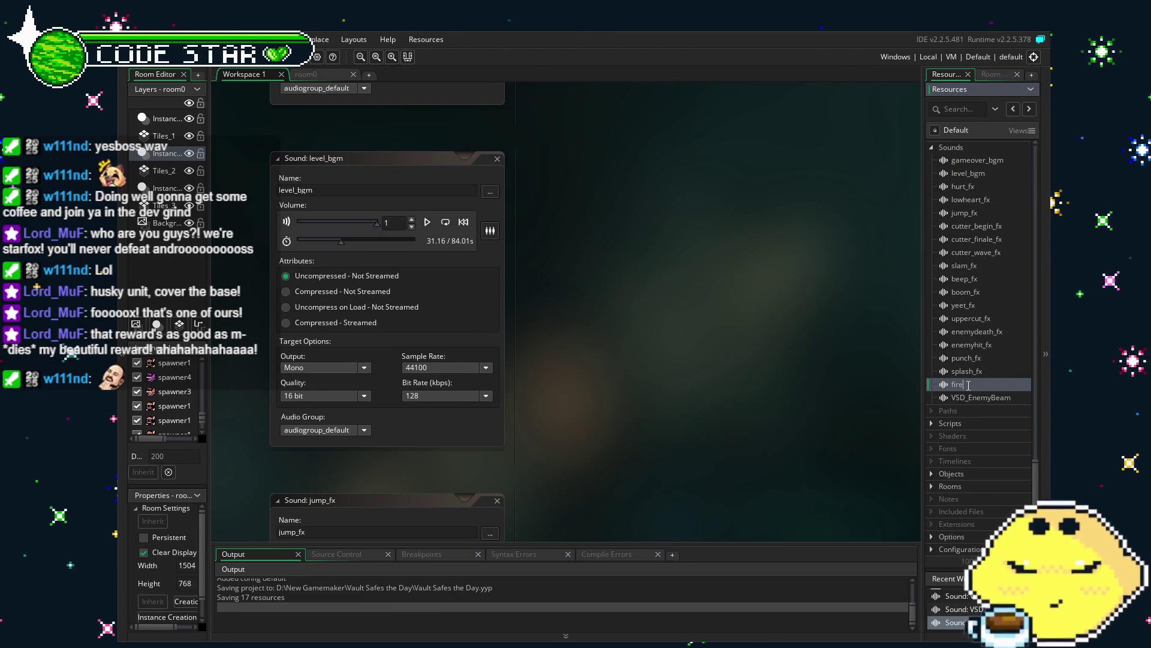
pyautogui.press('Return')
# Step: Open VSD_EnemyBeam and rename it to enemybeam_fx
pyautogui.doubleClick(990, 397)
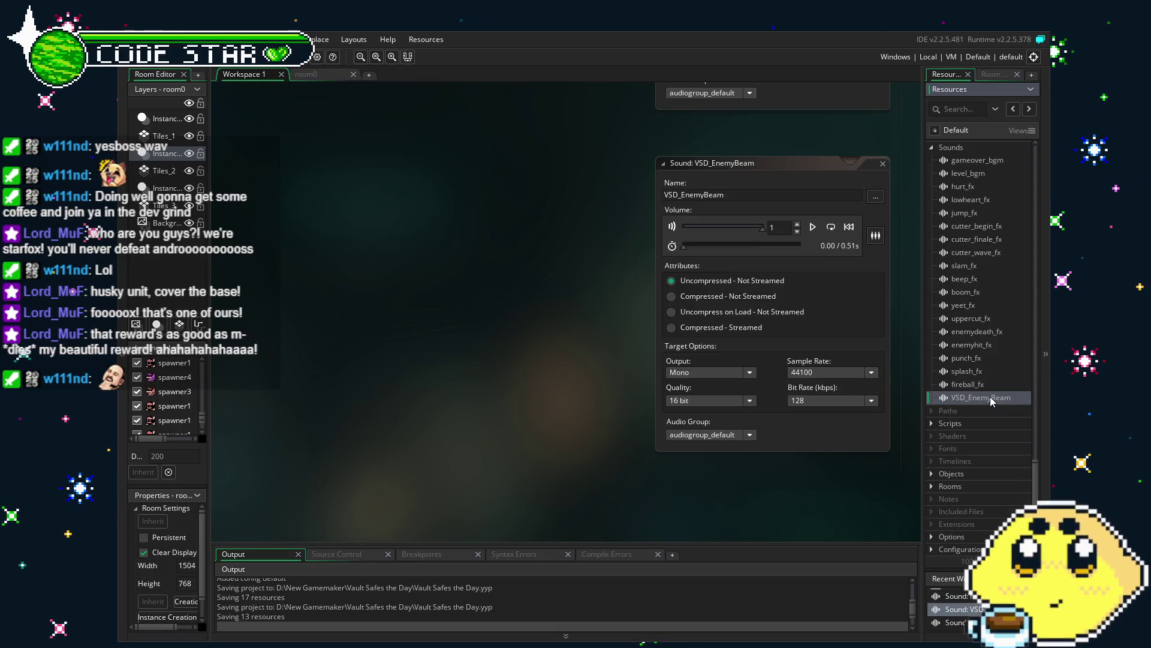
pyautogui.press('F2')
pyautogui.write('enemybeam_fx')
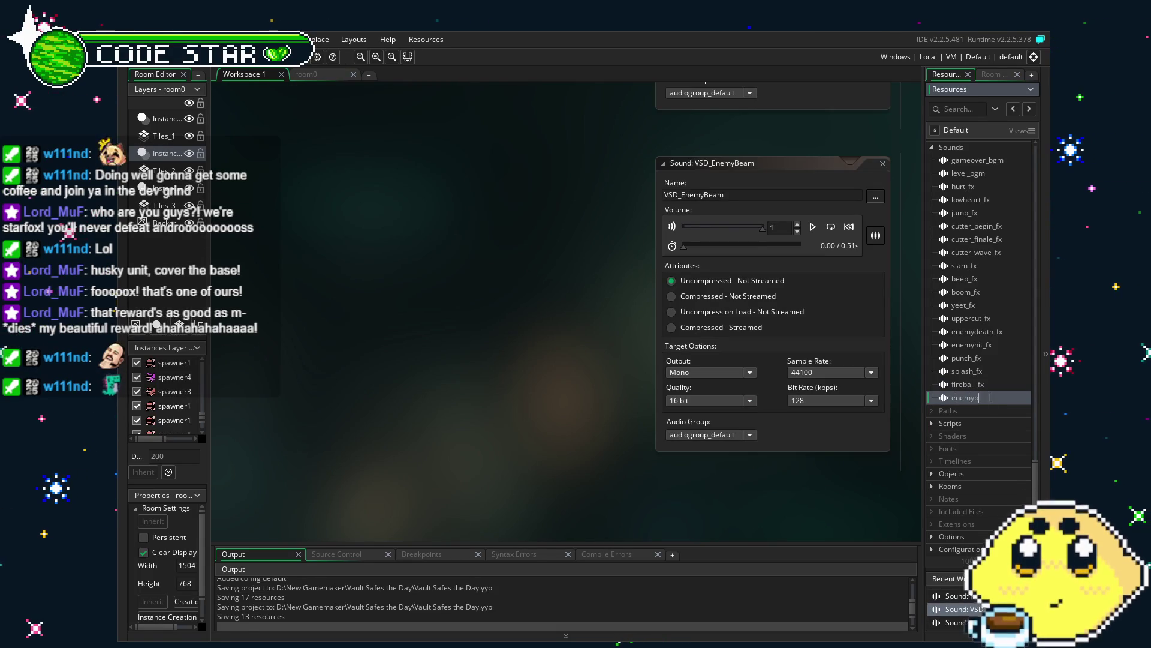
pyautogui.press('Return')
# Step: Review the fireball_fx sound settings and expand the Objects folder in Resources
pyautogui.moveTo(640, 408); pyautogui.dragTo(512, 423)
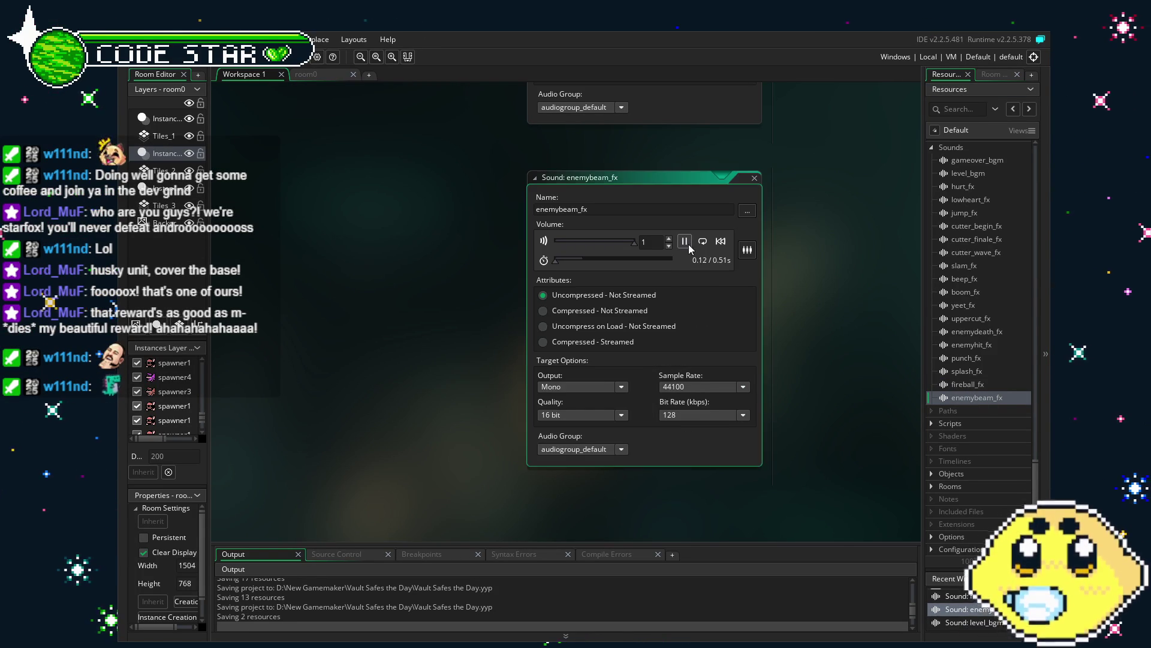
pyautogui.scroll(3, 652, 349)
pyautogui.scroll(2, 651, 349)
pyautogui.click(693, 209)
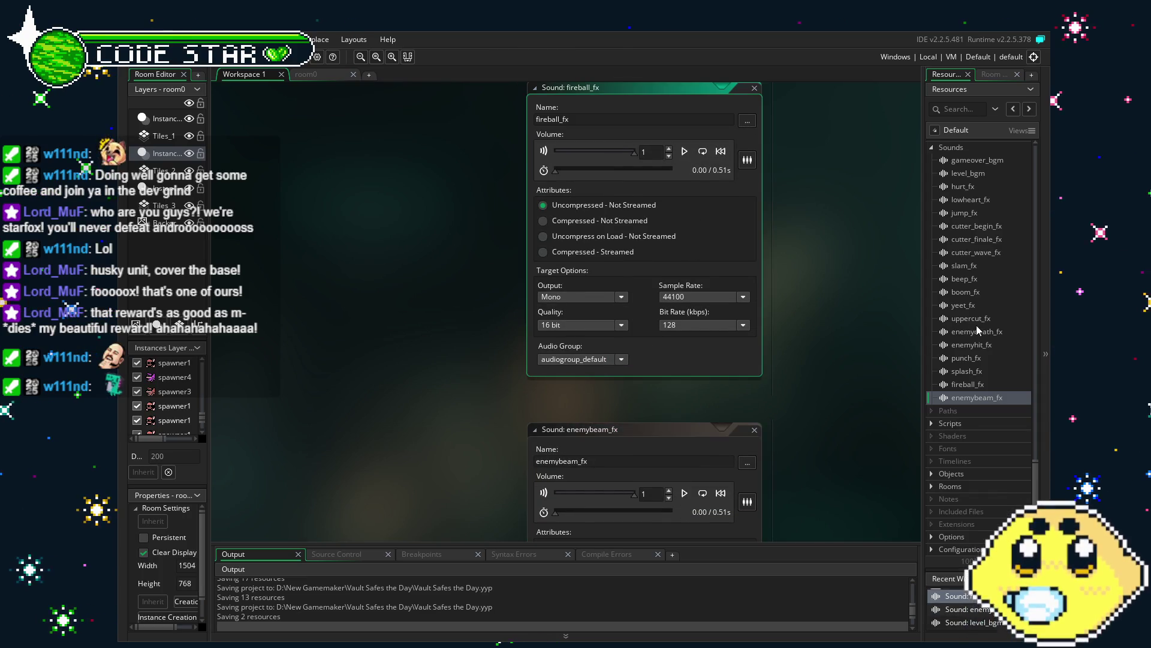
pyautogui.scroll(3, 967, 412)
pyautogui.scroll(-3, 968, 414)
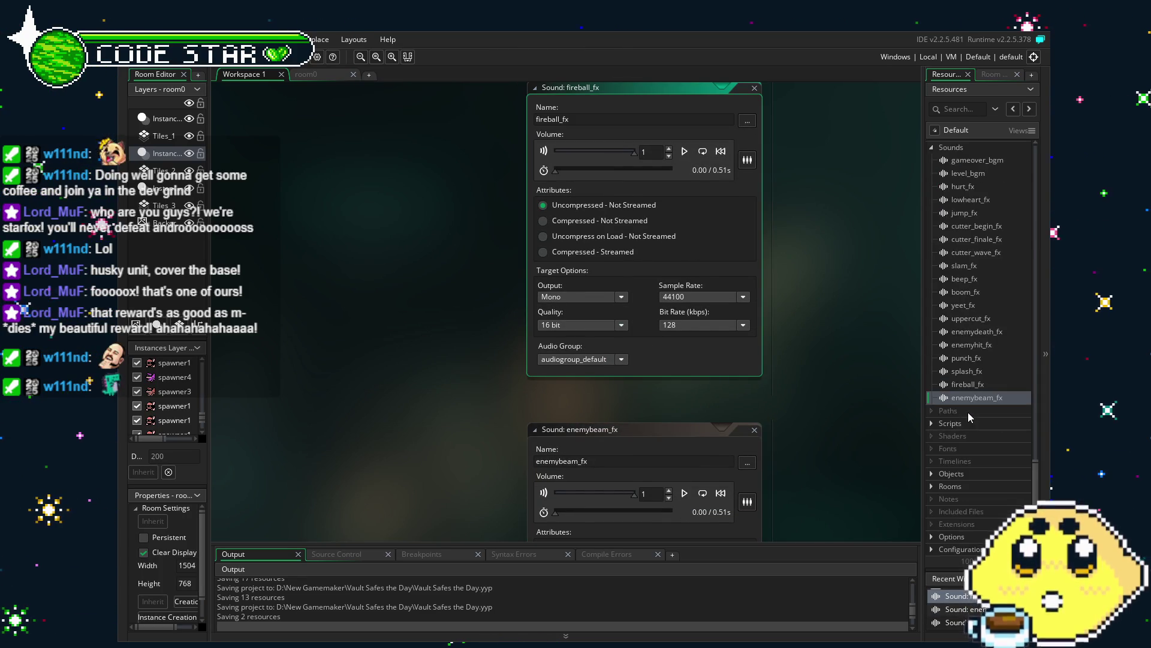
pyautogui.click(934, 476)
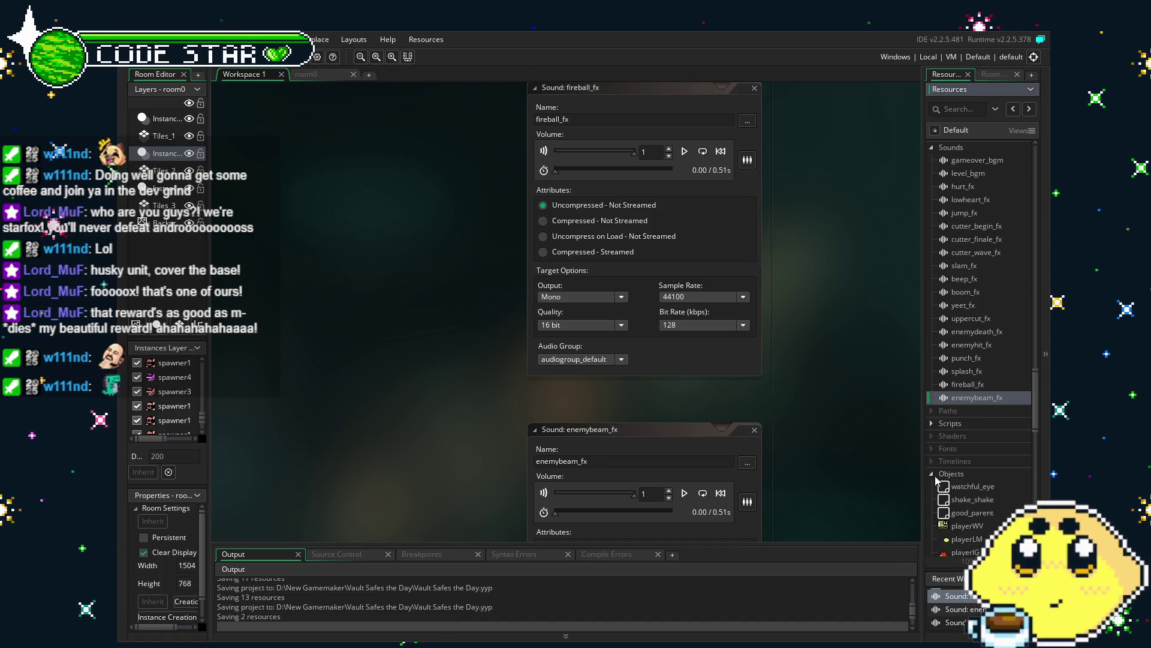
pyautogui.scroll(-2, 1014, 444)
pyautogui.scroll(-2, 1015, 445)
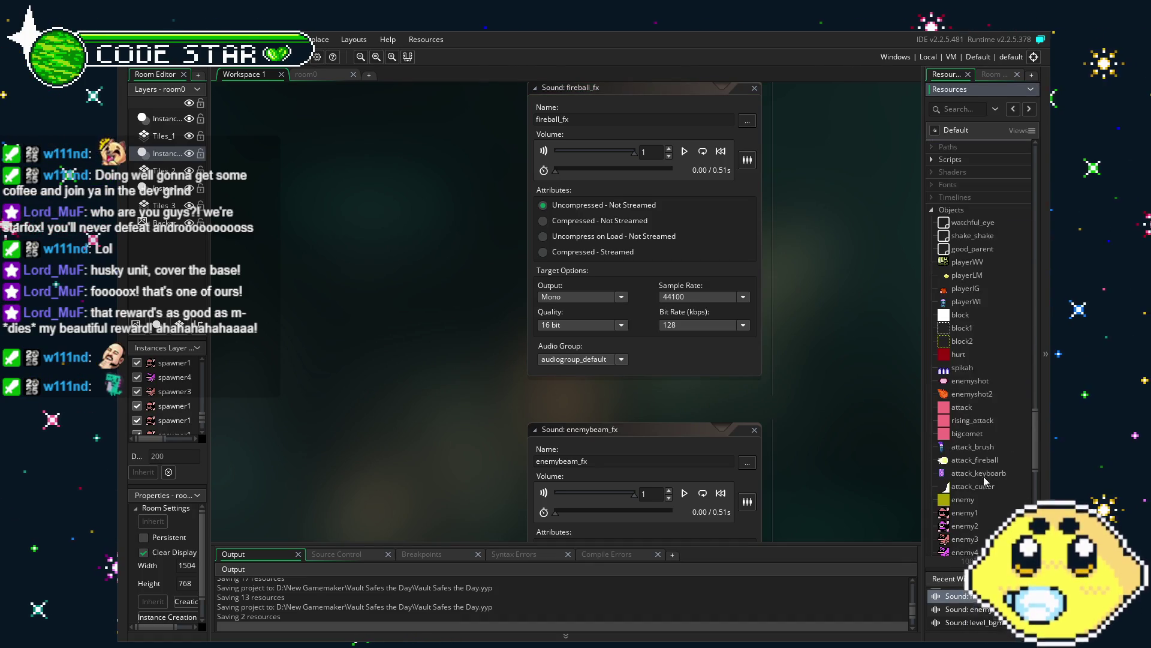
pyautogui.scroll(-3, 983, 476)
# Step: Open playerIG, parented to good_parent, and read its Step event's gravity and facing code
pyautogui.doubleClick(965, 217)
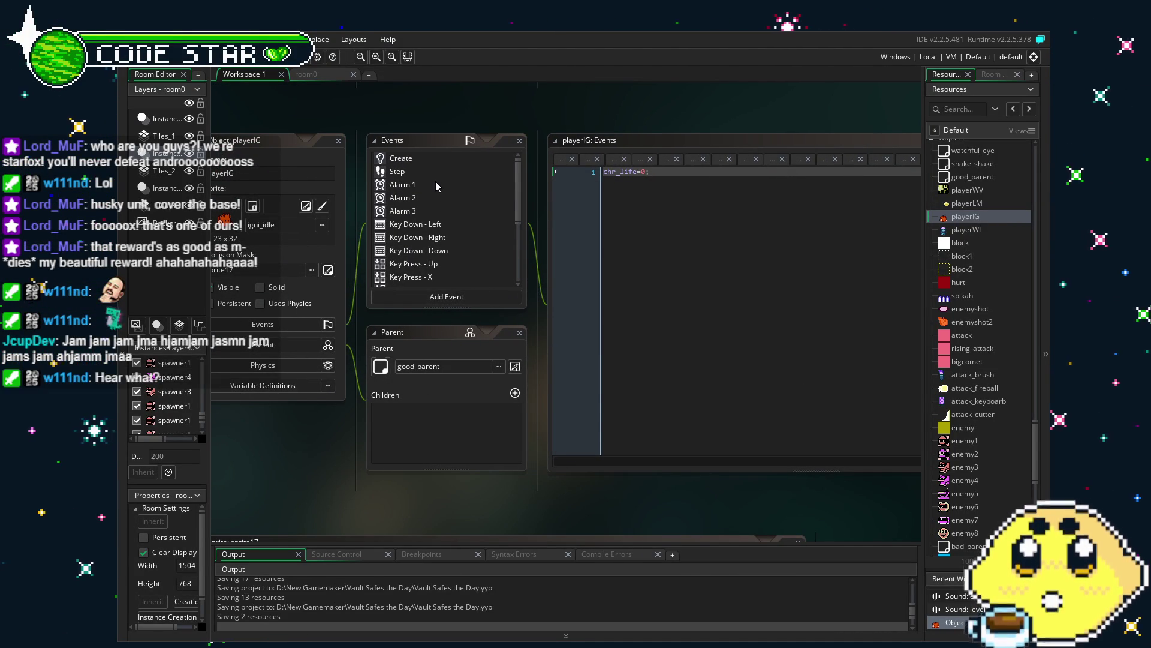
pyautogui.scroll(-3, 393, 255)
pyautogui.scroll(3, 393, 255)
pyautogui.click(399, 172)
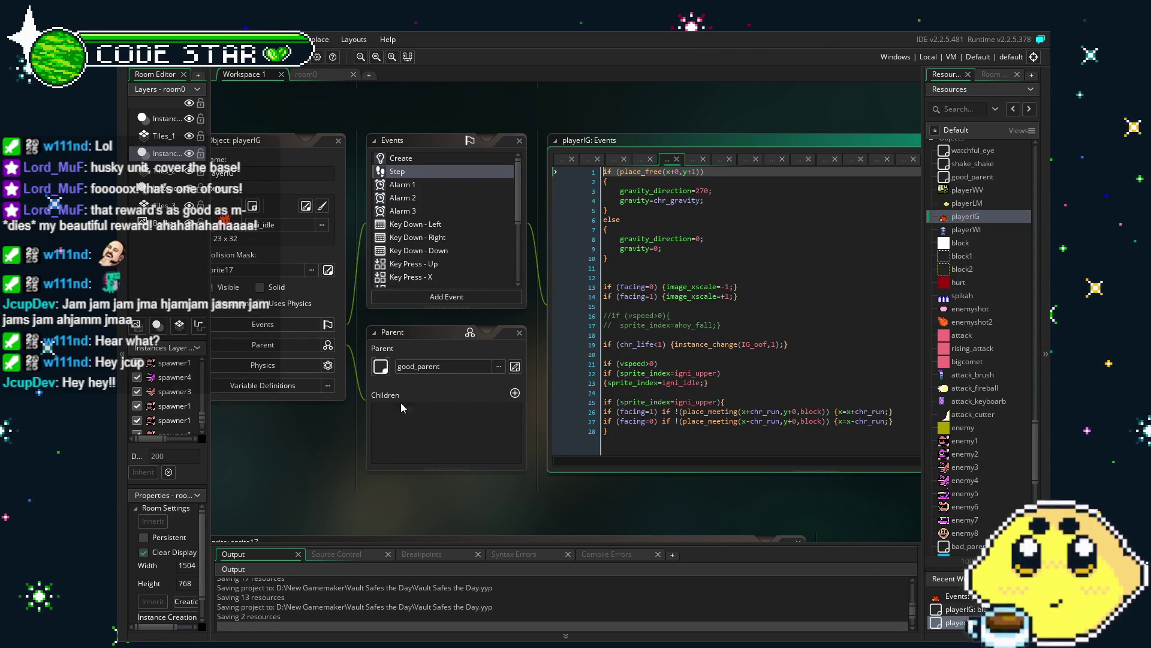
pyautogui.moveTo(384, 493); pyautogui.dragTo(376, 493)
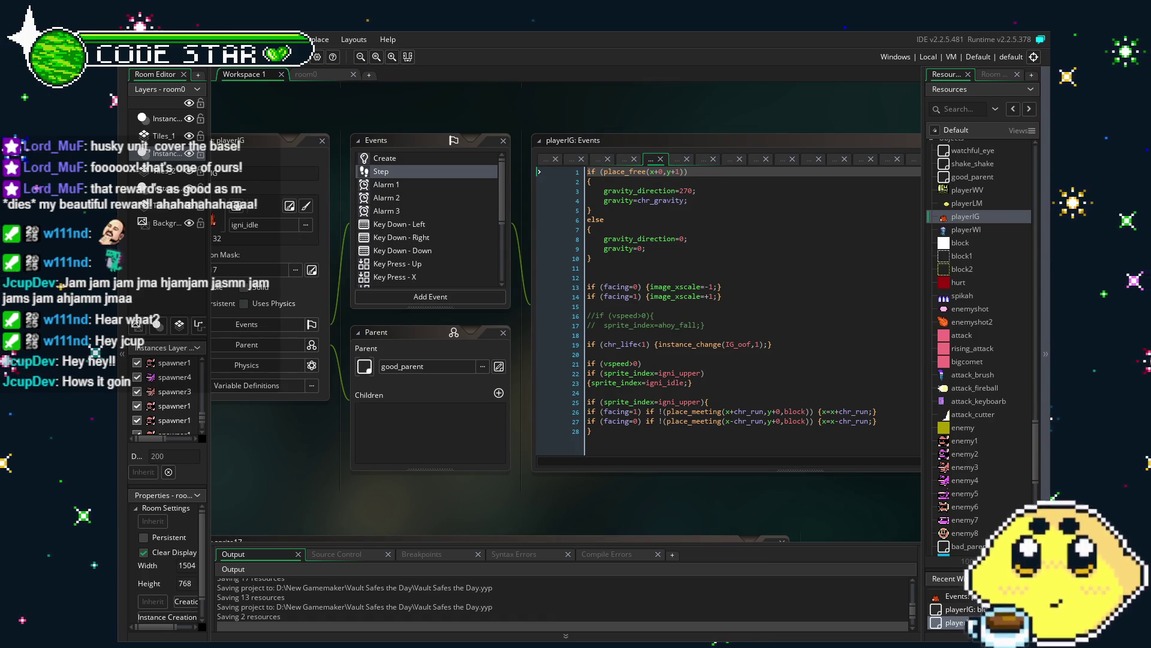
pyautogui.moveTo(255, 508)
pyautogui.mouseDown()
pyautogui.moveTo(319, 502)
pyautogui.moveTo(271, 502)
pyautogui.mouseUp()
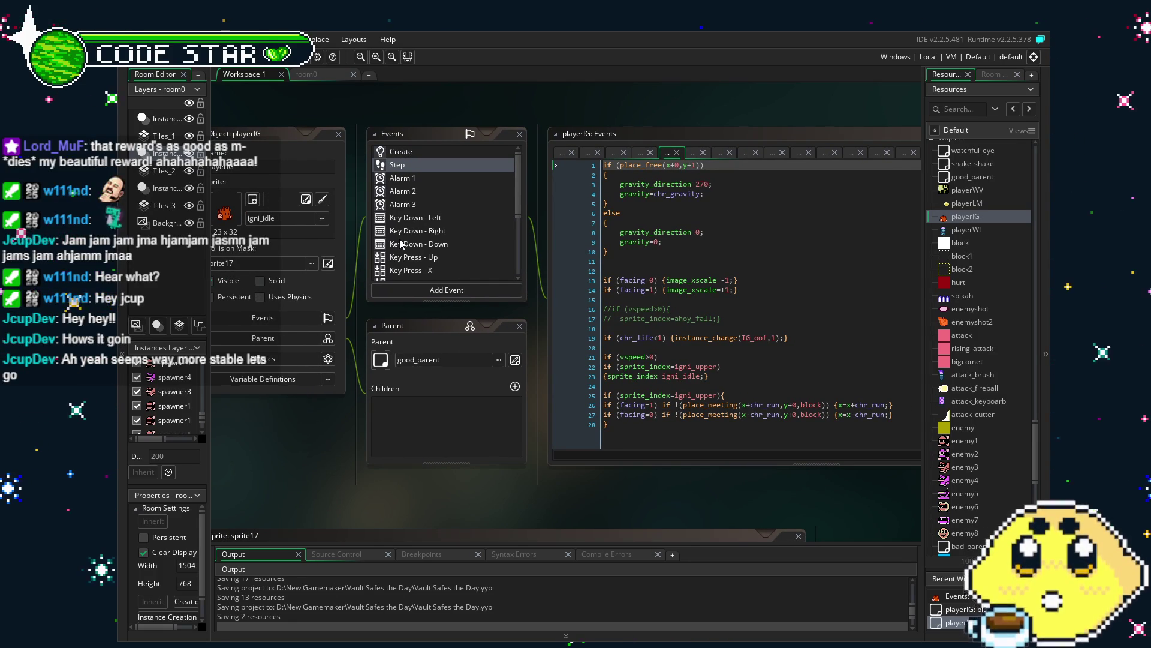
# Step: Switch between playerIG's Create and Step event code to read it
pyautogui.click(429, 156)
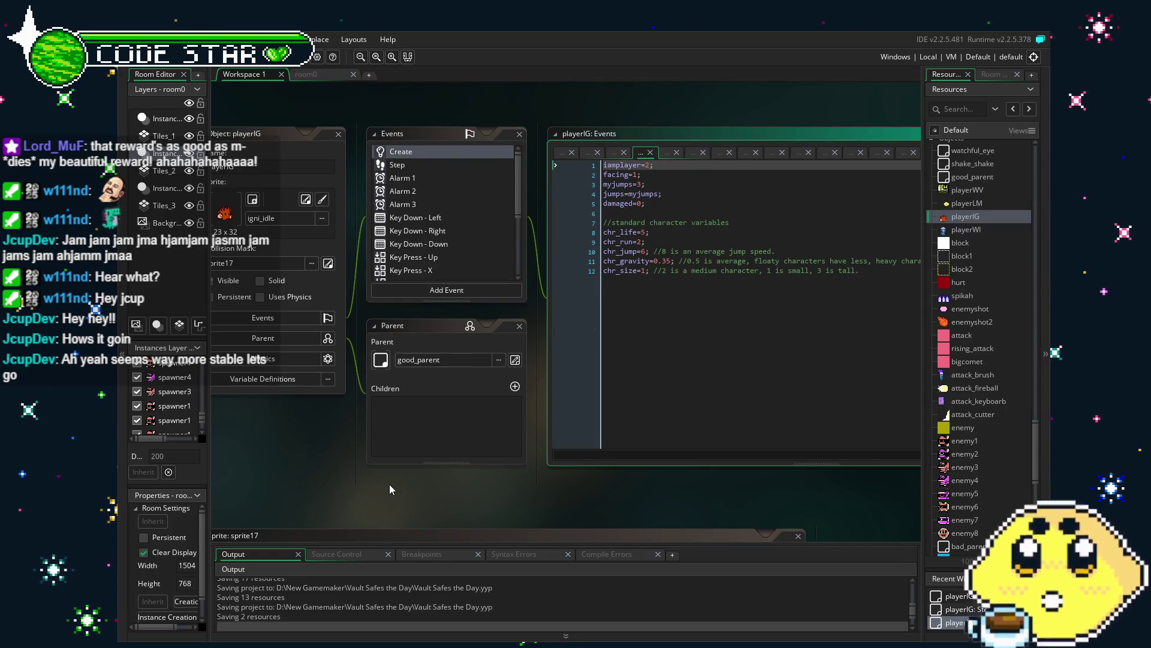
pyautogui.moveTo(382, 501); pyautogui.dragTo(373, 503)
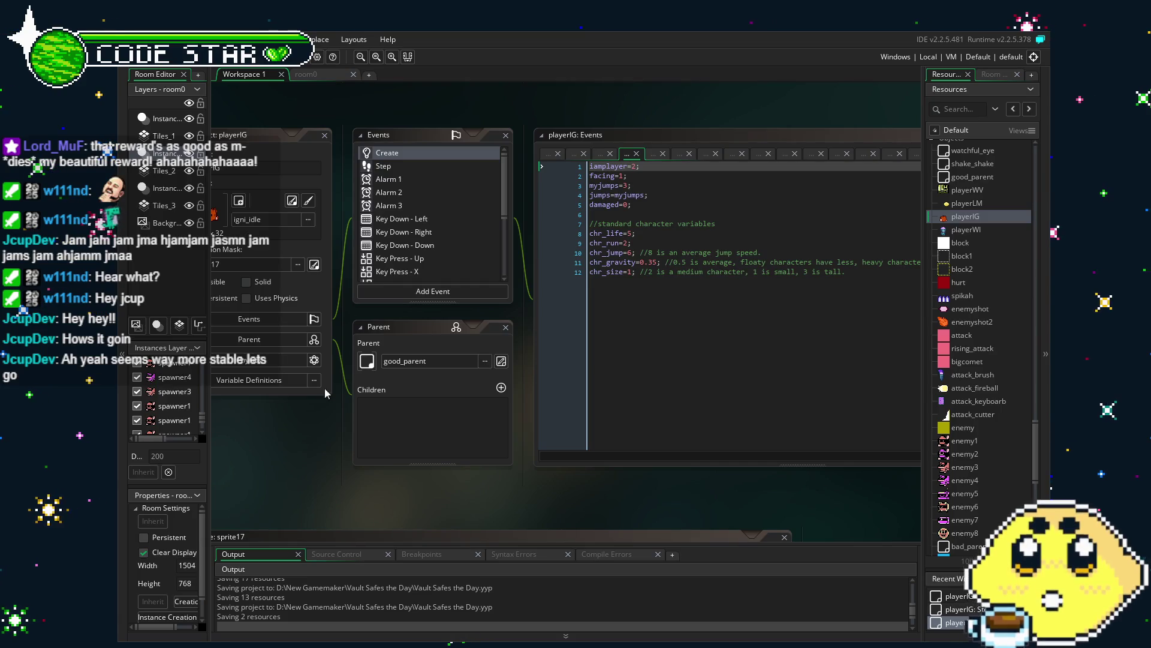
pyautogui.click(409, 168)
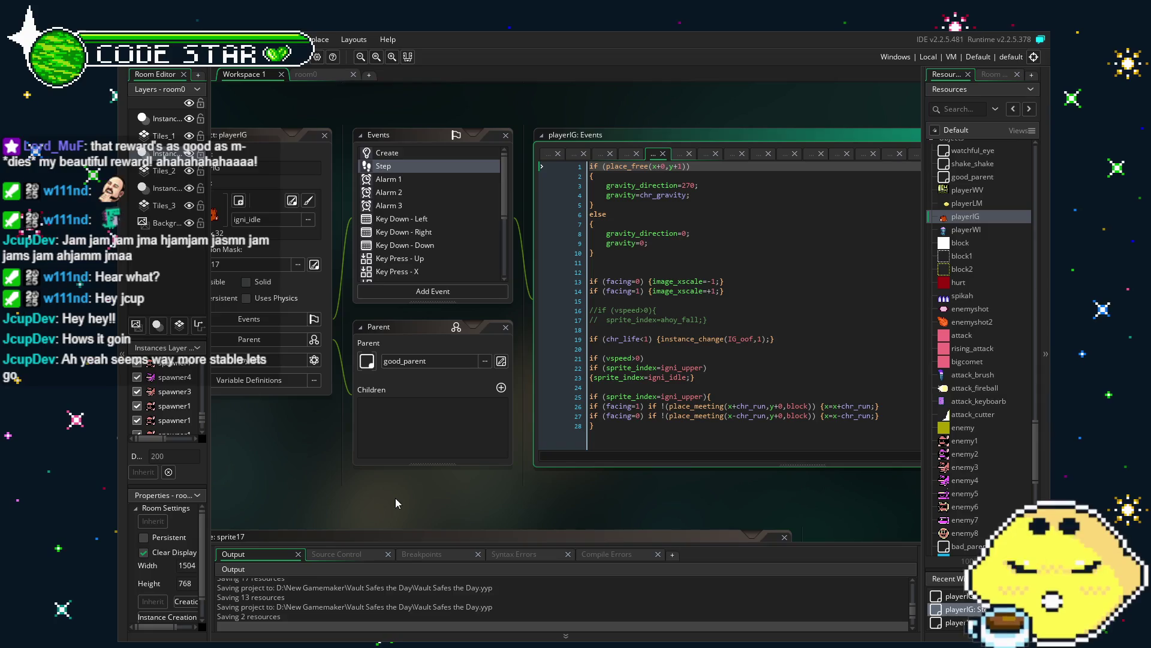
pyautogui.moveTo(395, 499); pyautogui.dragTo(370, 499)
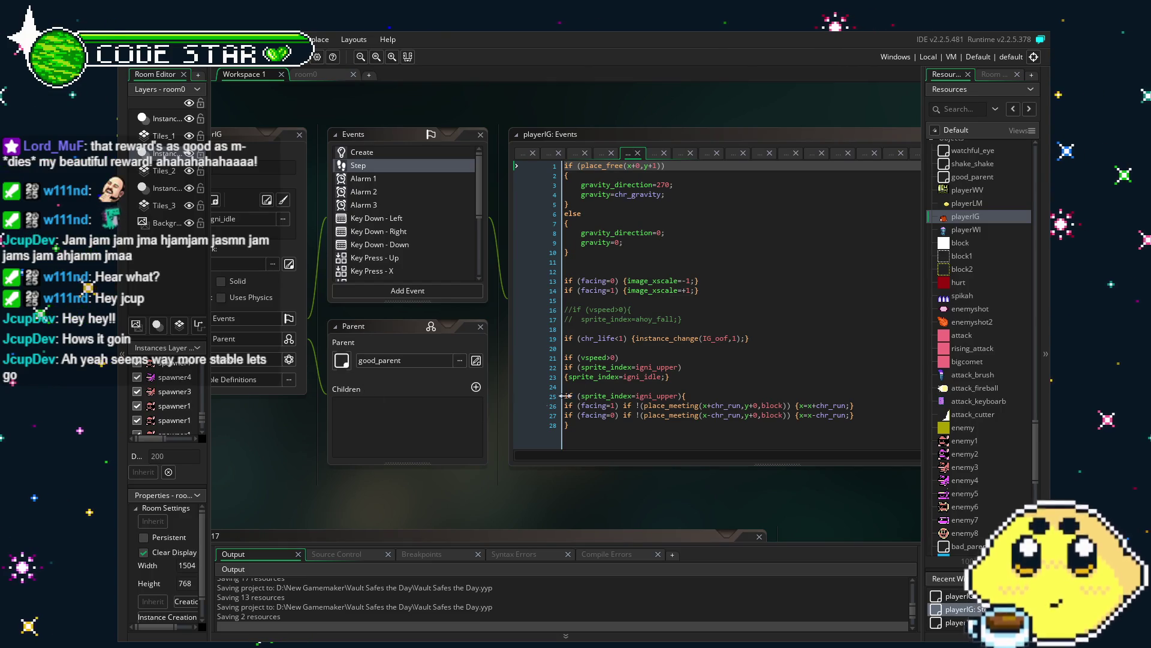
pyautogui.scroll(-2, 416, 238)
pyautogui.scroll(2, 418, 238)
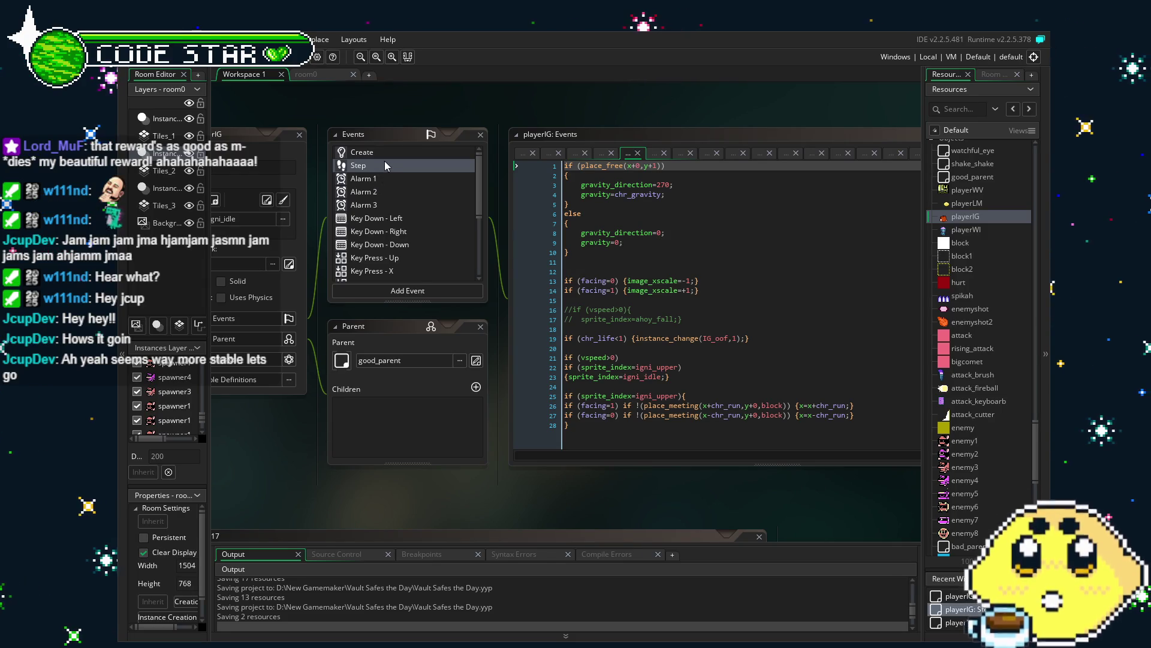
# Step: Re-check playerIG's Create event, then return to the Step event code
pyautogui.click(397, 187)
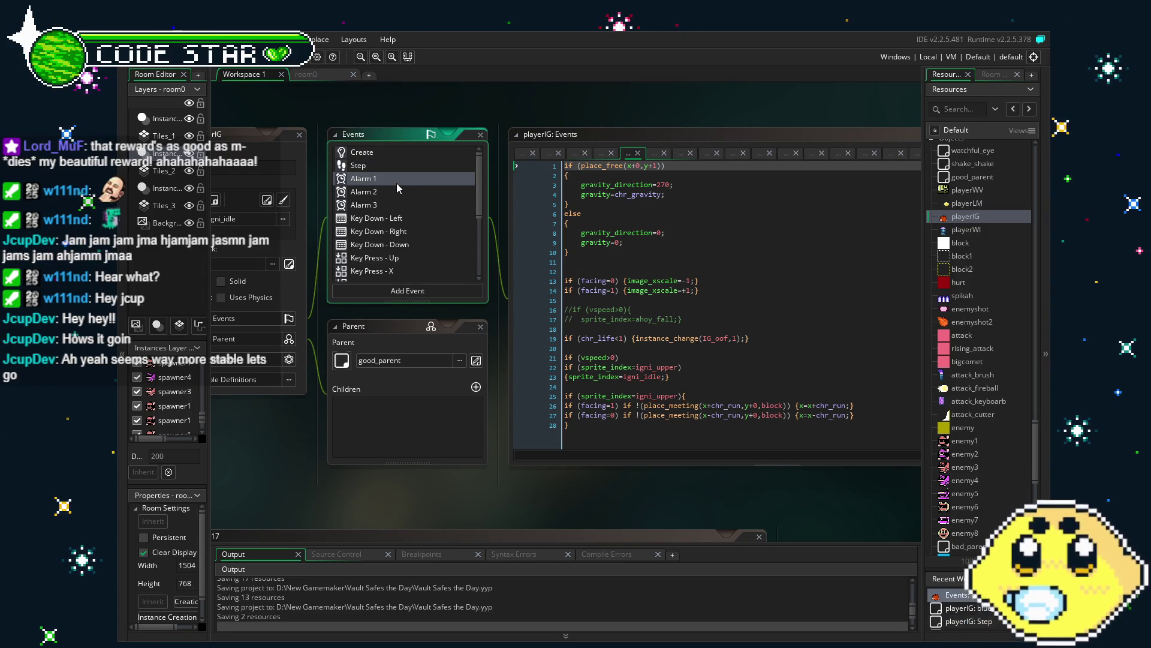
pyautogui.scroll(-3, 397, 188)
pyautogui.scroll(2, 397, 187)
pyautogui.scroll(1, 397, 187)
pyautogui.click(376, 152)
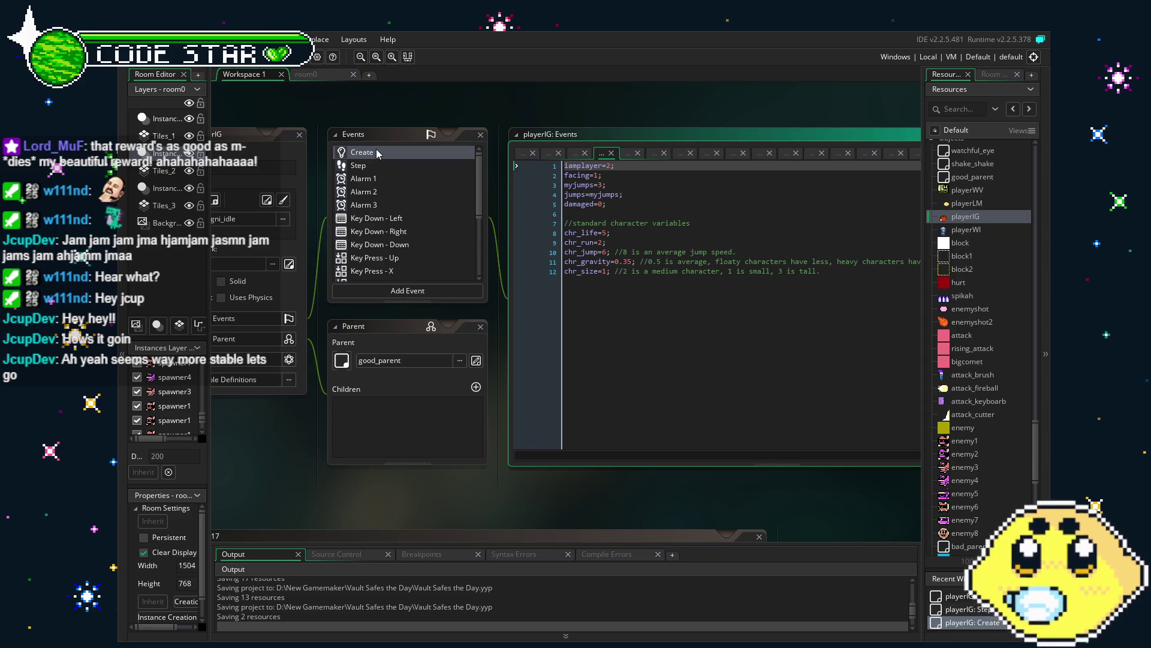
pyautogui.click(380, 168)
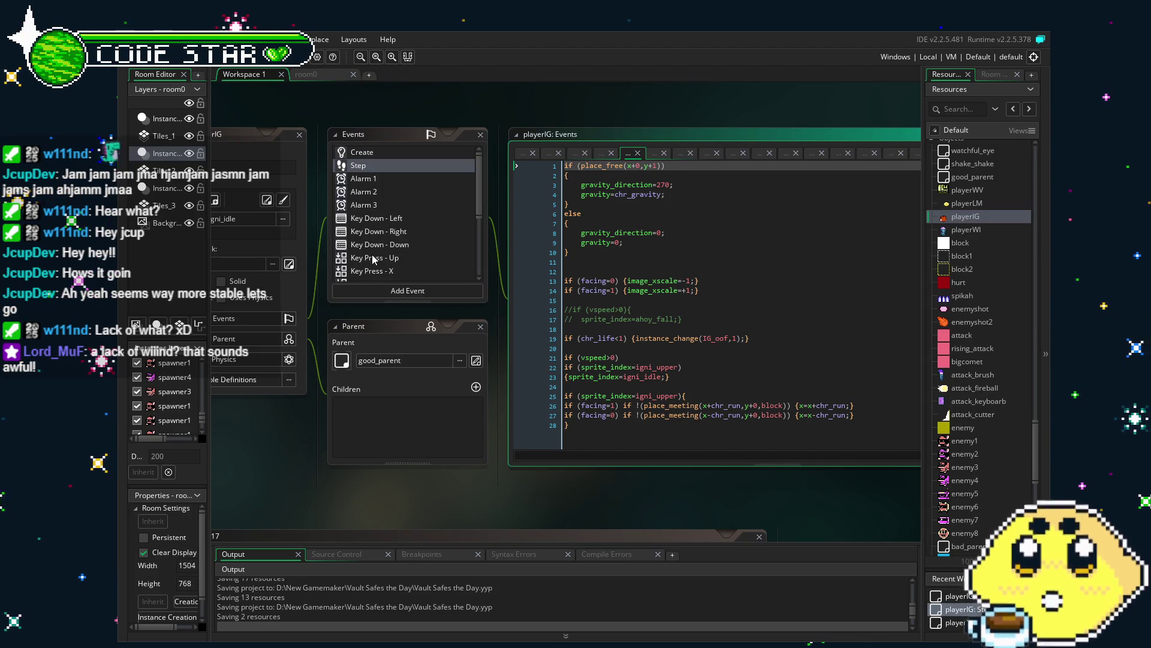
pyautogui.moveTo(321, 426); pyautogui.dragTo(353, 462)
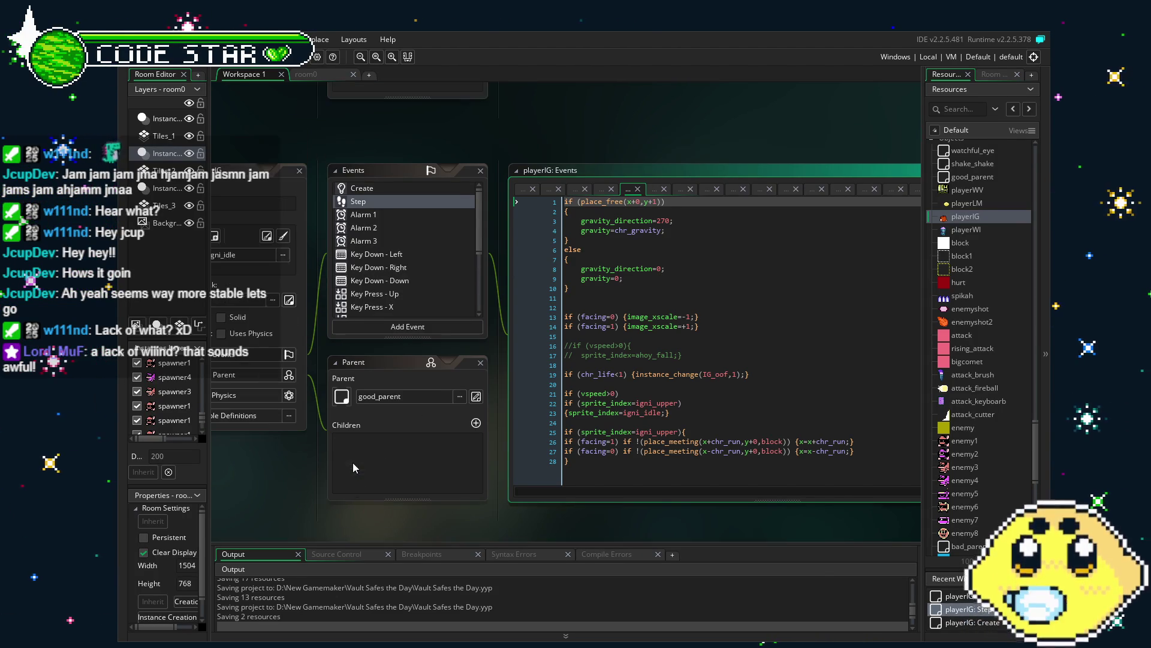
pyautogui.scroll(-2, 446, 245)
# Step: Open the Key Press - X event code and locate the punch_fx audio lines
pyautogui.scroll(-3, 446, 242)
pyautogui.click(440, 240)
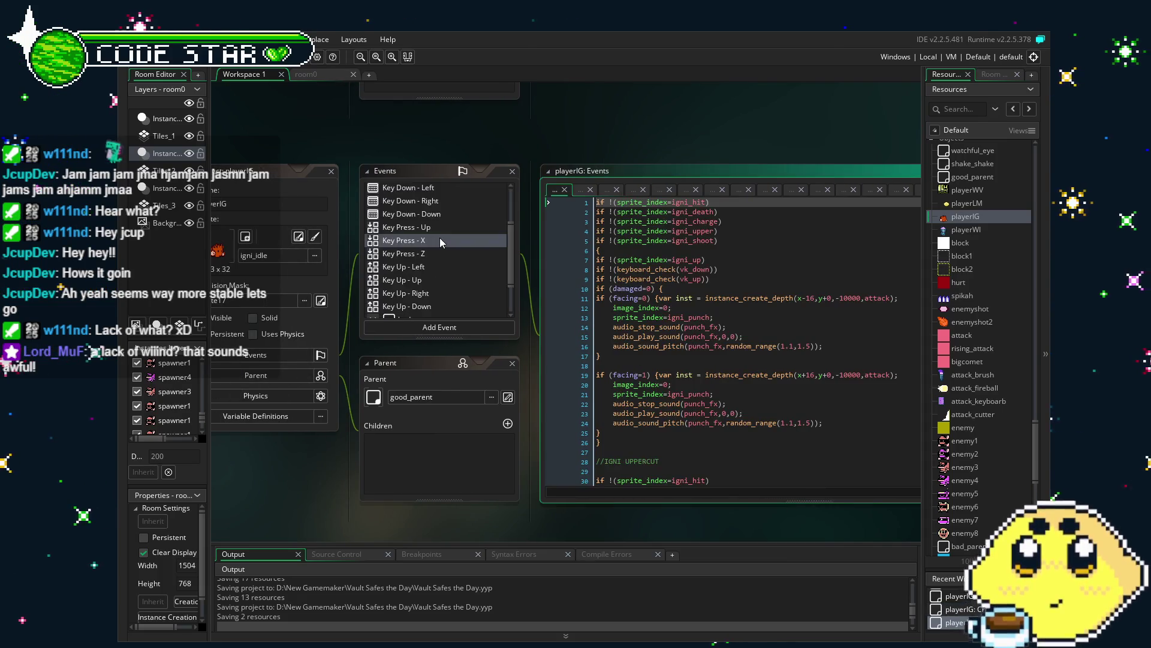
pyautogui.scroll(5, 440, 239)
pyautogui.scroll(-5, 440, 240)
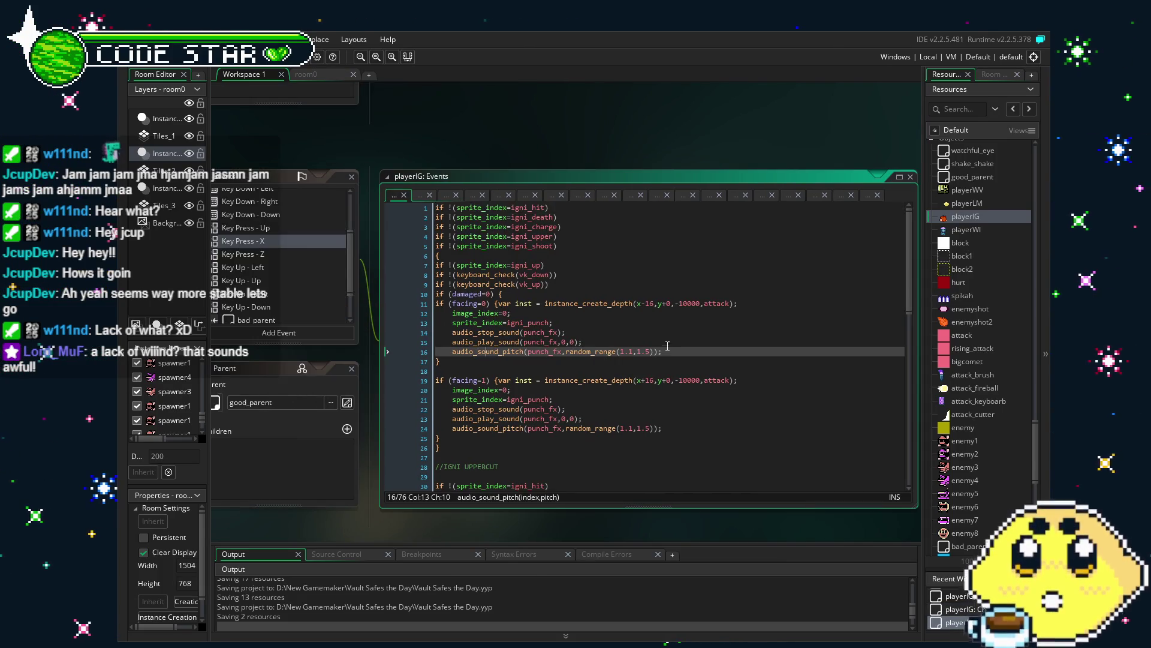
pyautogui.moveTo(663, 352)
pyautogui.mouseDown()
pyautogui.moveTo(537, 352)
pyautogui.moveTo(454, 336)
pyautogui.mouseUp()
pyautogui.click(651, 341)
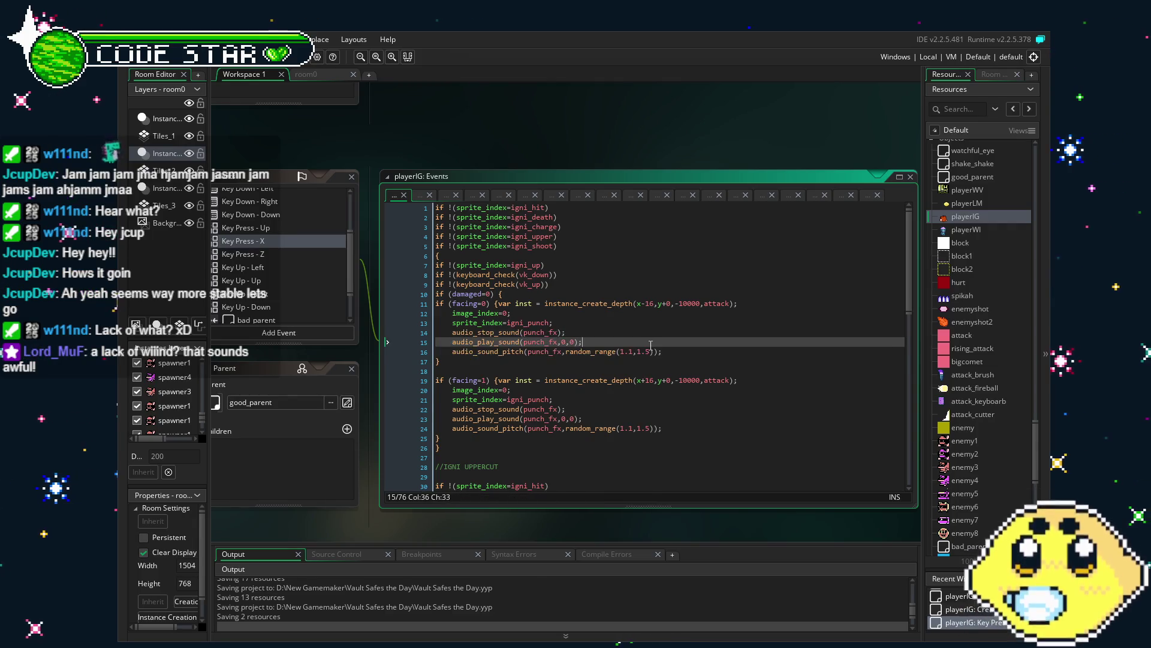
# Step: Paste the punch_fx sound calls over lines 64–66 and the commented sfx_knife lines
pyautogui.scroll(-10, 651, 345)
pyautogui.scroll(-5, 651, 346)
pyautogui.click(663, 371)
pyautogui.moveTo(664, 371); pyautogui.dragTo(456, 352)
pyautogui.write('audio_stop_sound(punch_fx); \taudio_play_sound(punch_fx,0,0); \taudio_sound_pitch(punch_fx,random_range(1.1,1.5));')
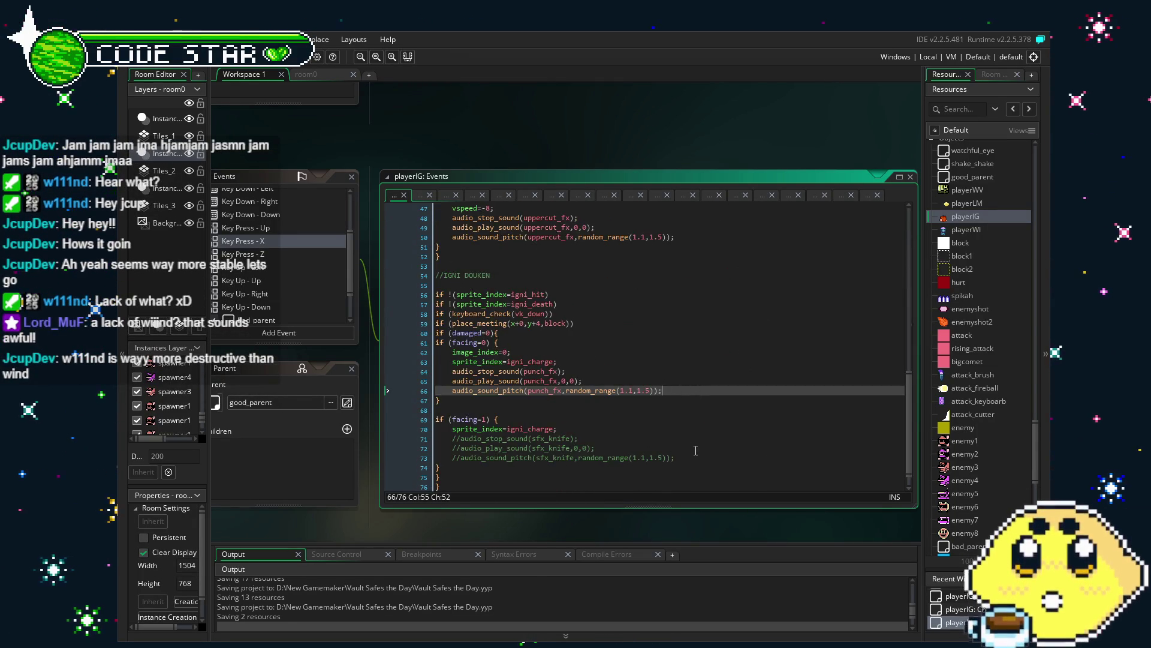
pyautogui.moveTo(675, 458)
pyautogui.mouseDown()
pyautogui.moveTo(457, 448)
pyautogui.moveTo(450, 438)
pyautogui.mouseUp()
pyautogui.write('audio_stop_sound(punch_fx); \taudio_play_sound(punch_fx,0,0); \taudio_sound_pitch(punch_fx,random_range(1.1,1.5));')
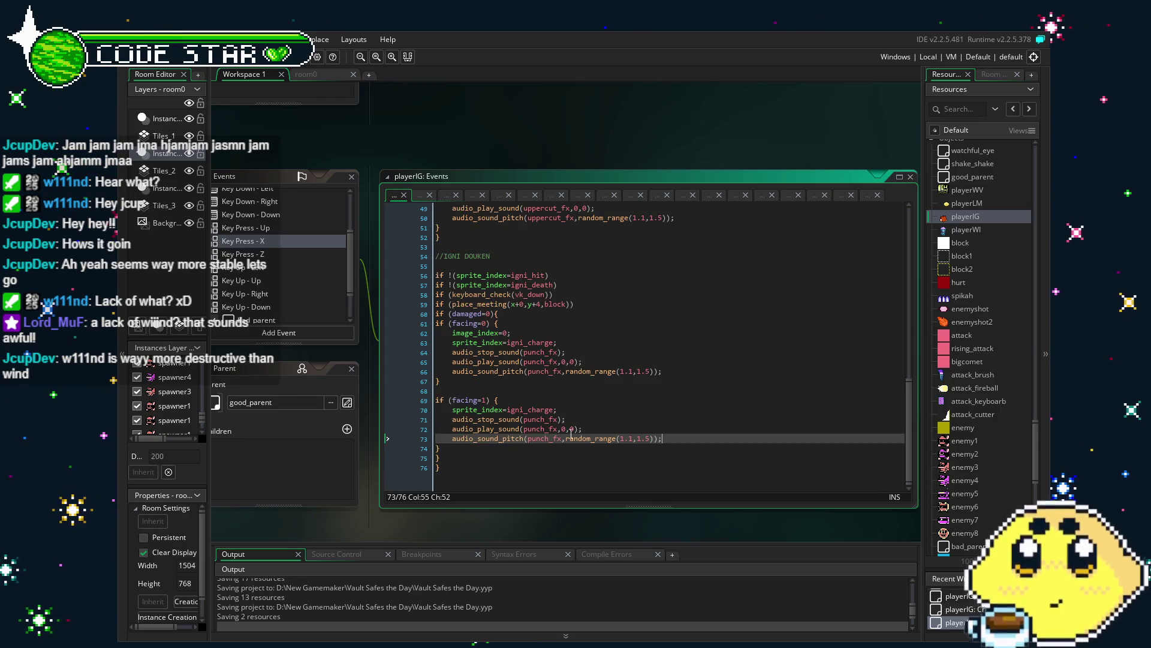
pyautogui.click(544, 353)
# Step: Change punch_fx to fireball_fx on lines 64 and 66
pyautogui.write('=')
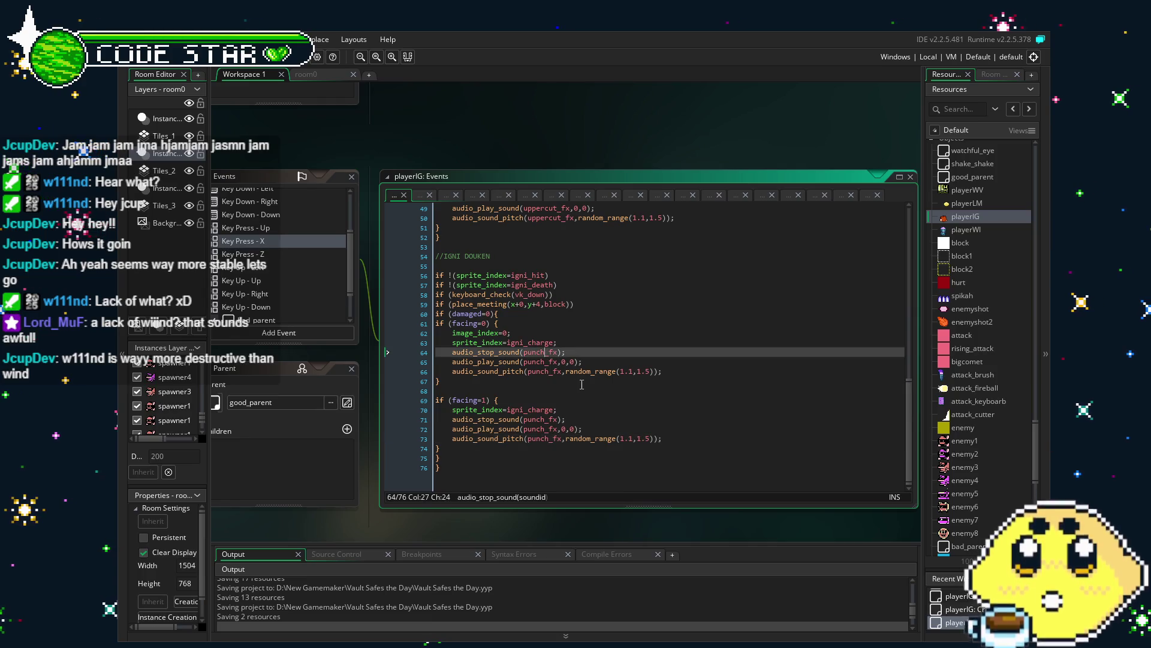
pyautogui.press('BackSpace')
pyautogui.press('BackSpace')
pyautogui.press('BackSpace')
pyautogui.press('BackSpace')
pyautogui.press('BackSpace')
pyautogui.press('BackSpace')
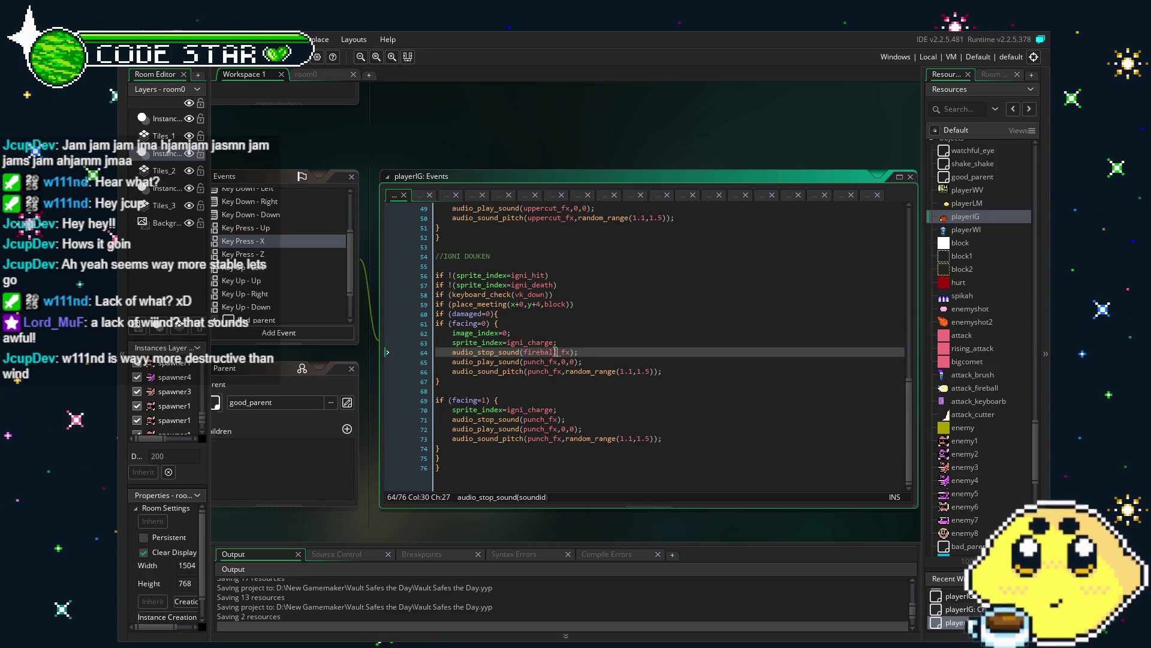
pyautogui.write('fireball')
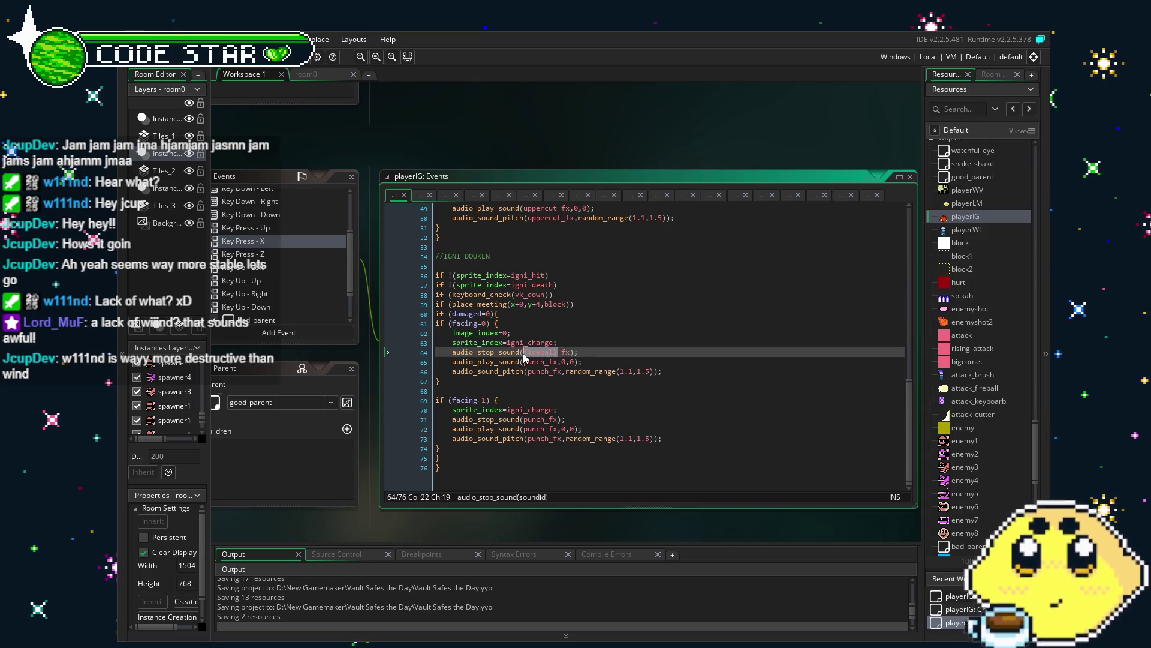
pyautogui.click(528, 353)
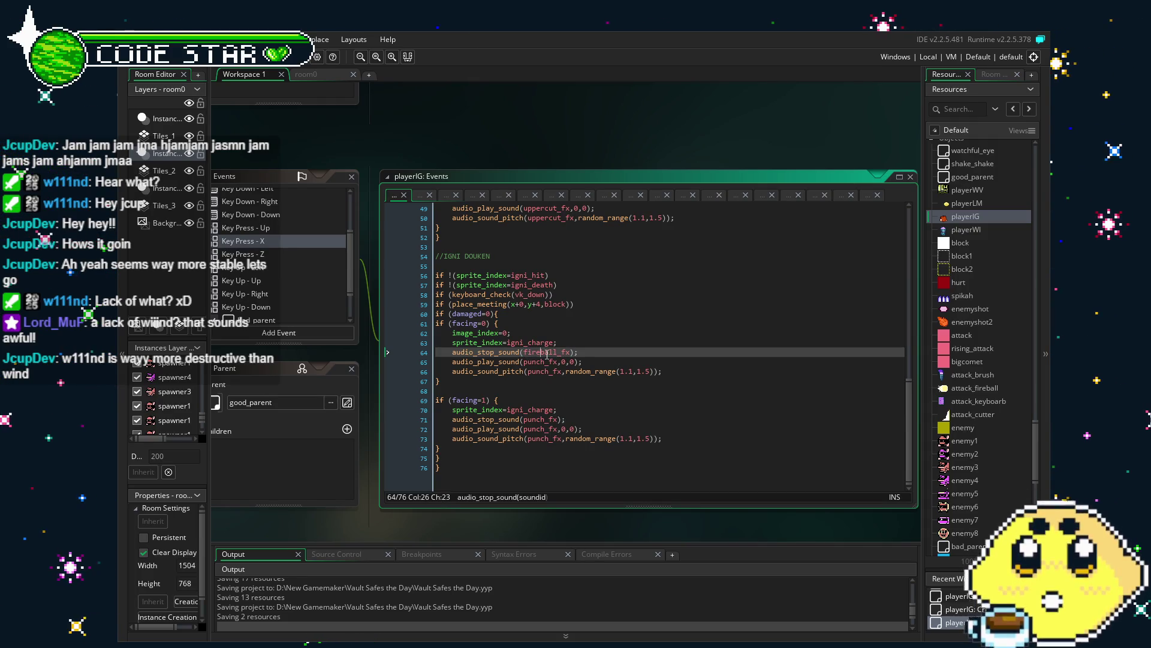
pyautogui.doubleClick(538, 372)
pyautogui.write('fireball_fx')
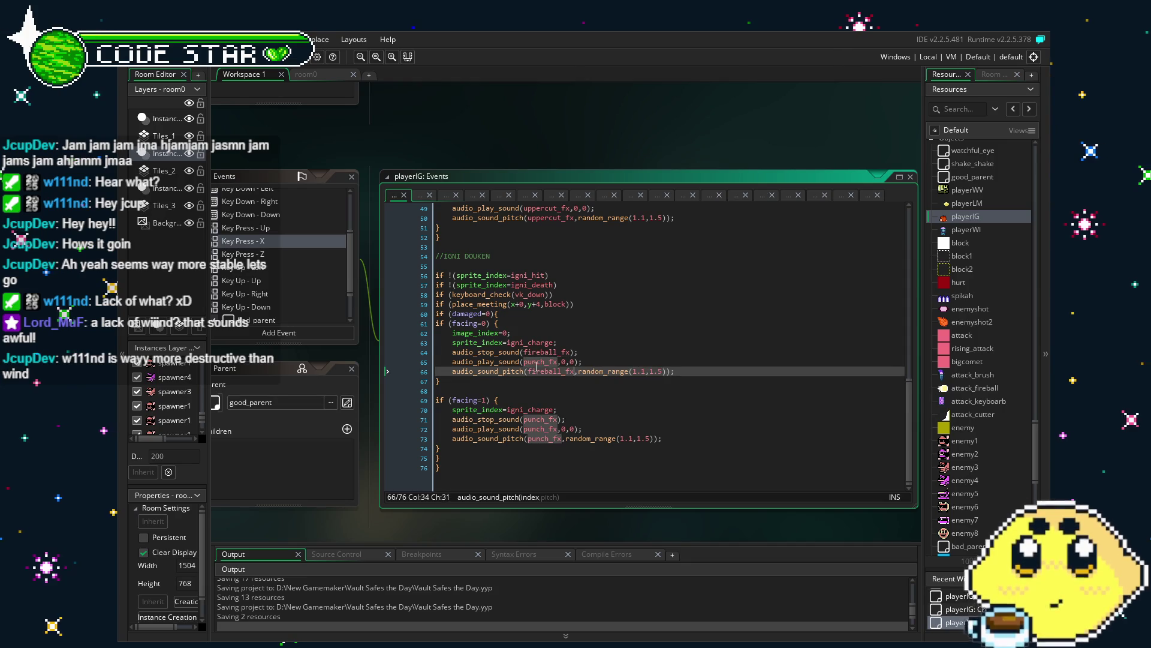
# Step: Replace punch_fx with fireball_fx on lines 65, 71, 72 and 73
pyautogui.click(538, 363)
pyautogui.doubleClick(538, 362)
pyautogui.write('fireball_fx')
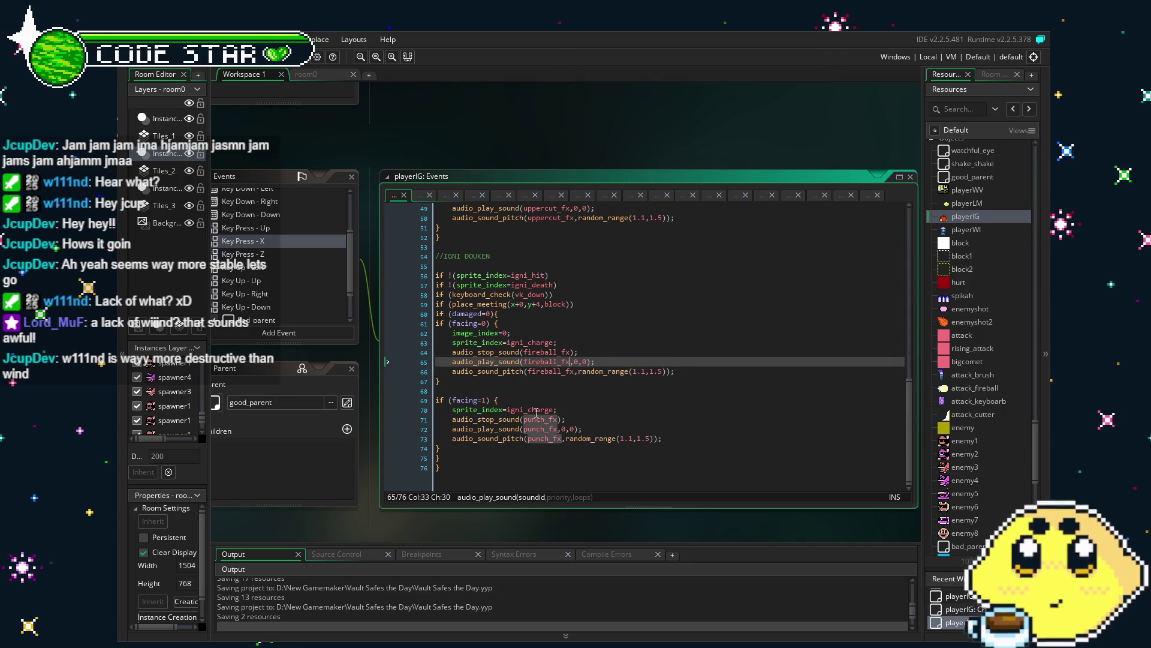
pyautogui.doubleClick(535, 420)
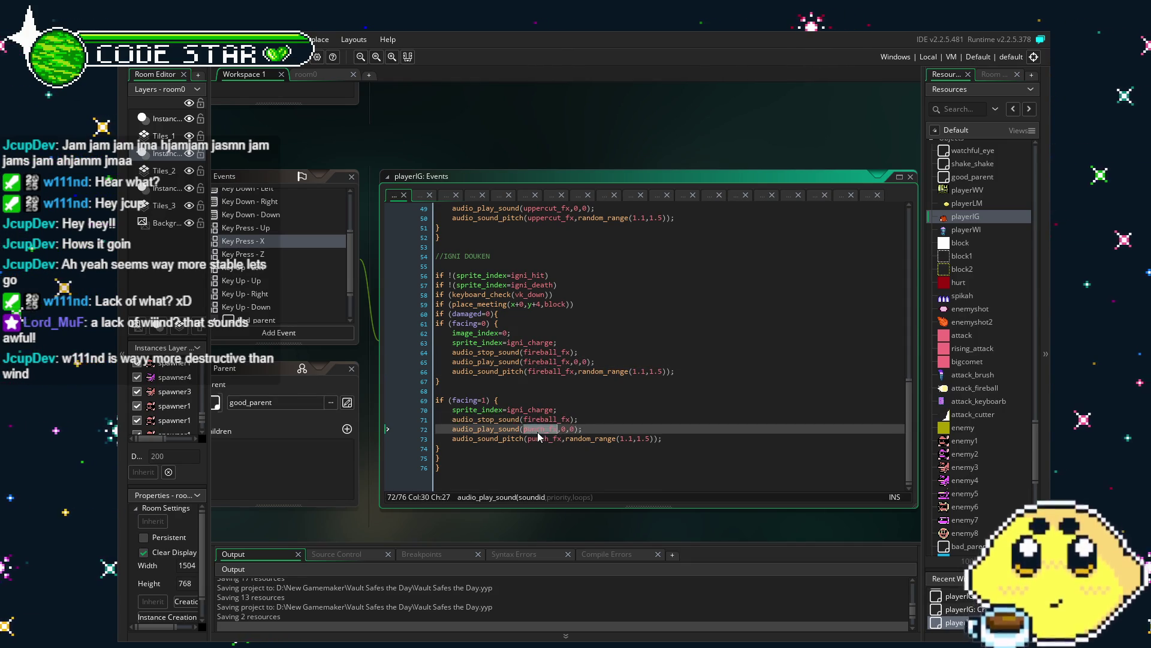
pyautogui.doubleClick(537, 430)
pyautogui.hotkey('ctrl', 'v')
pyautogui.click(535, 445)
pyautogui.doubleClick(535, 439)
pyautogui.write('fireball_fx')
pyautogui.click(560, 449)
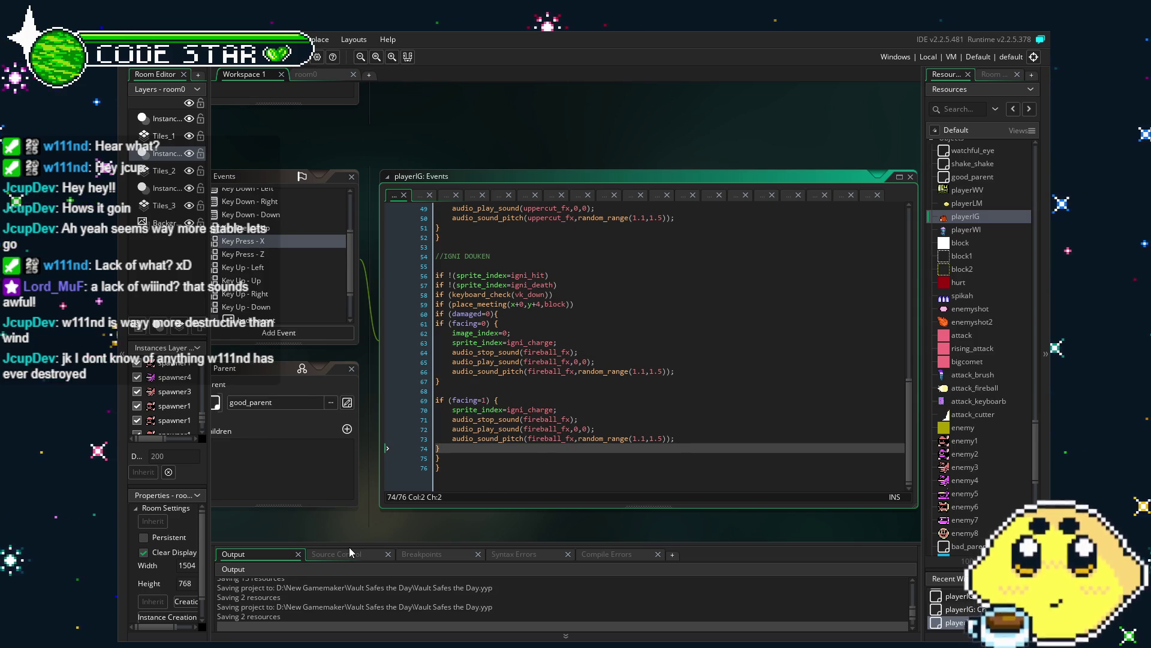
pyautogui.moveTo(353, 529); pyautogui.dragTo(384, 518)
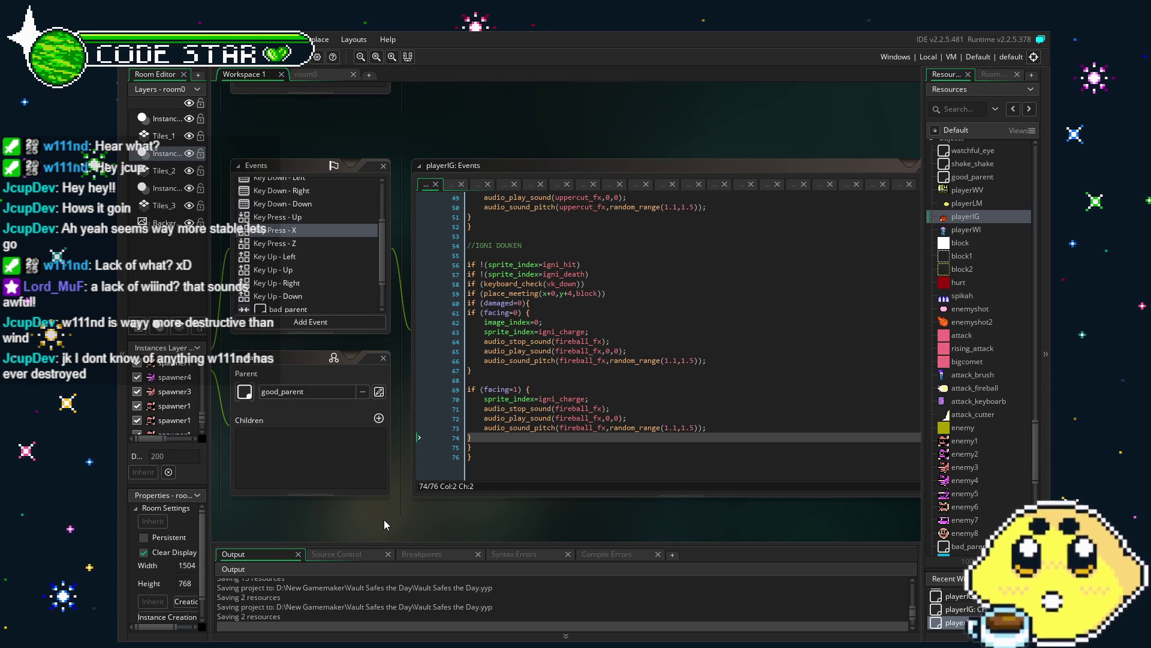
pyautogui.moveTo(383, 519); pyautogui.dragTo(346, 520)
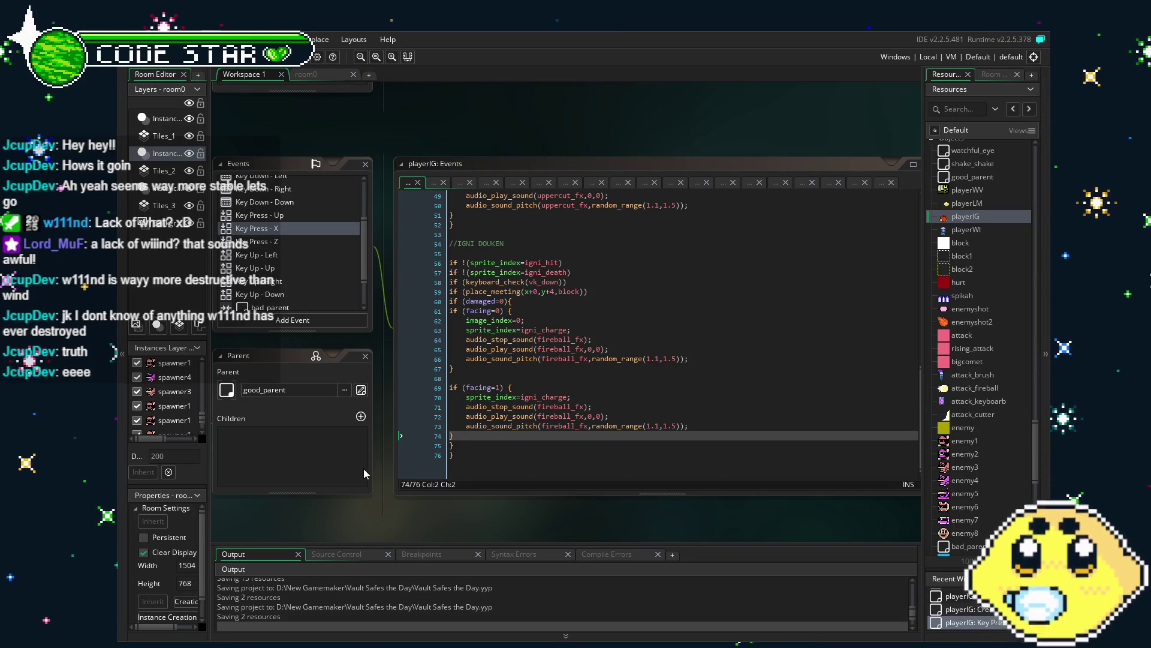
pyautogui.moveTo(390, 520); pyautogui.dragTo(439, 518)
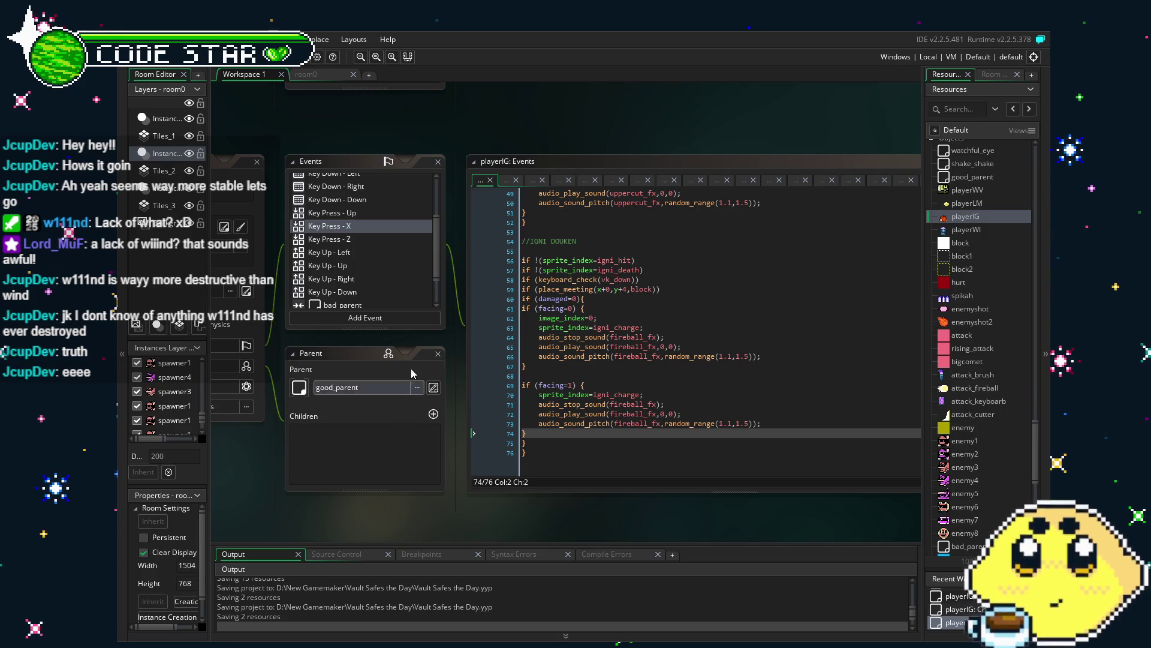
pyautogui.moveTo(271, 497); pyautogui.dragTo(319, 491)
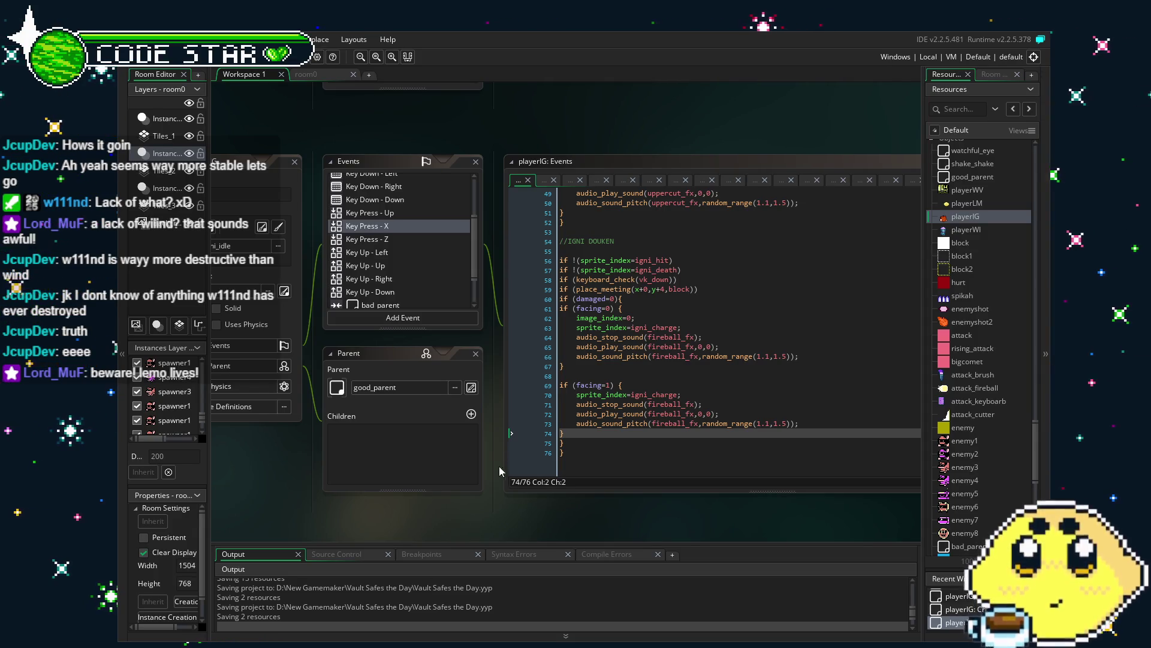
pyautogui.moveTo(455, 508); pyautogui.dragTo(475, 508)
pyautogui.click(429, 255)
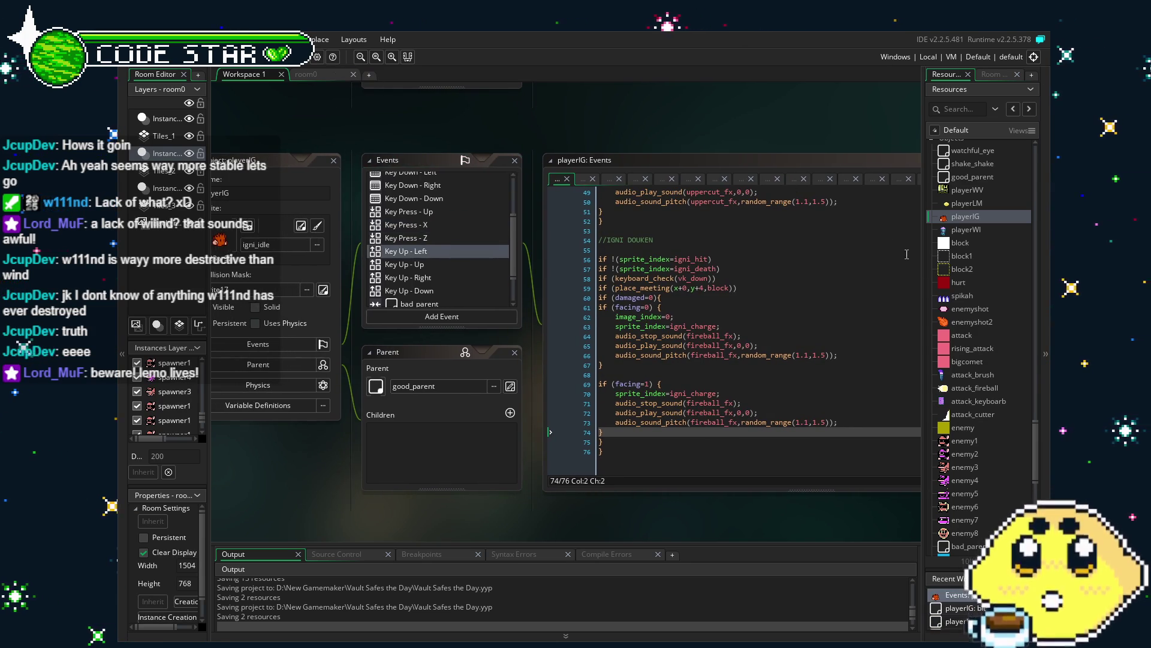
pyautogui.scroll(1, 968, 376)
# Step: Open spawner2 and view its Step code that creates enemy2 within 128 of good_parent
pyautogui.scroll(-2, 968, 376)
pyautogui.scroll(-3, 966, 376)
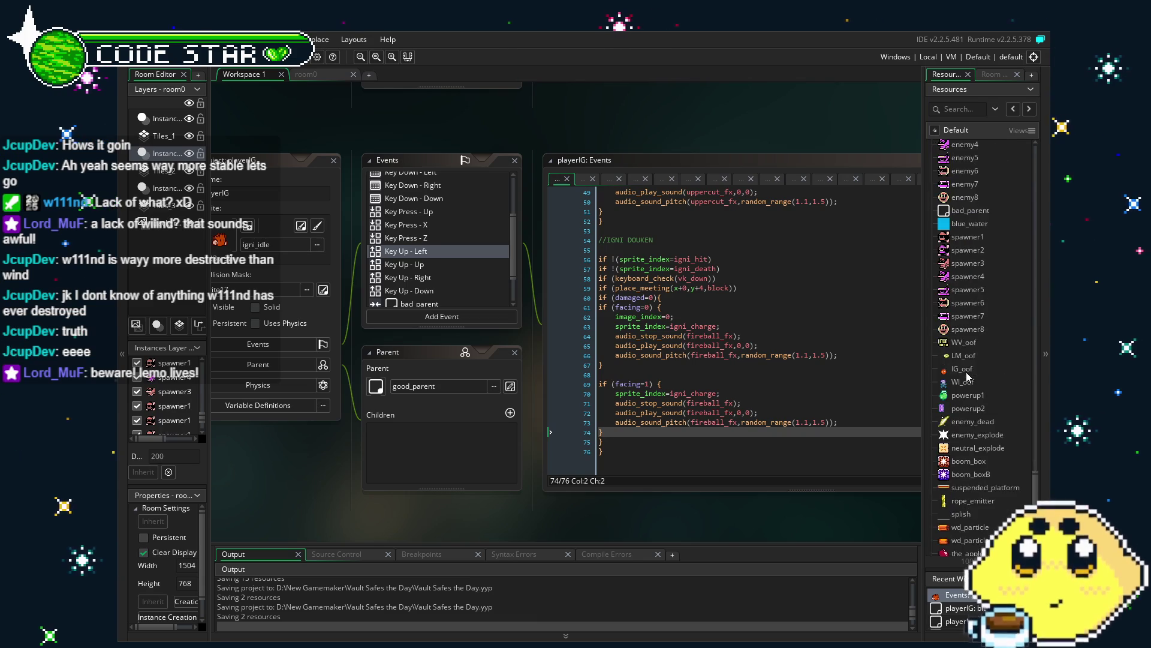
pyautogui.scroll(-3, 966, 376)
pyautogui.scroll(-2, 966, 376)
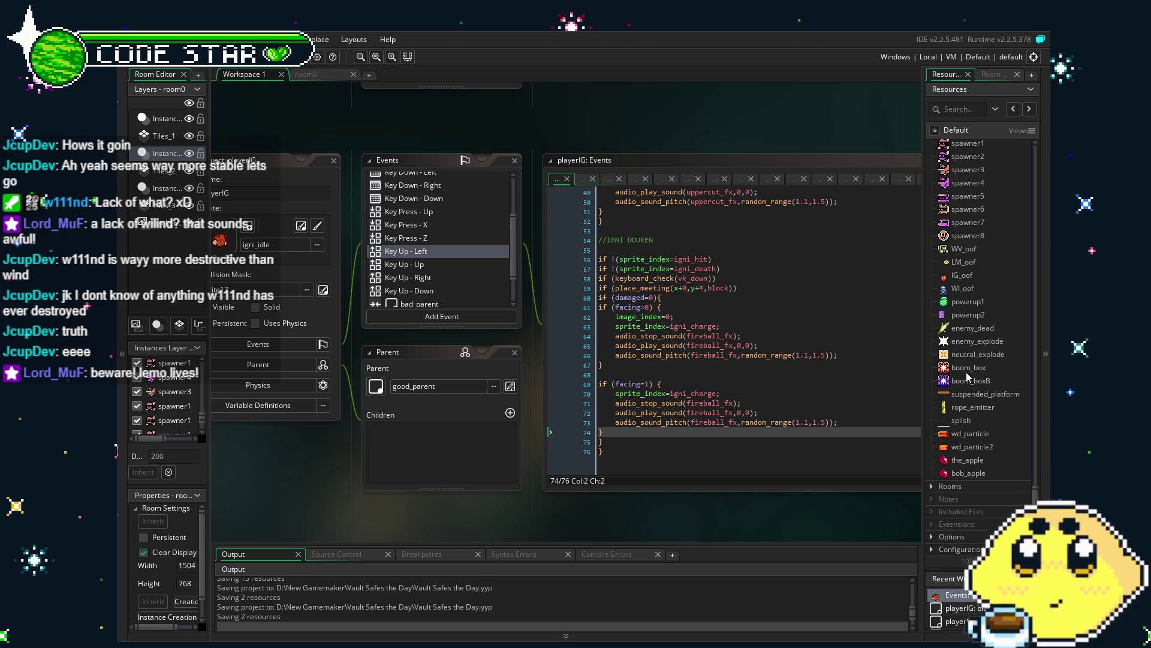
pyautogui.scroll(2, 966, 371)
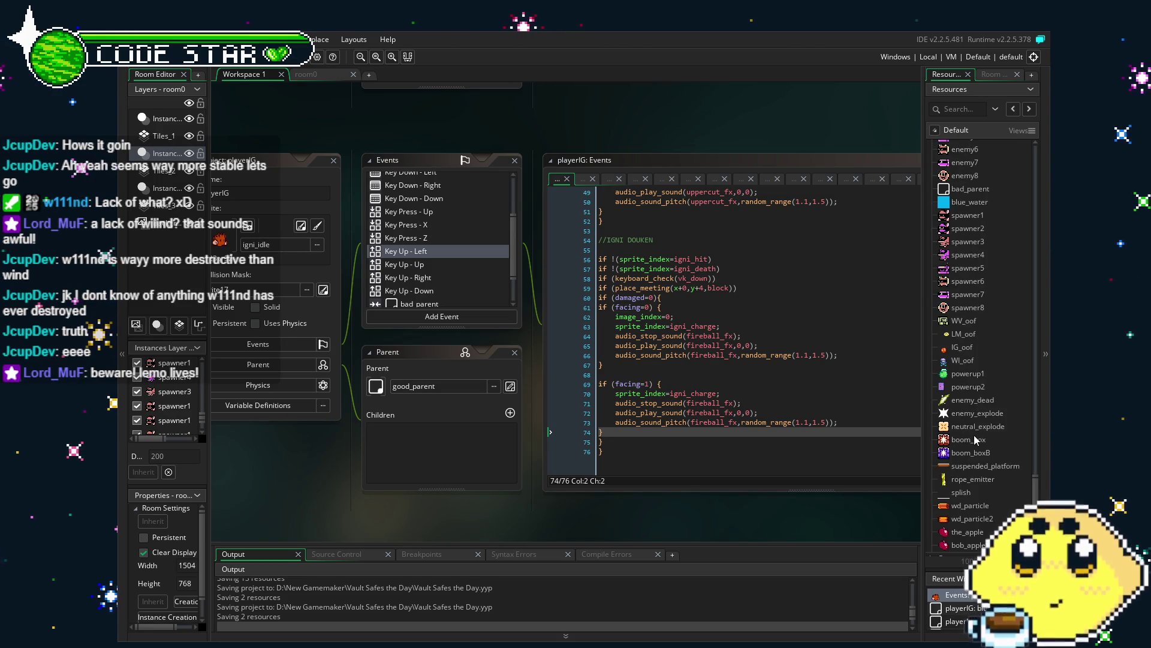
pyautogui.doubleClick(967, 229)
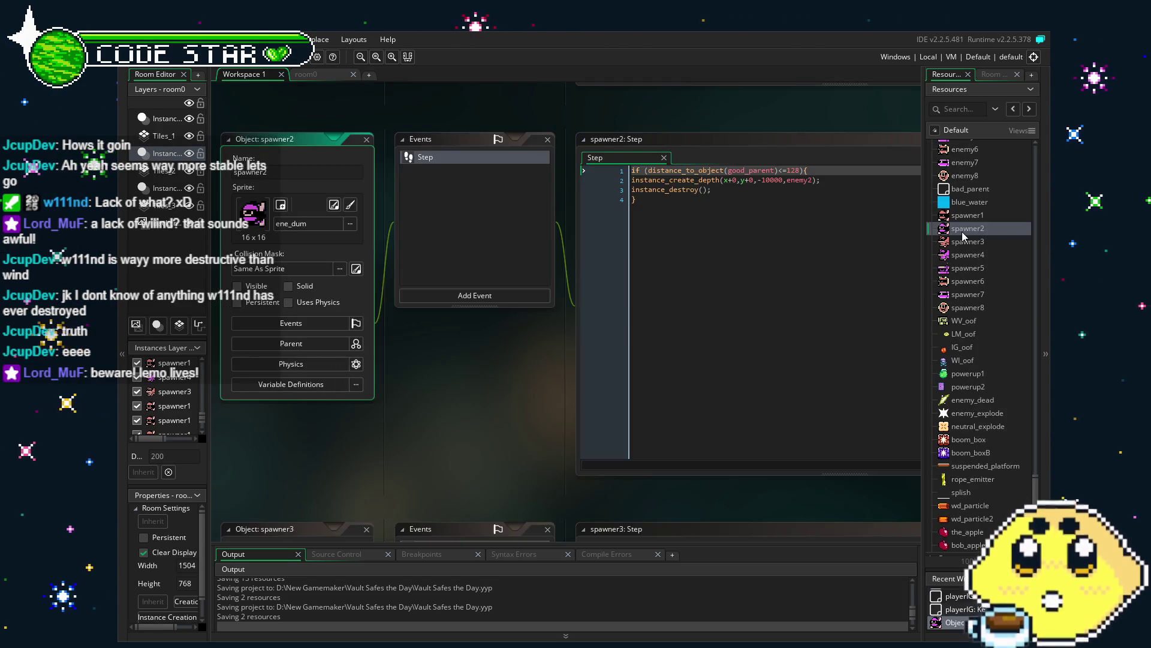
pyautogui.click(732, 323)
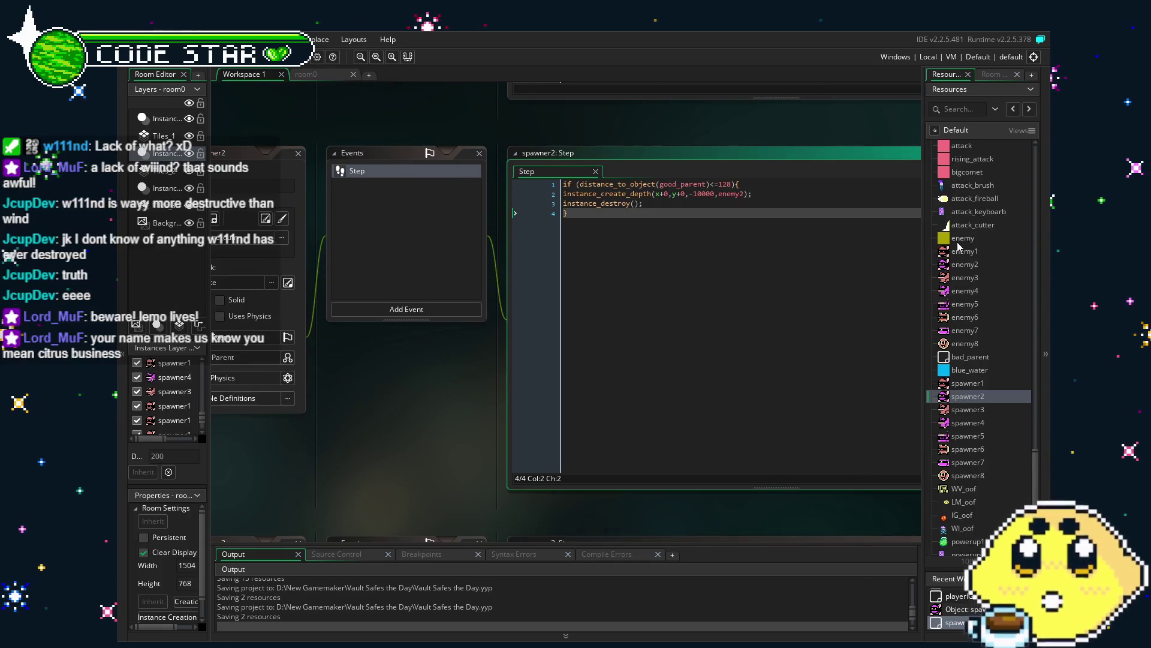
pyautogui.scroll(10, 959, 251)
pyautogui.scroll(-2, 974, 380)
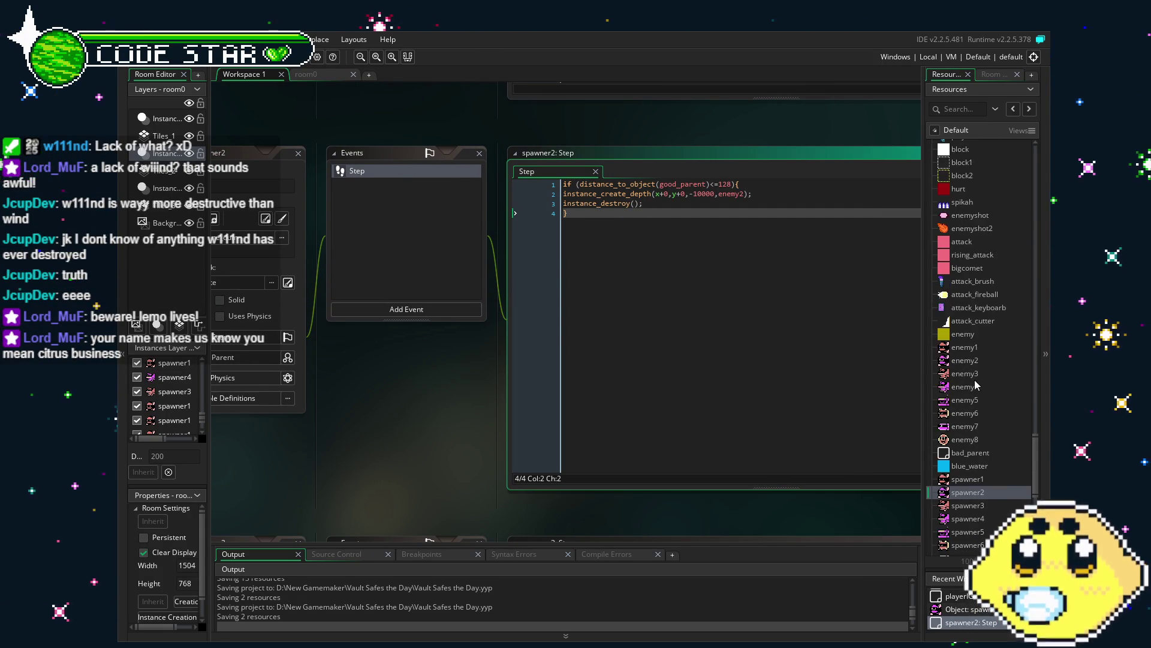
# Step: Open enemy2 and inspect its block and attack collision code, including the enemyhit_fx line
pyautogui.doubleClick(968, 362)
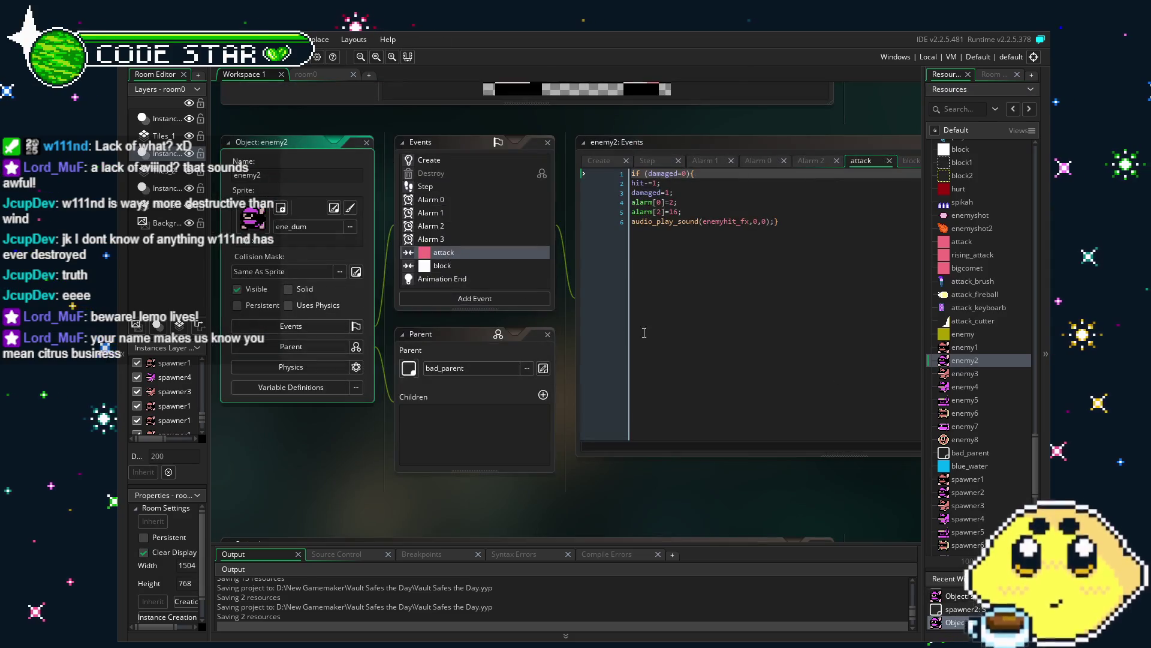
pyautogui.scroll(-3, 448, 191)
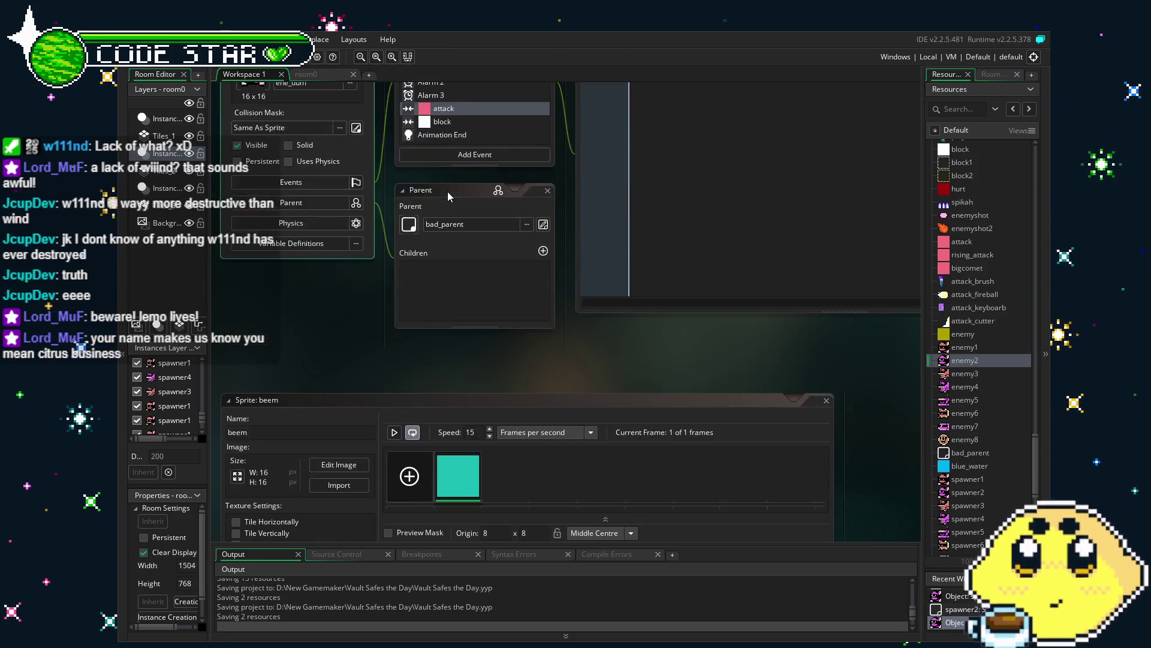
pyautogui.scroll(4, 447, 204)
pyautogui.scroll(-1, 443, 281)
pyautogui.click(449, 301)
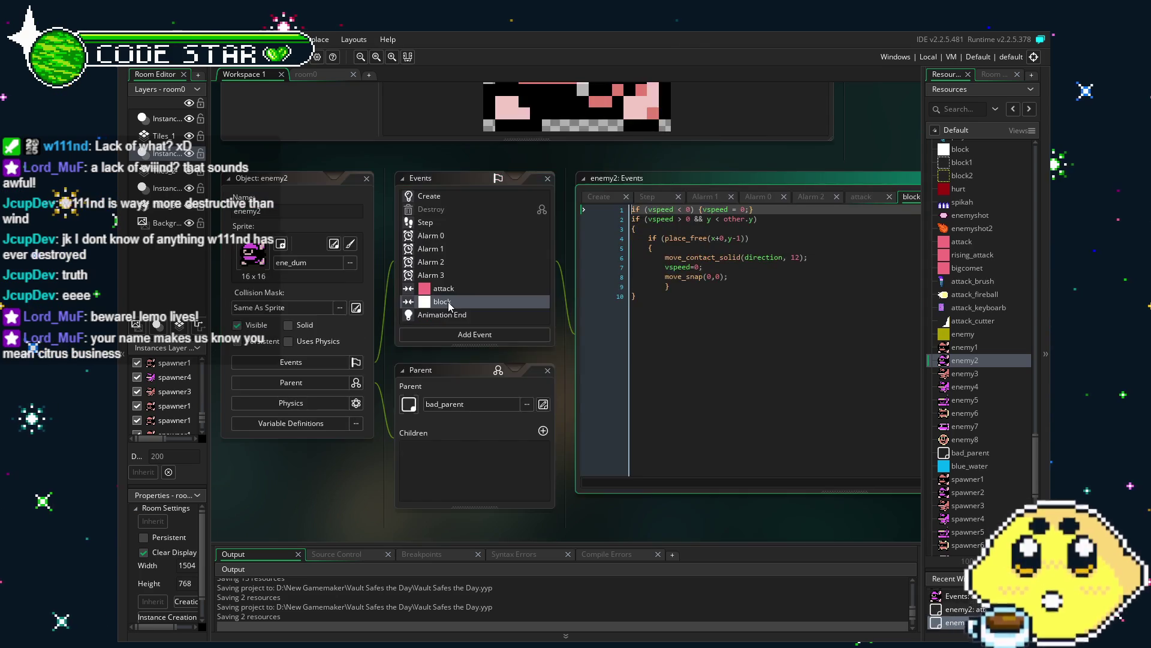
pyautogui.click(449, 291)
pyautogui.click(674, 301)
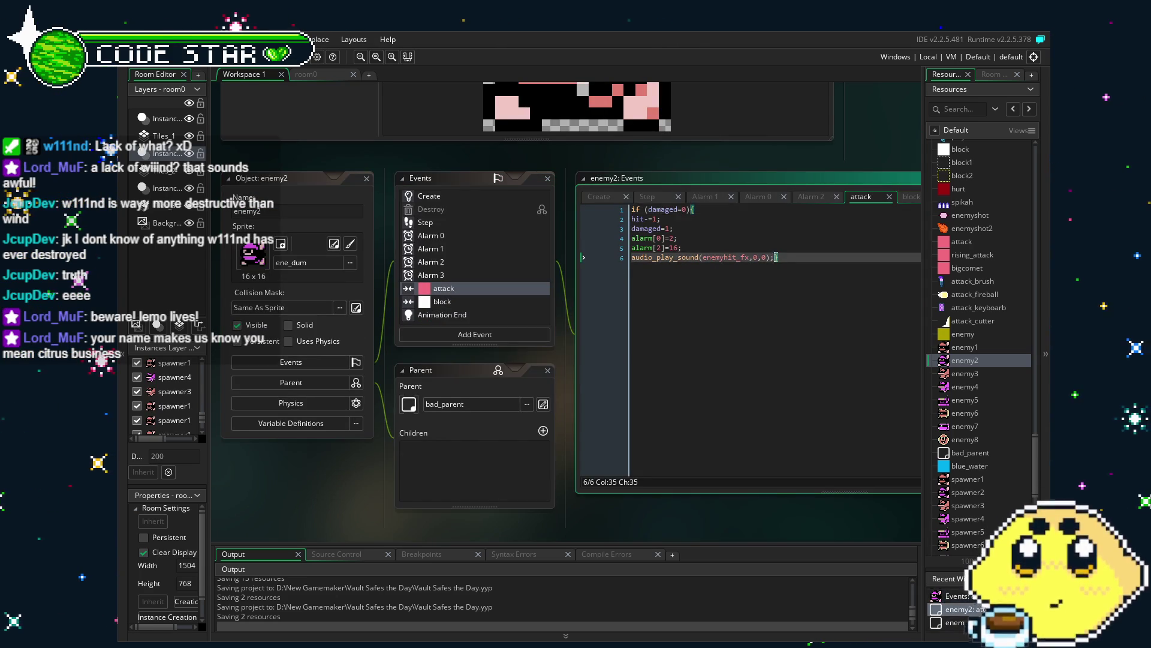
pyautogui.hotkey('shift', 'Home')
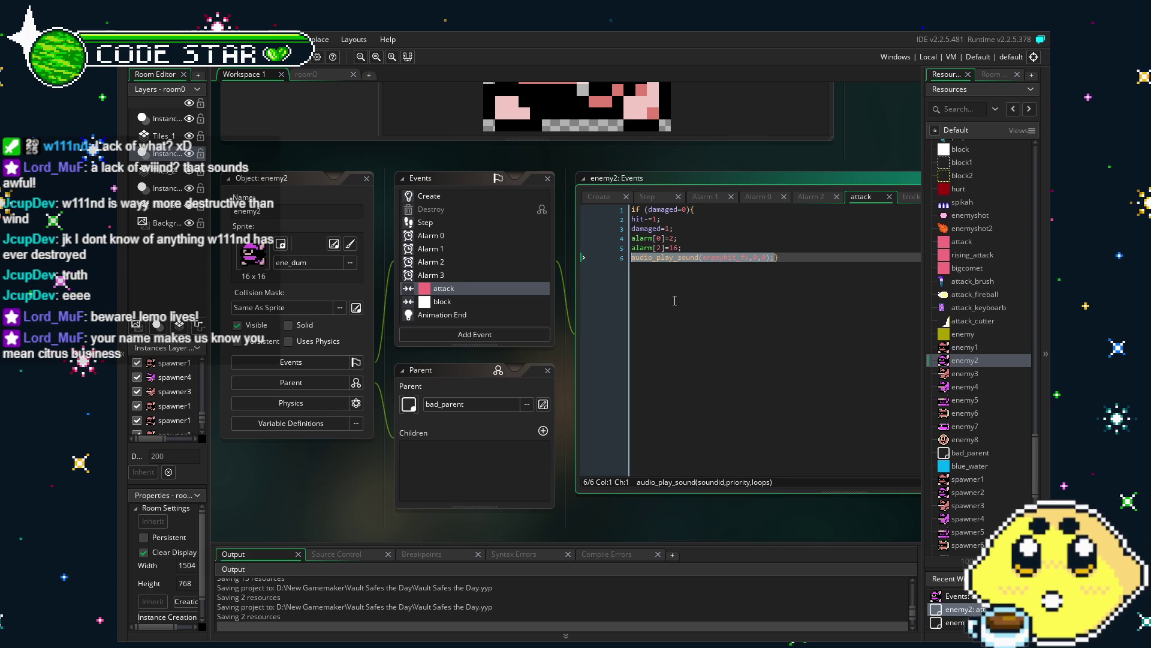
# Step: Browse enemy2's Alarm 2, Alarm 1, Alarm 3, Animation End and Step event code
pyautogui.click(456, 261)
pyautogui.click(456, 249)
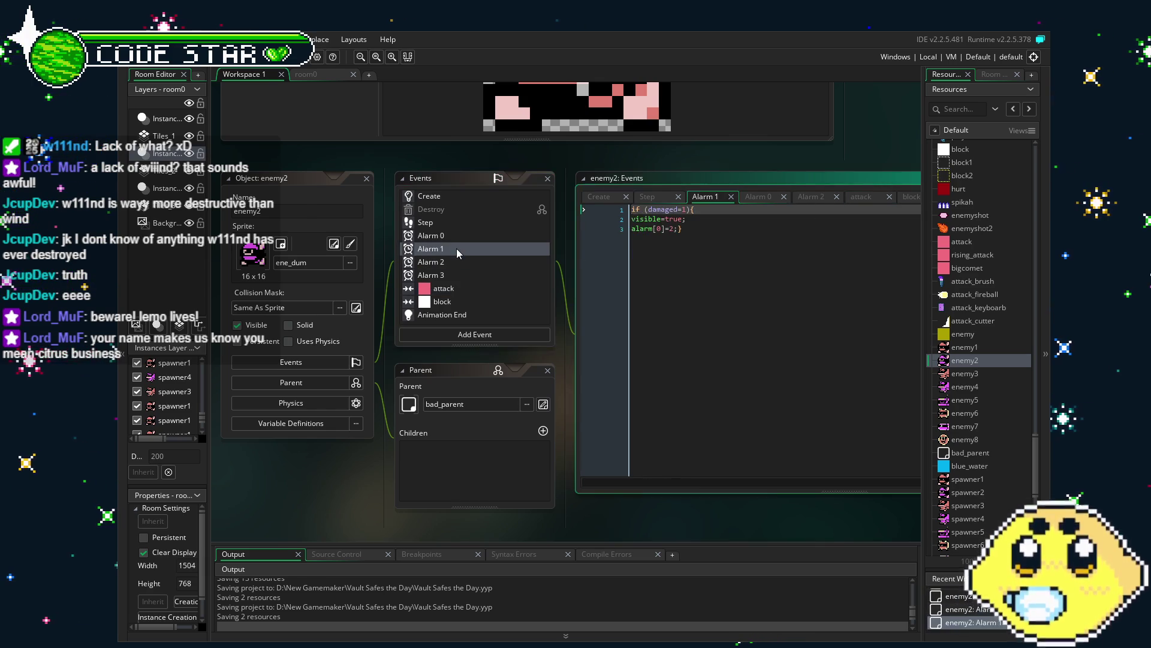
pyautogui.scroll(2, 456, 248)
pyautogui.click(450, 311)
pyautogui.click(451, 349)
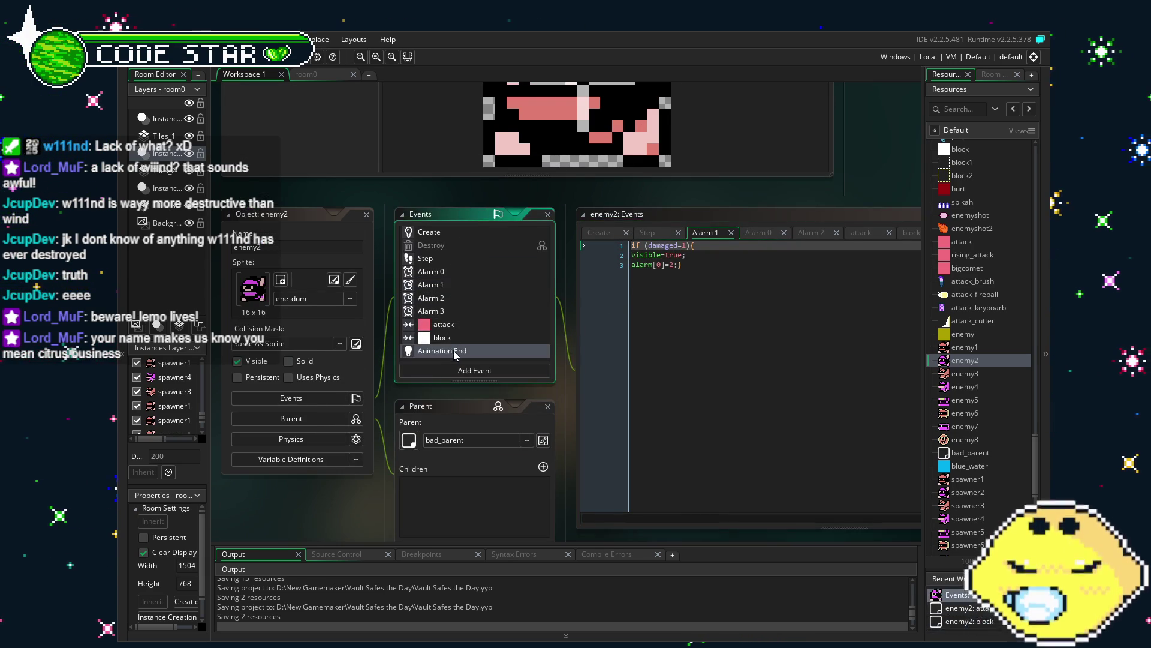
pyautogui.click(451, 338)
pyautogui.click(445, 259)
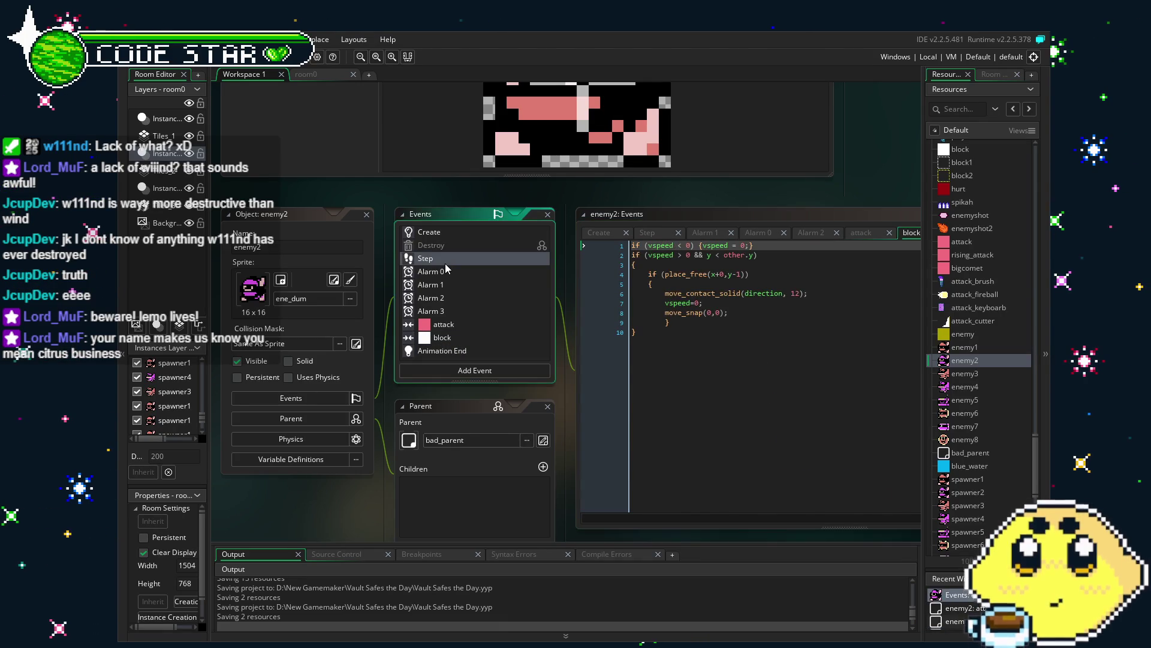
pyautogui.click(621, 361)
pyautogui.scroll(-2, 563, 325)
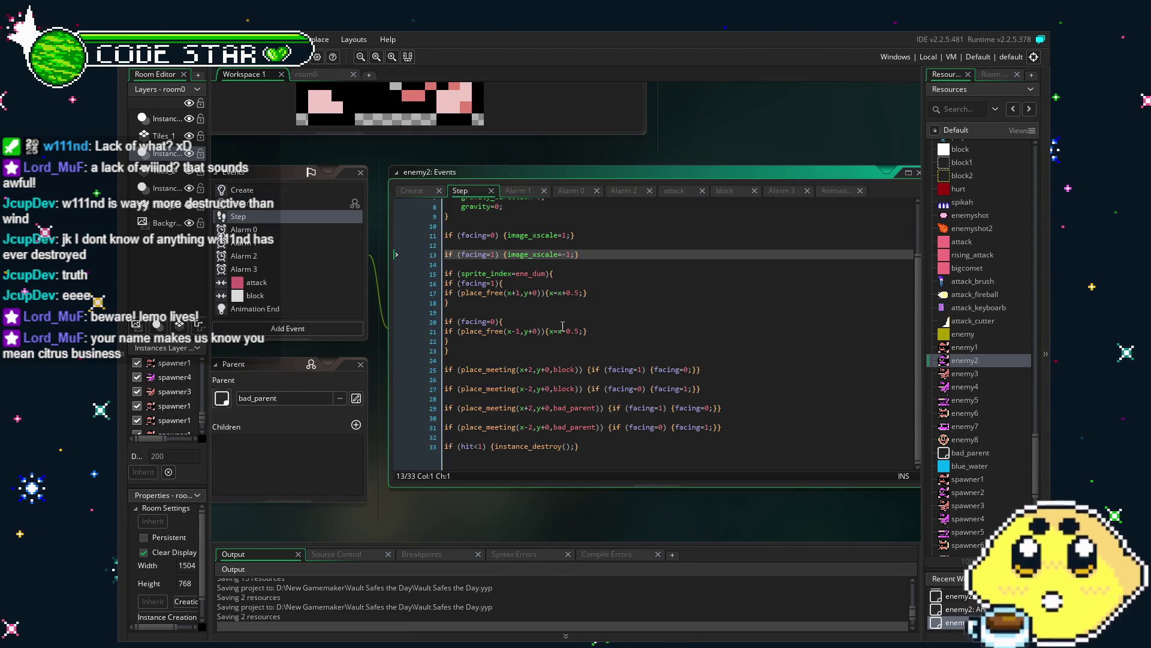
pyautogui.click(504, 376)
pyautogui.scroll(2, 508, 376)
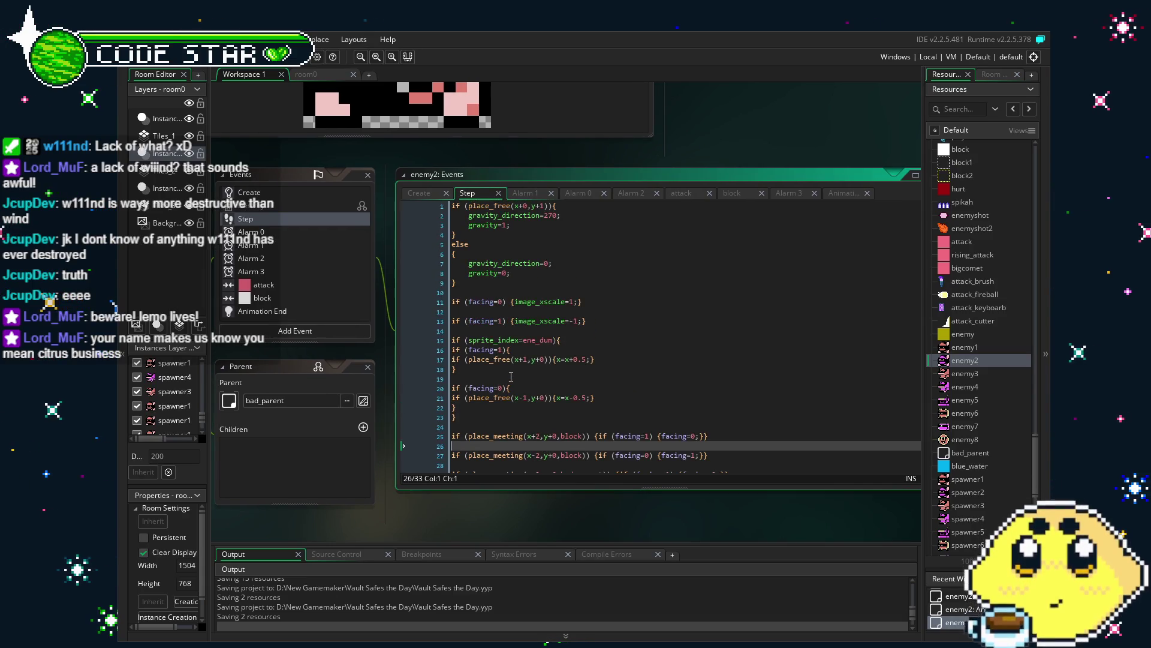
pyautogui.scroll(-2, 511, 376)
pyautogui.moveTo(399, 483); pyautogui.dragTo(513, 486)
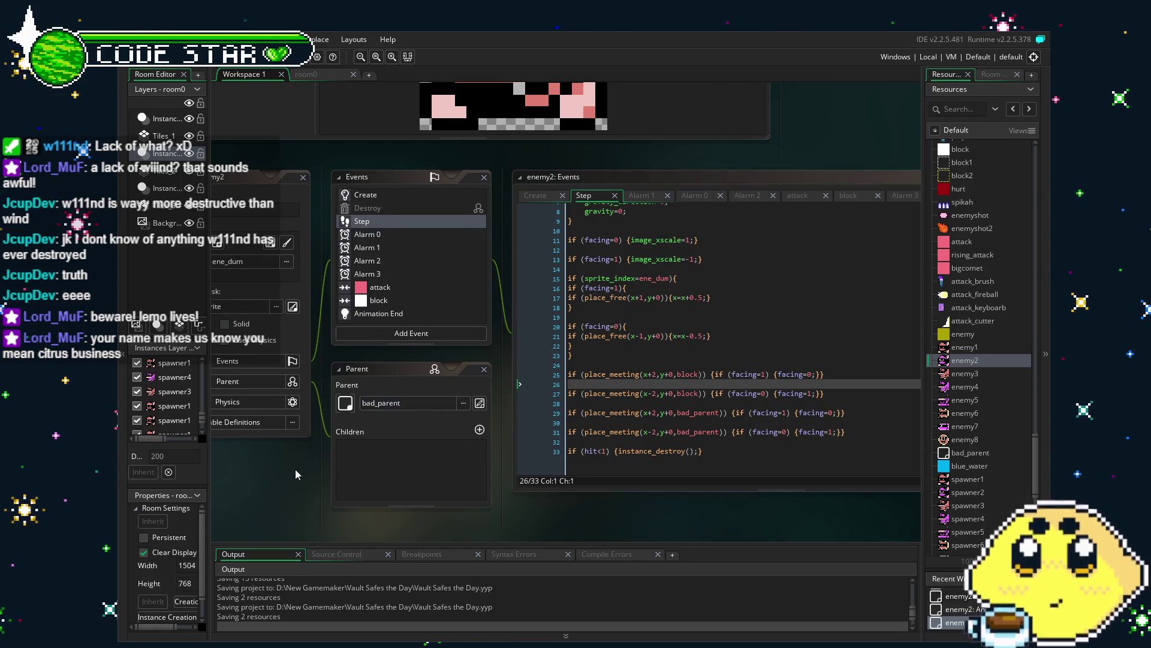
pyautogui.moveTo(295, 469); pyautogui.dragTo(316, 469)
pyautogui.scroll(-1, 431, 275)
pyautogui.scroll(2, 431, 275)
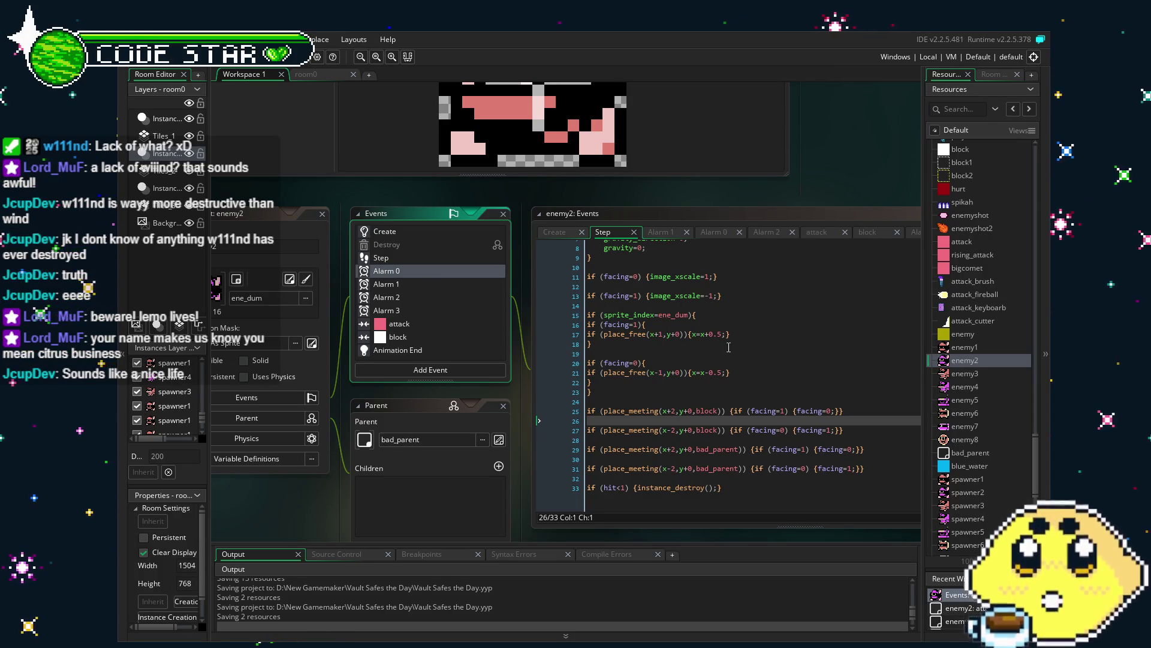
pyautogui.scroll(3, 715, 362)
pyautogui.scroll(-3, 715, 362)
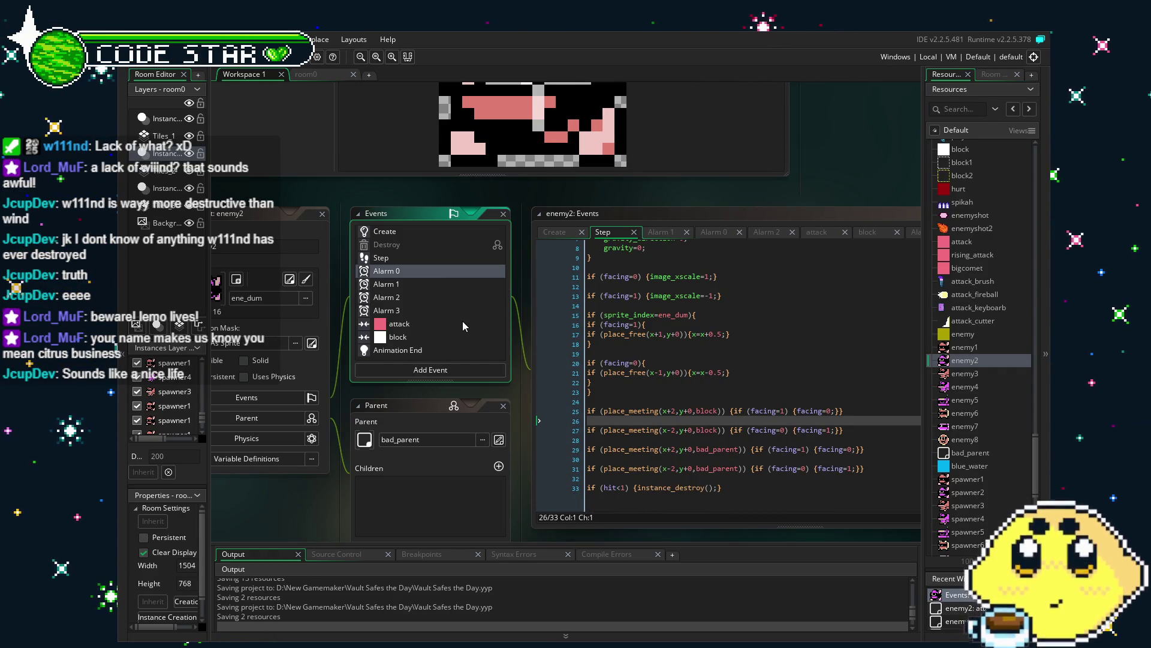
pyautogui.scroll(1, 462, 322)
pyautogui.scroll(-1, 463, 322)
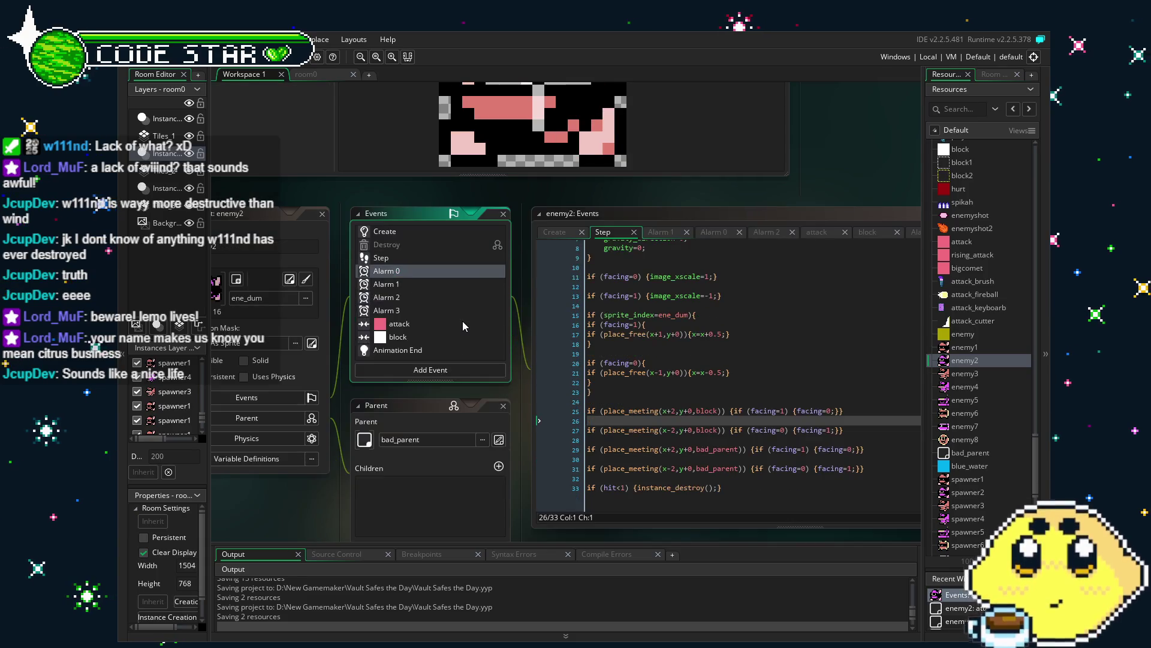
# Step: Review enemy2's Alarm 0 and Step code (left-movement and wall-collision checks), then show Animation End
pyautogui.click(400, 267)
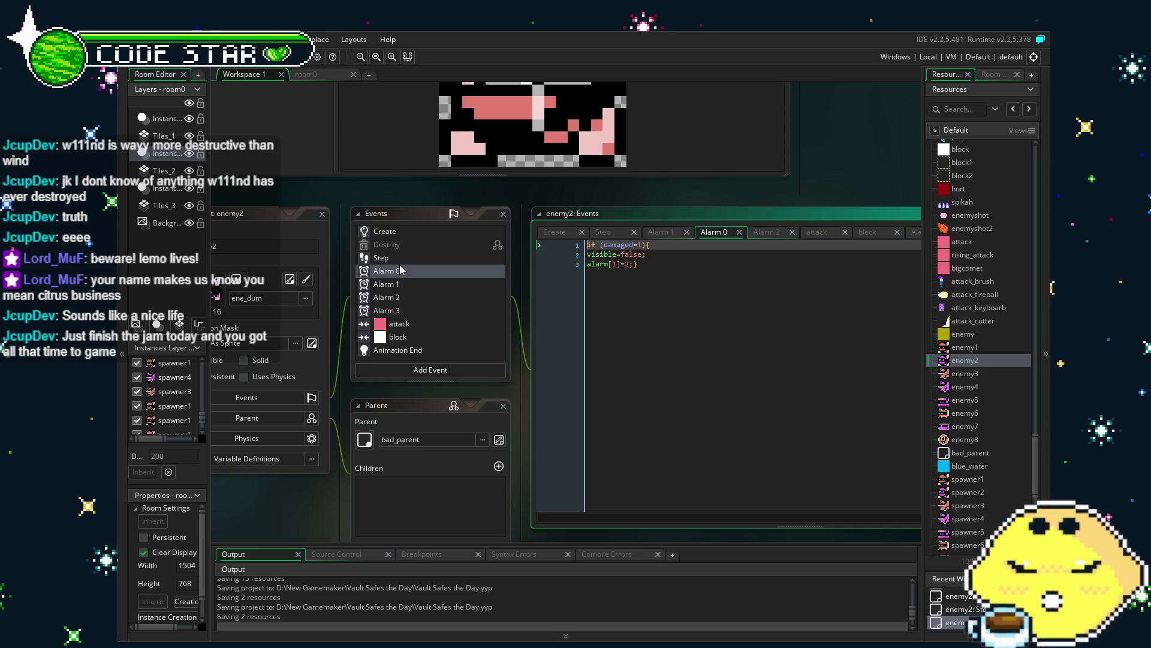
pyautogui.click(408, 260)
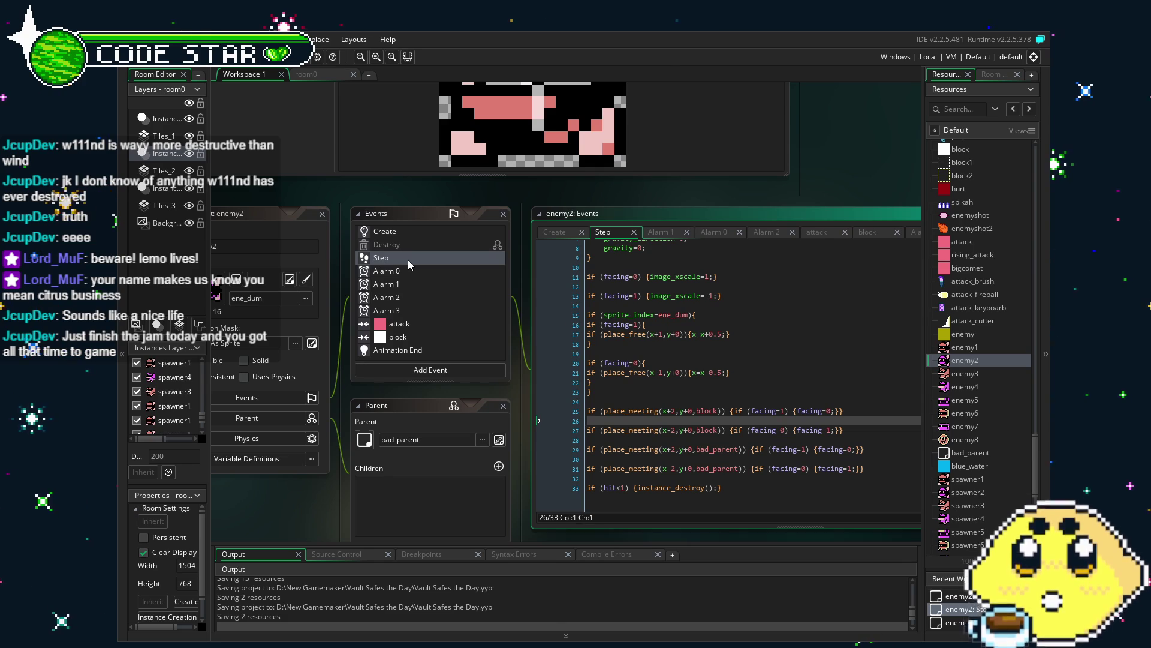
pyautogui.click(669, 373)
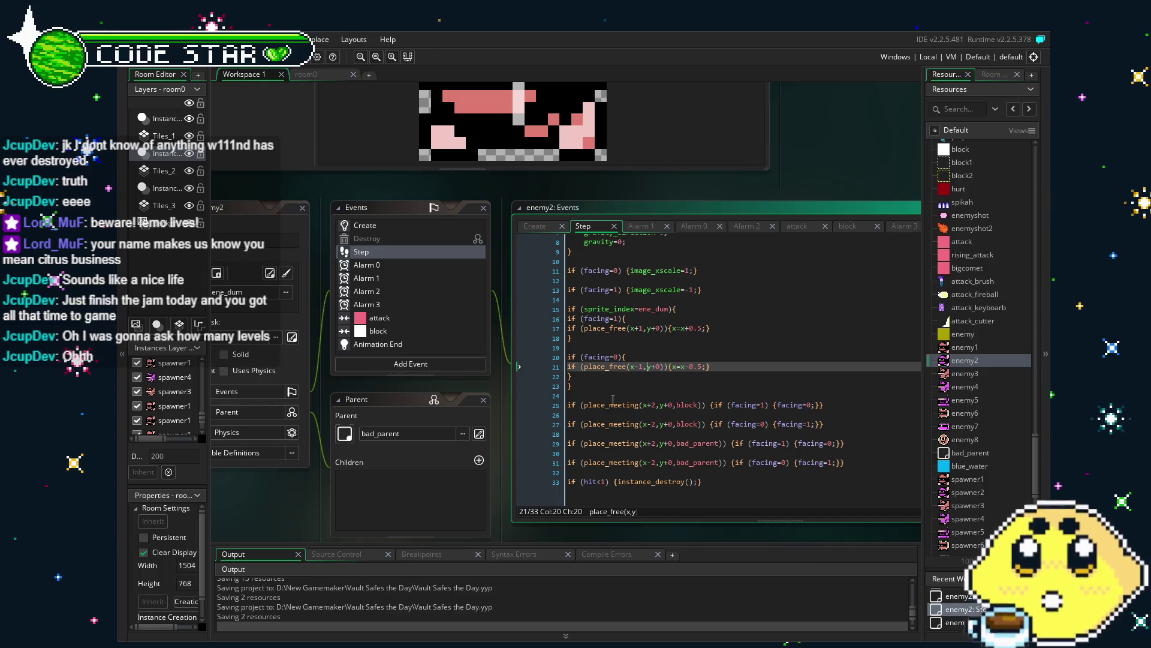
pyautogui.click(611, 402)
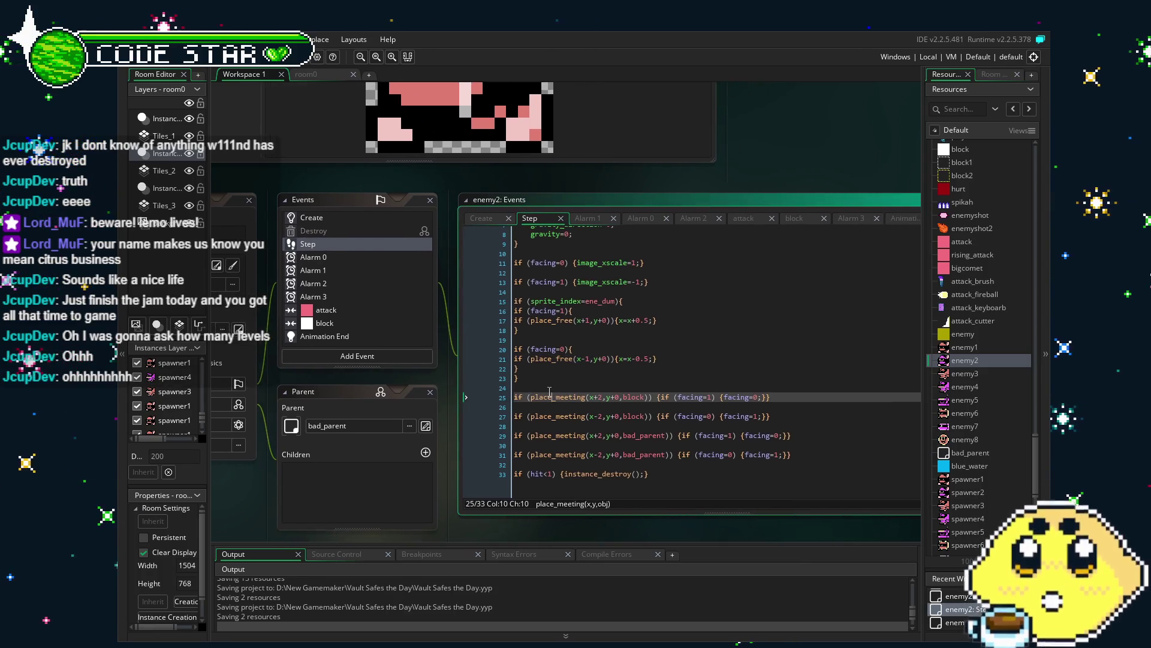
pyautogui.scroll(2, 569, 394)
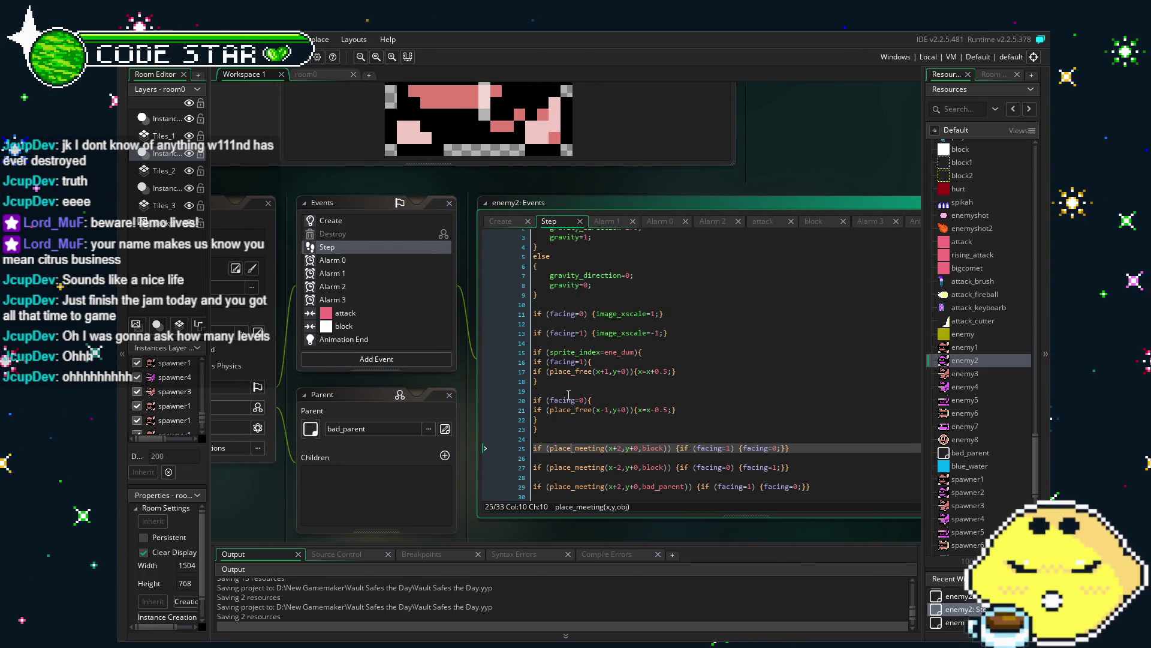
pyautogui.scroll(-2, 569, 394)
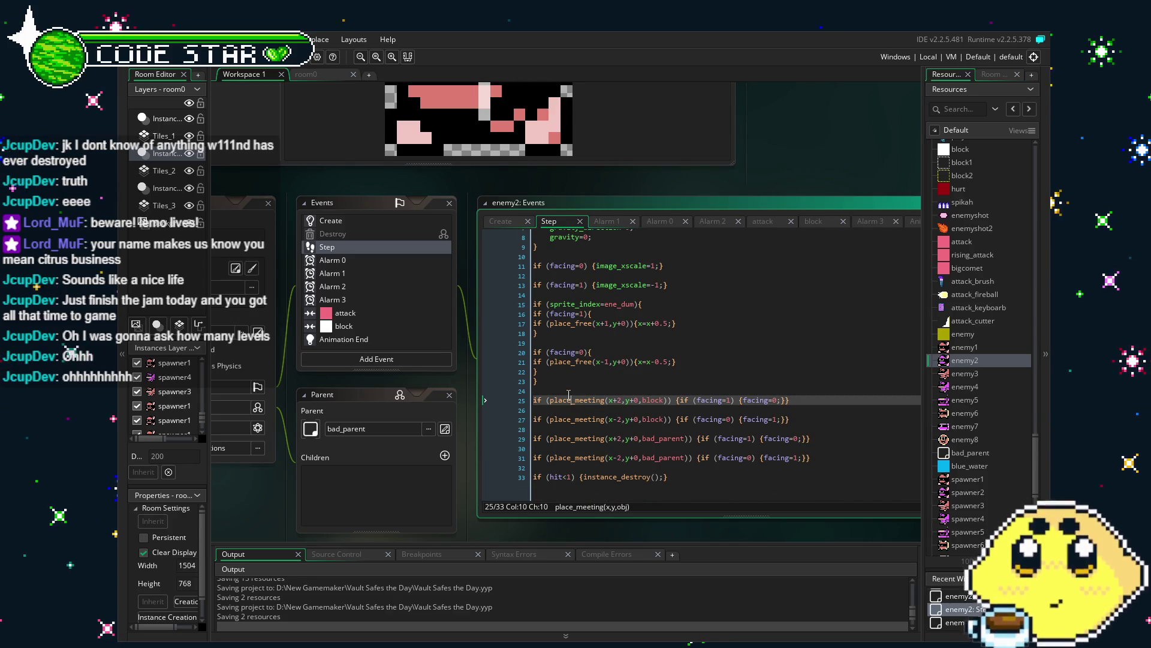
pyautogui.moveTo(355, 370)
pyautogui.mouseDown()
pyautogui.moveTo(401, 327)
pyautogui.moveTo(456, 360)
pyautogui.mouseUp()
pyautogui.click(457, 305)
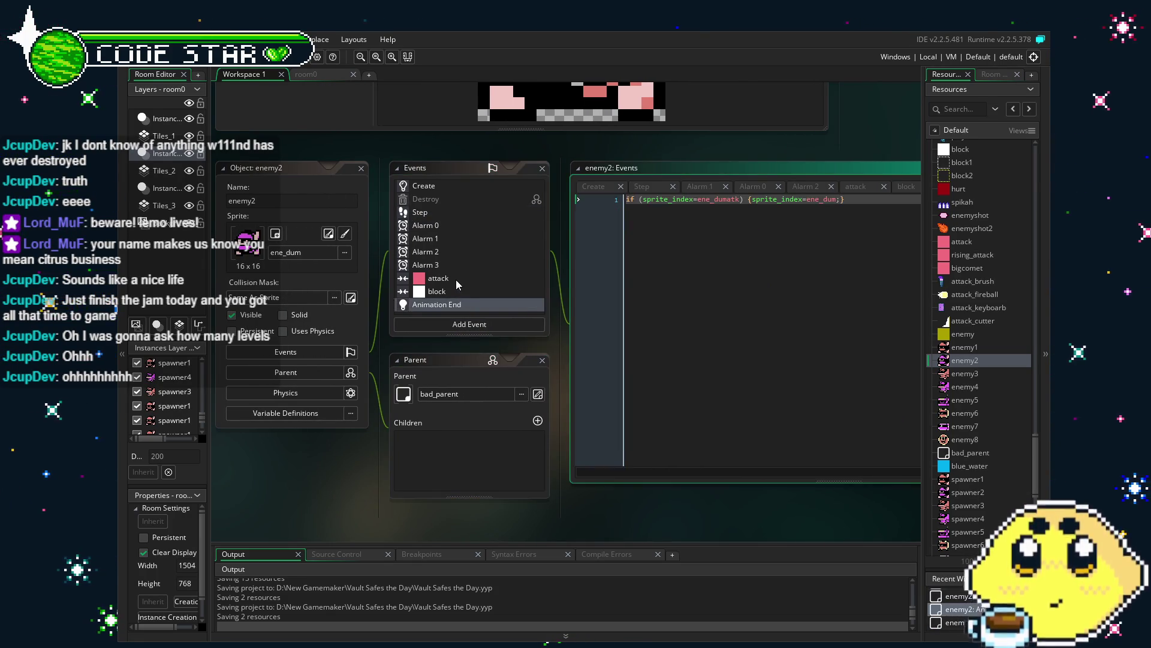
# Step: Go through enemy2's Alarm 2 and Alarm 3 events, adding a semicolon and trimming a space on line 2
pyautogui.click(456, 279)
pyautogui.click(451, 243)
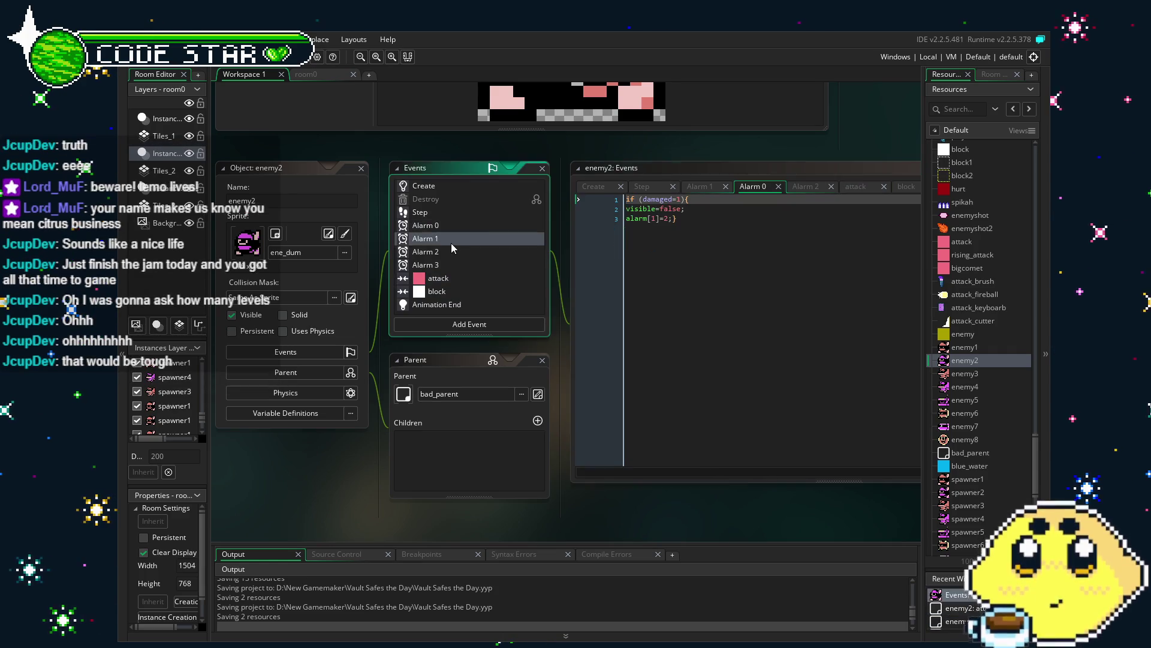
pyautogui.click(459, 254)
pyautogui.click(465, 263)
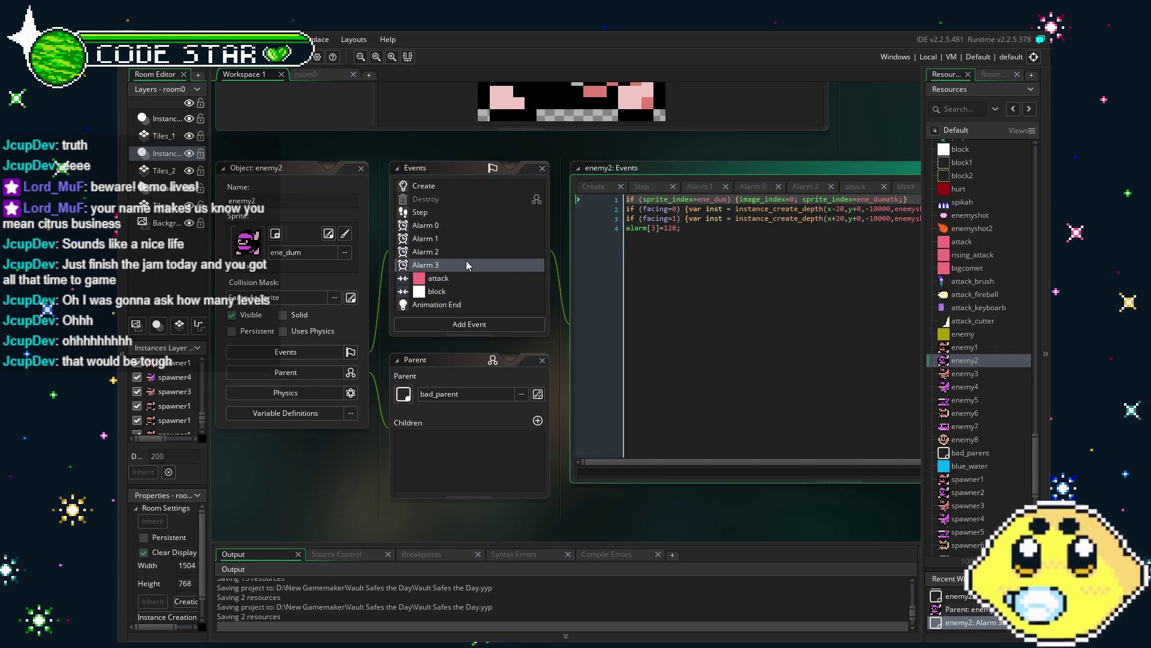
pyautogui.click(688, 306)
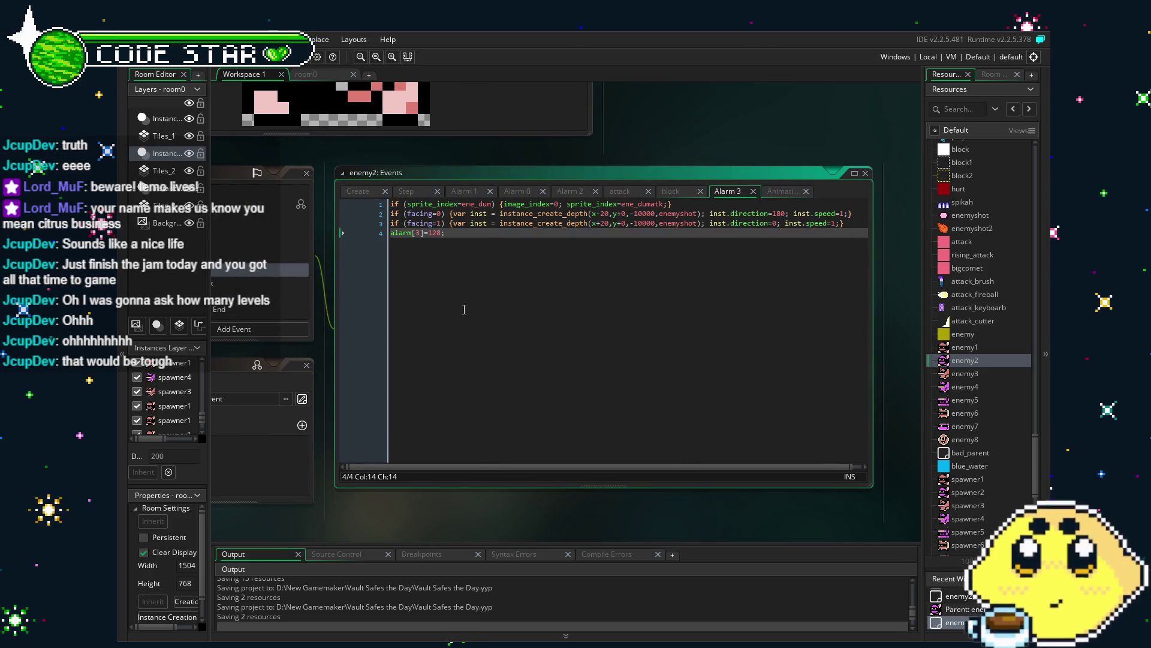
pyautogui.click(847, 213)
pyautogui.write(';')
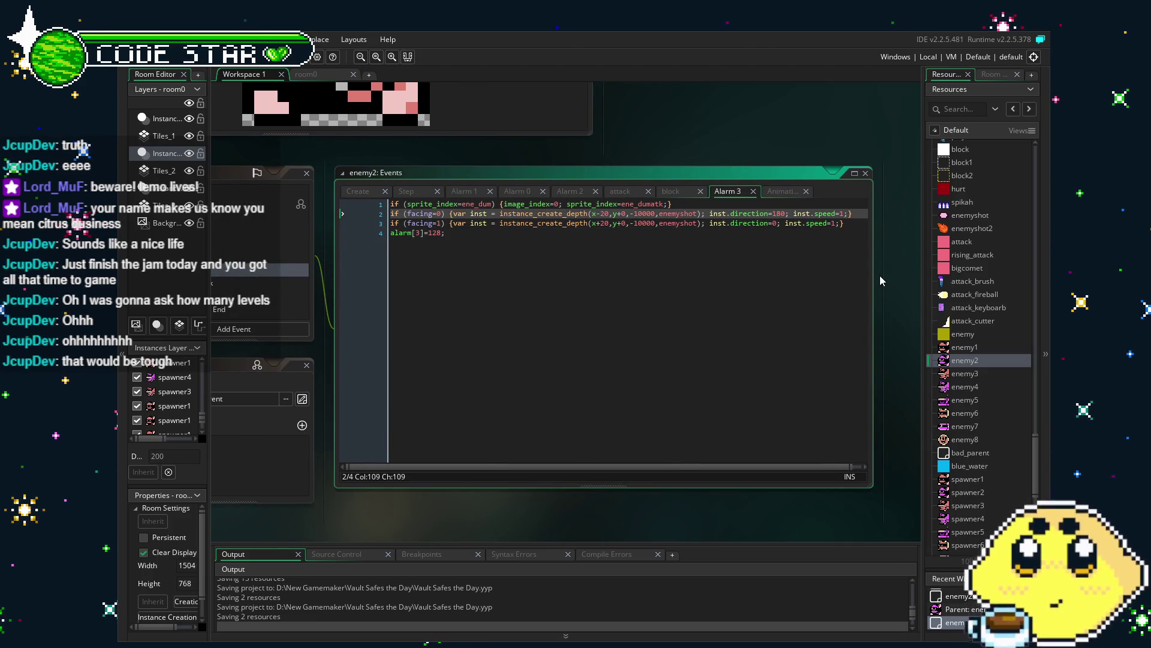
pyautogui.press('BackSpace')
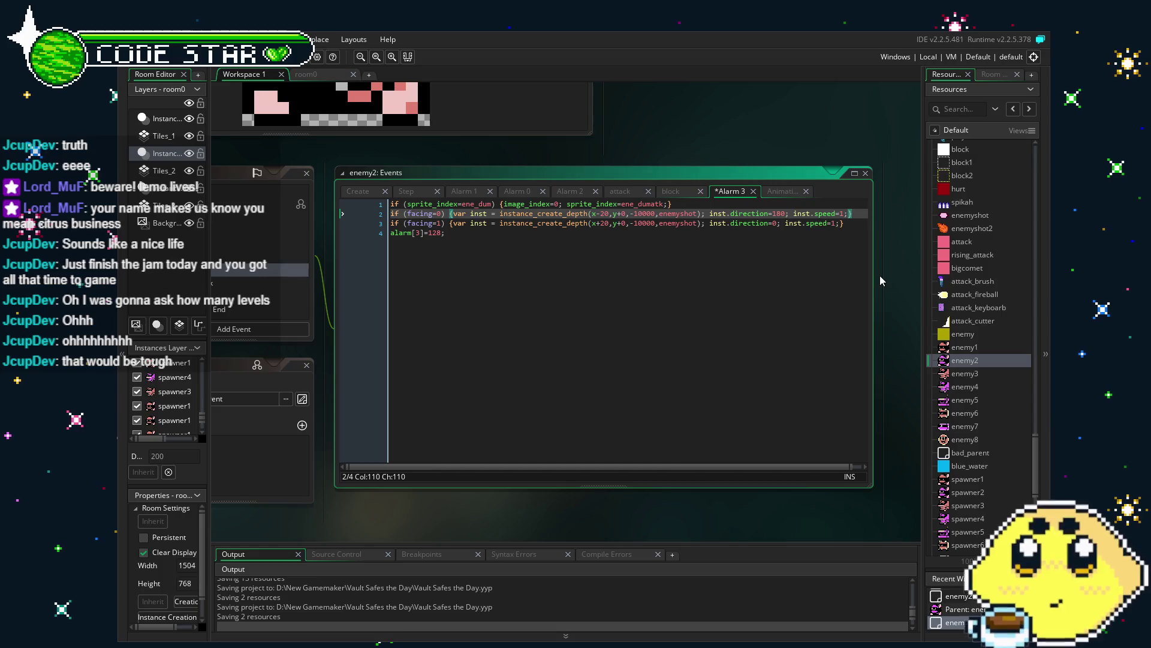
# Step: Paste audio_play_sound onto Alarm 3 line 1 and change enemyhit_fx to enemybeam_fx
pyautogui.click(670, 204)
pyautogui.hotkey('ctrl', 'v')
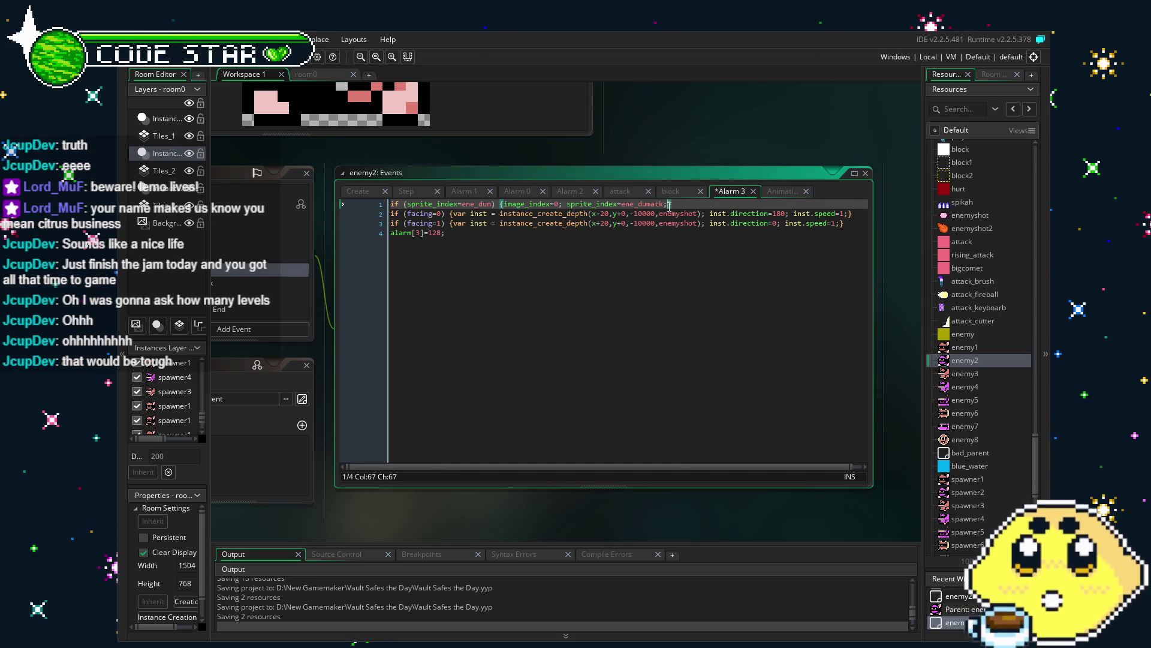
pyautogui.hotkey('ctrl', 's')
pyautogui.click(777, 204)
pyautogui.press('BackSpace')
pyautogui.press('BackSpace')
pyautogui.press('BackSpace')
pyautogui.write('beam_fx,0,0);')
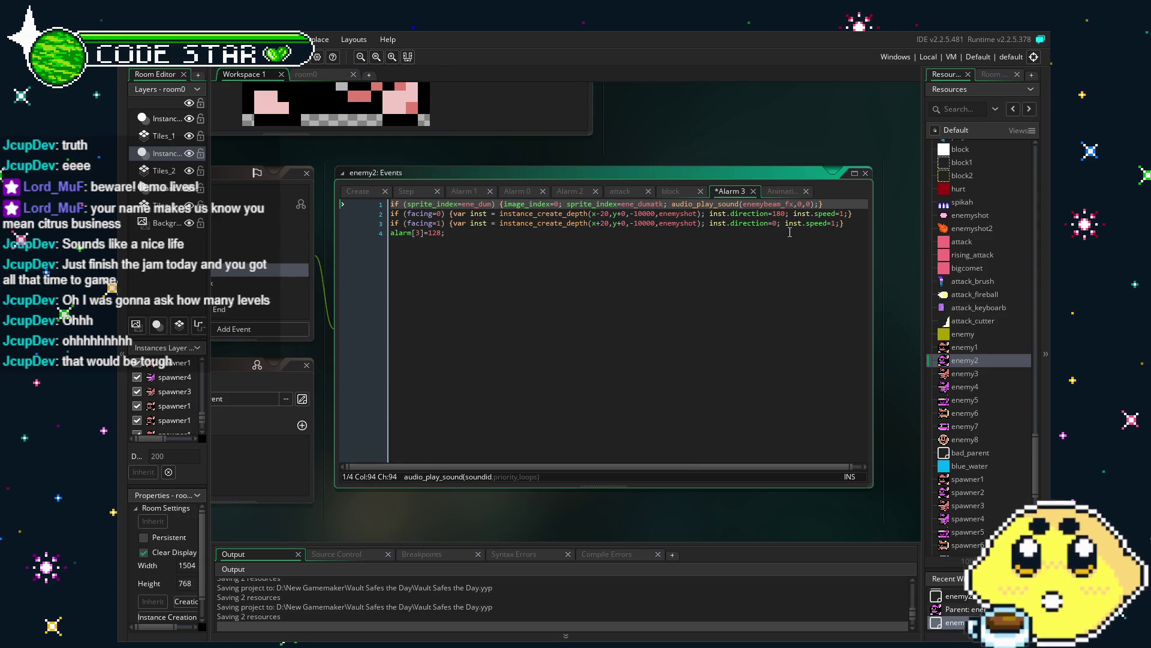
pyautogui.click(591, 324)
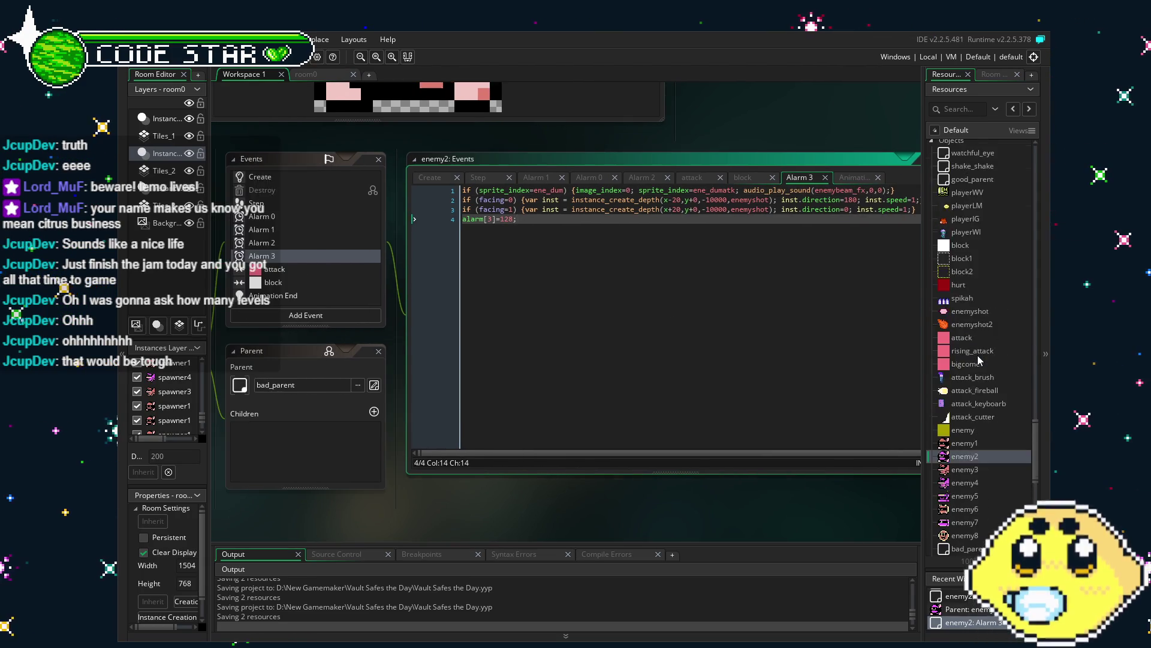
# Step: Open playerWI's Key Press - X event and uncomment the sound lines 13–15
pyautogui.scroll(5, 973, 355)
pyautogui.click(973, 354)
pyautogui.doubleClick(973, 354)
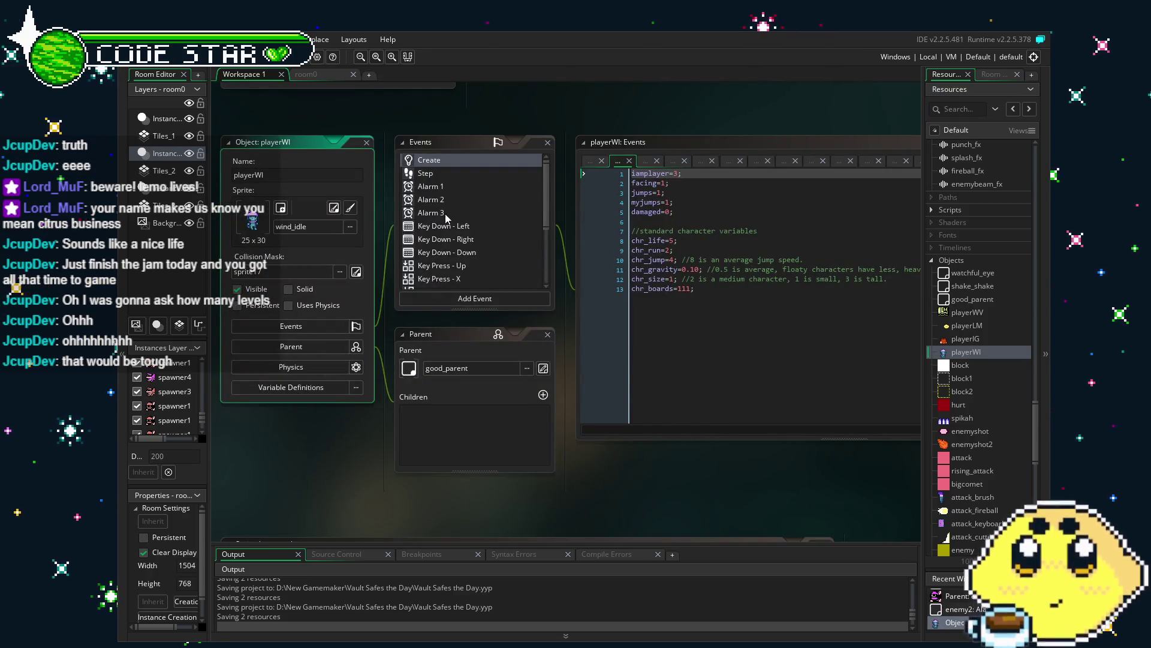
pyautogui.scroll(-2, 459, 231)
pyautogui.click(462, 231)
pyautogui.moveTo(483, 311)
pyautogui.mouseDown()
pyautogui.moveTo(510, 292)
pyautogui.moveTo(501, 283)
pyautogui.mouseUp()
pyautogui.click(715, 302)
pyautogui.keyDown('shift'); pyautogui.click(498, 283); pyautogui.keyUp('shift')
pyautogui.hotkey('ctrl', 'shift', 'k')
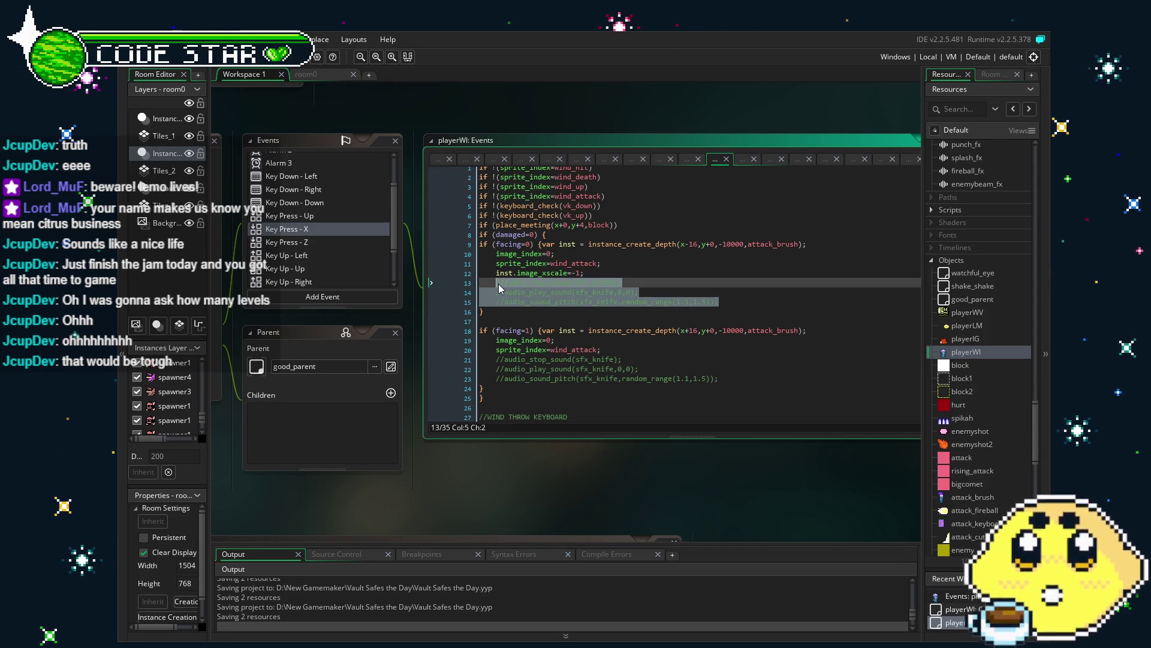
# Step: Type junk text at the end of line 14 and delete part of it
pyautogui.click(603, 293)
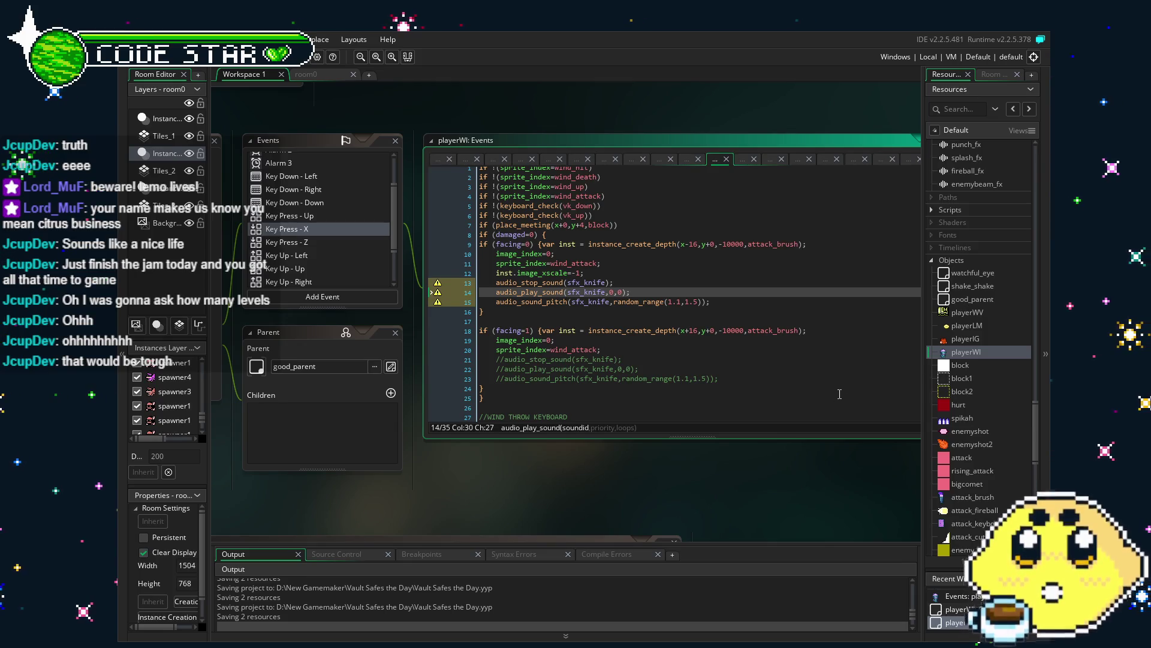
pyautogui.click(654, 290)
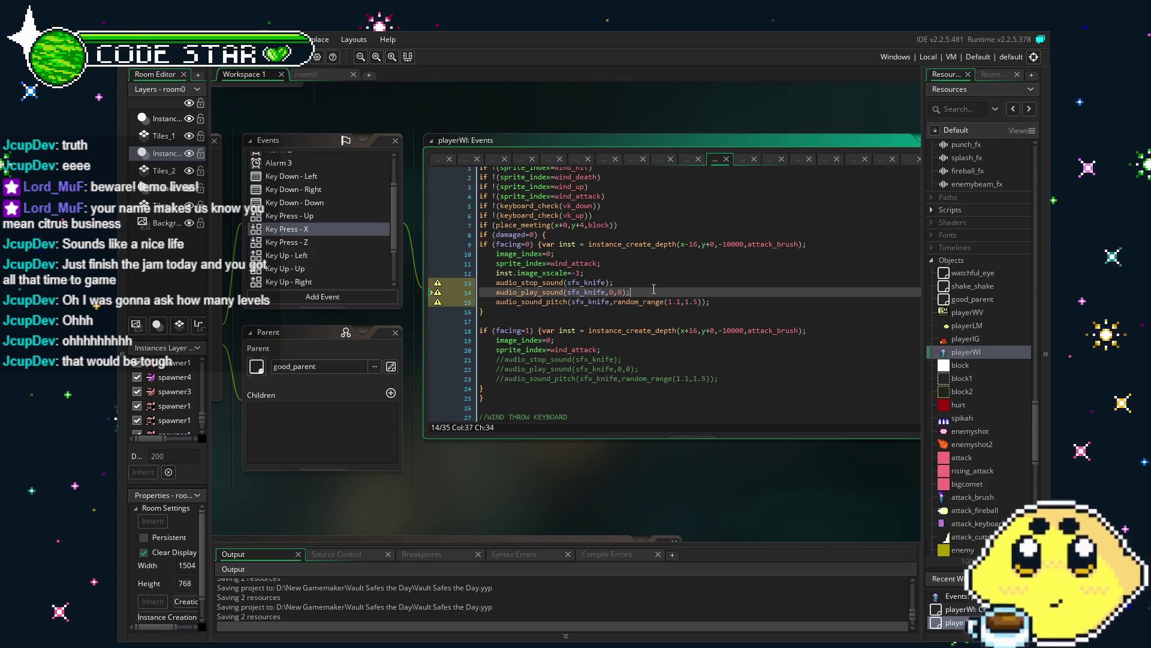
pyautogui.write(' aslkfa')
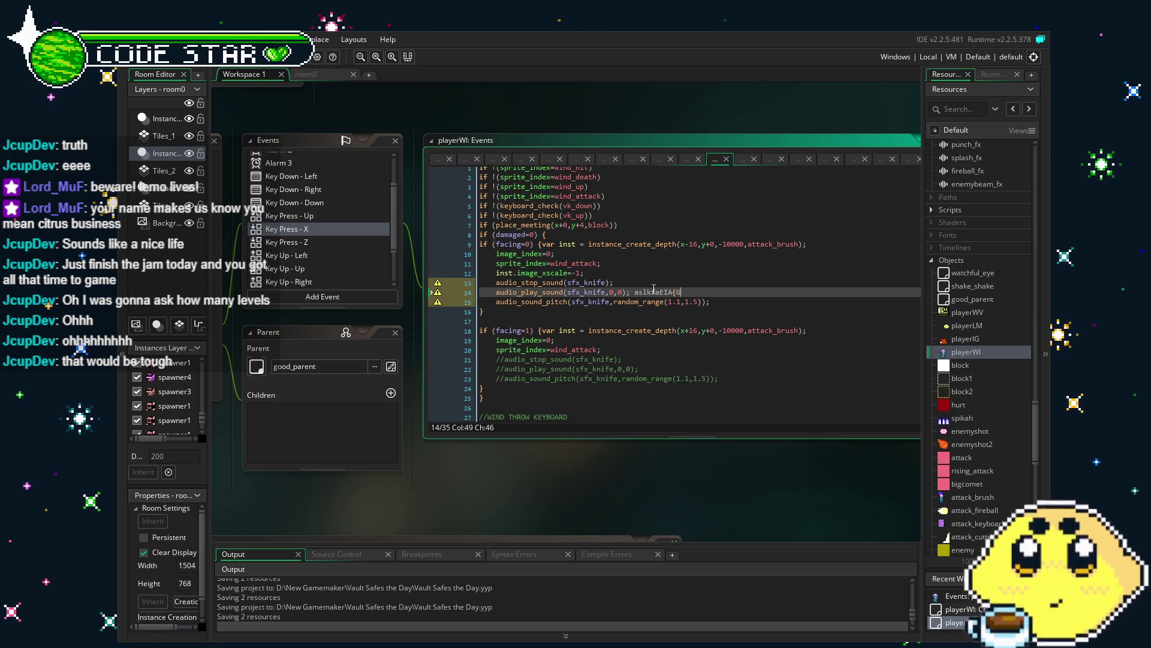
pyautogui.write('EIA{G')
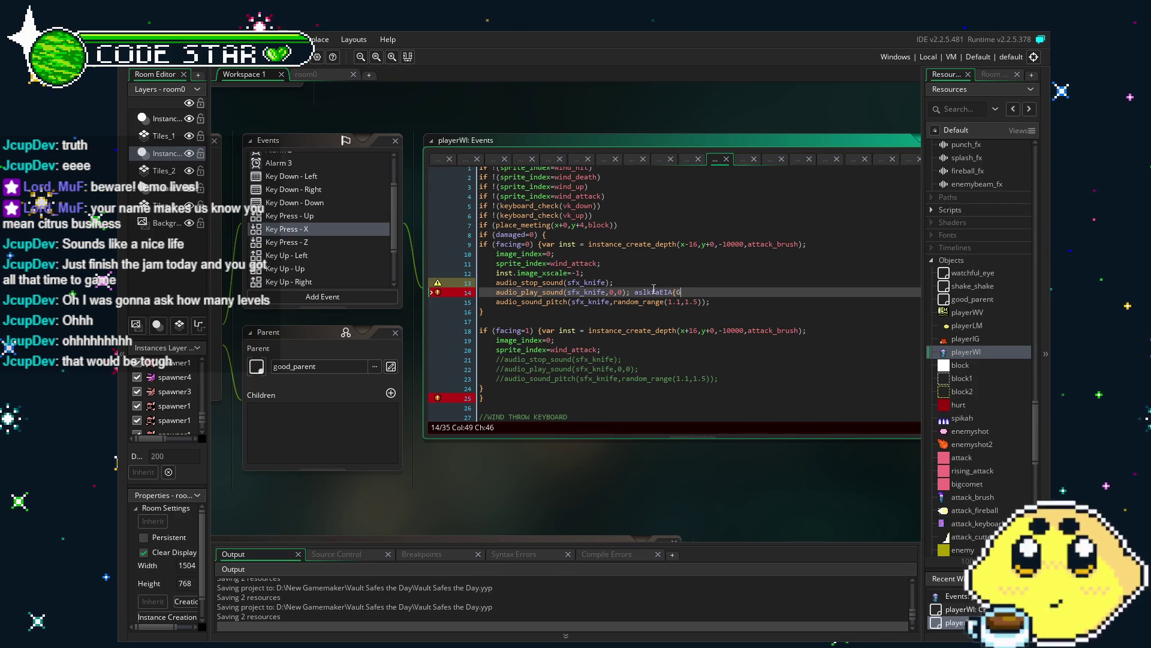
pyautogui.write('ffas')
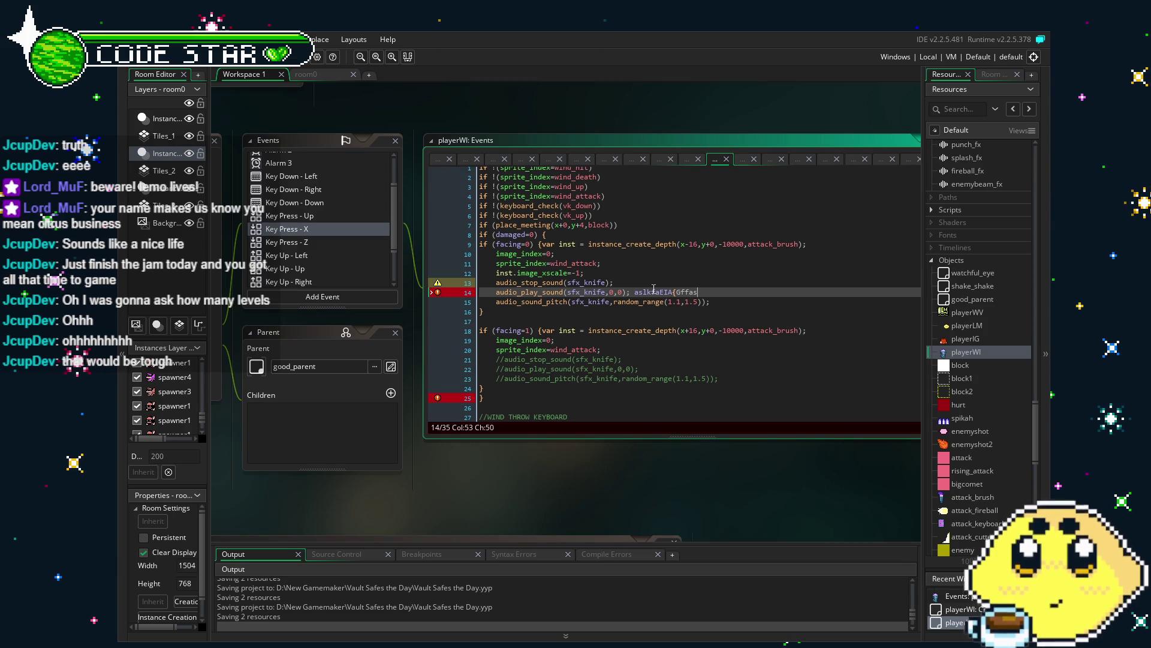
pyautogui.write('ke')
pyautogui.press('BackSpace')
pyautogui.press('BackSpace')
pyautogui.press('BackSpace')
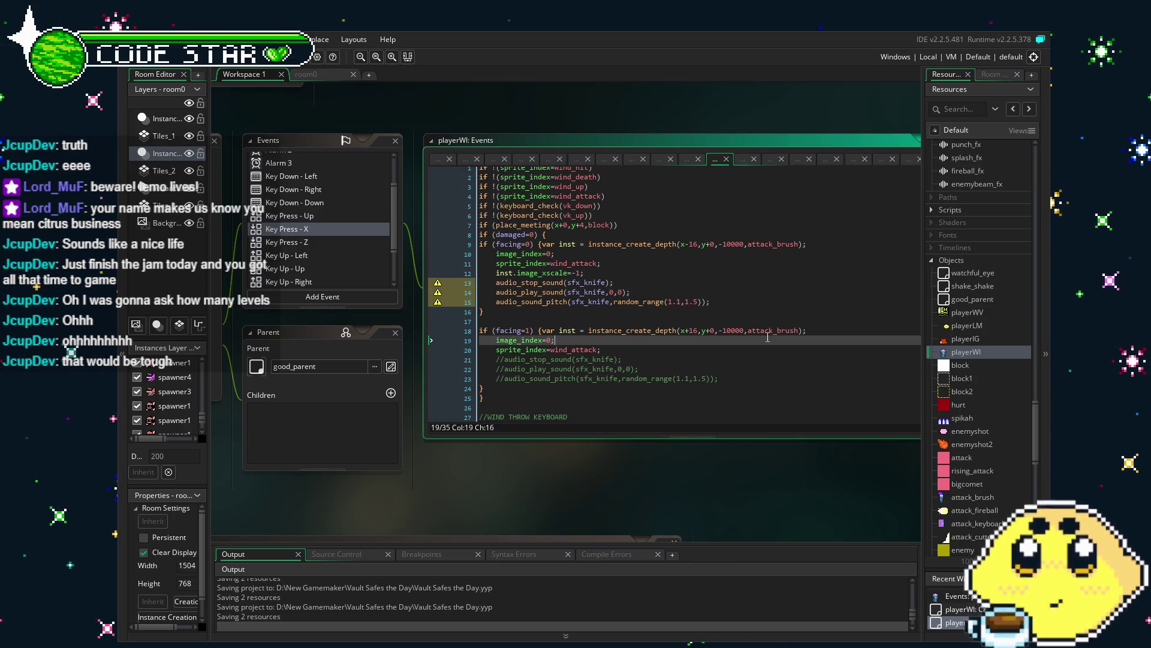
# Step: Type stray Japanese text onto lines 13–14, then select and delete it
pyautogui.click(555, 340)
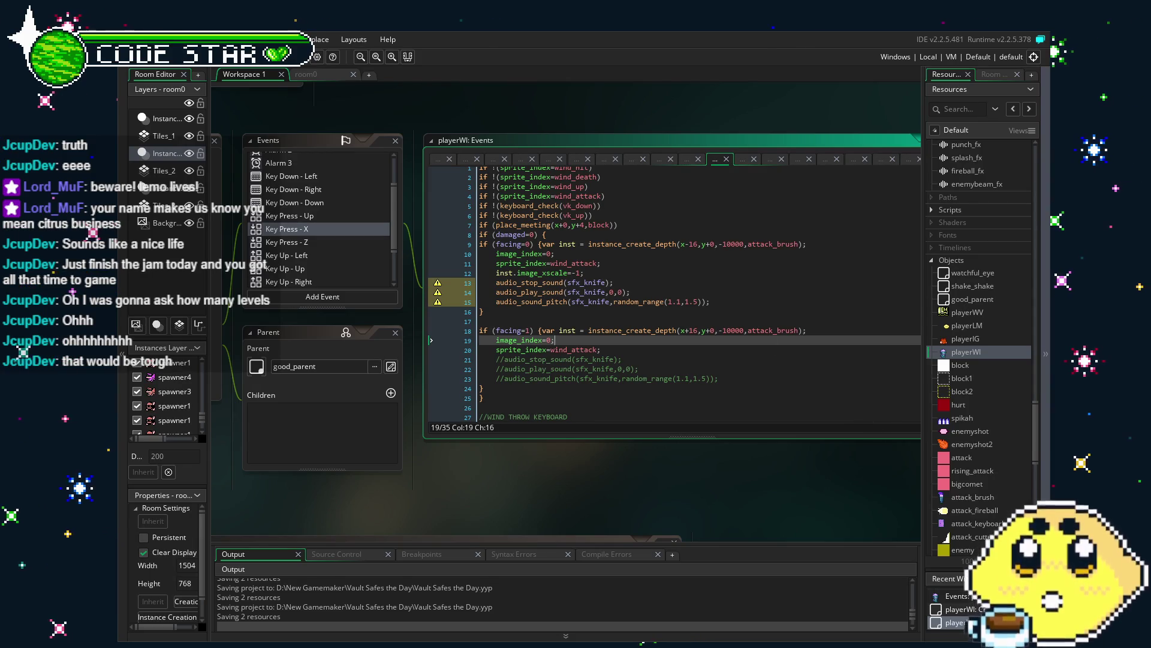
pyautogui.click(707, 302)
pyautogui.click(707, 280)
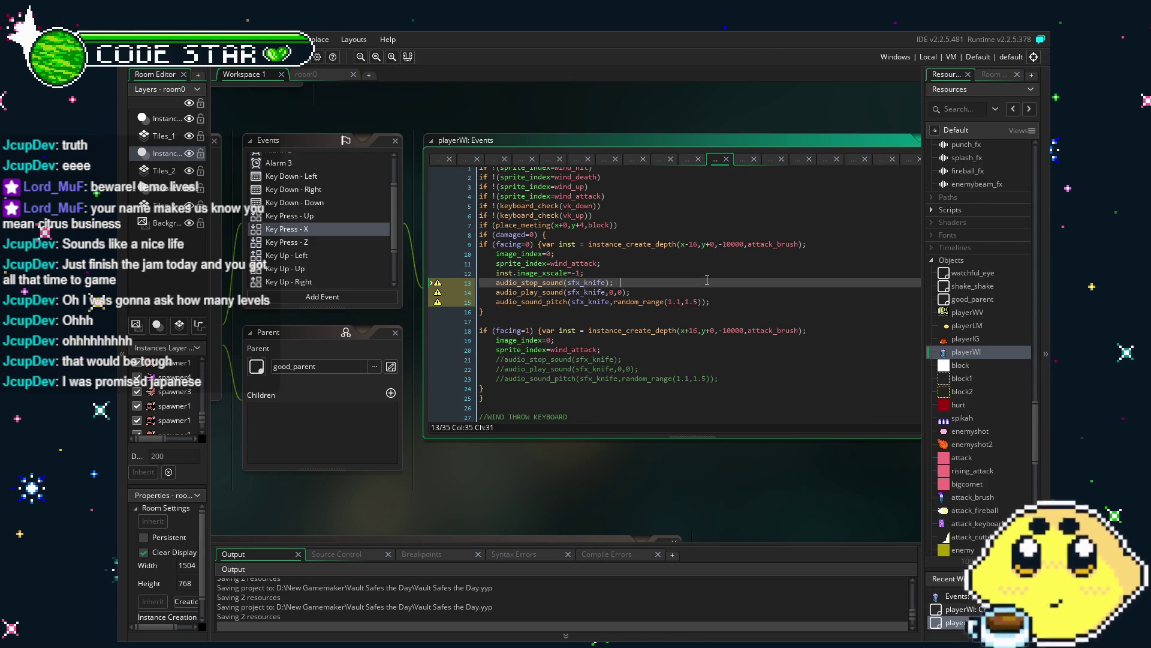
pyautogui.press('Tab')
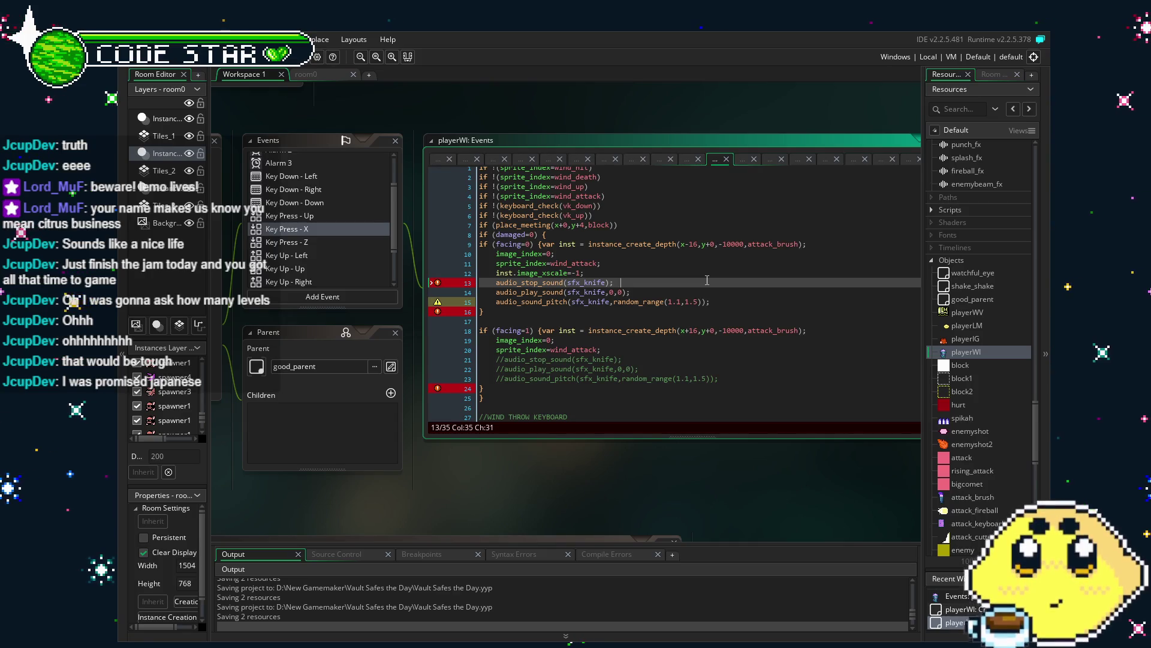
pyautogui.write('ｆぁｓじゃｌせｓかあえああえｓ')
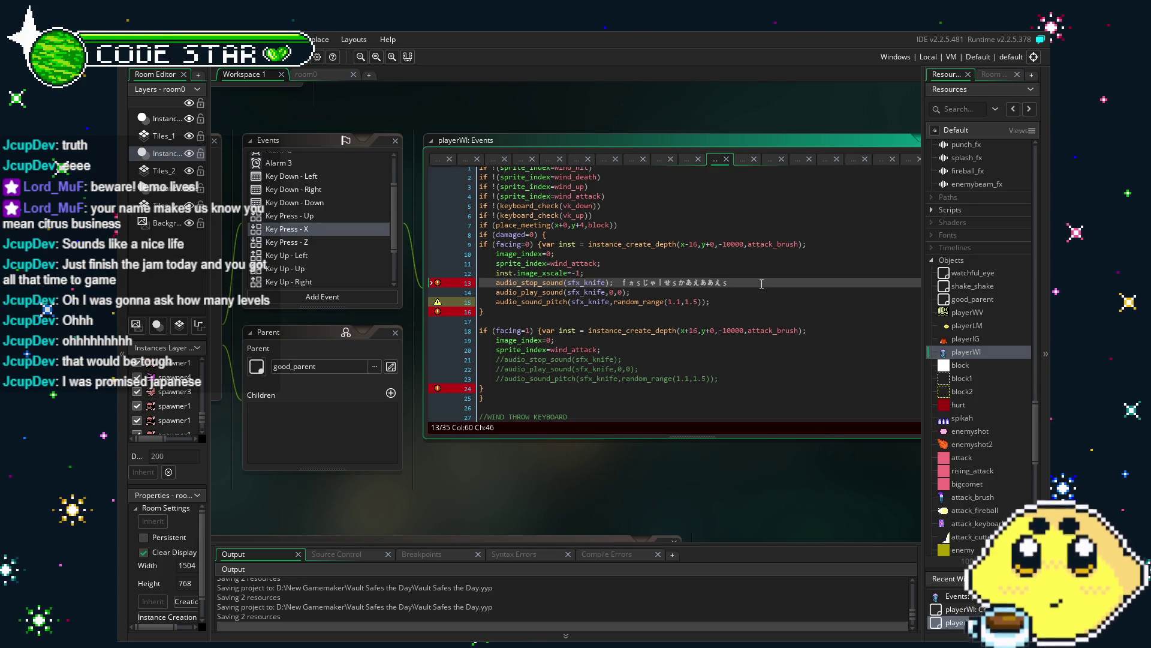
pyautogui.press('Return')
pyautogui.write('ええいあｒｒほほえ')
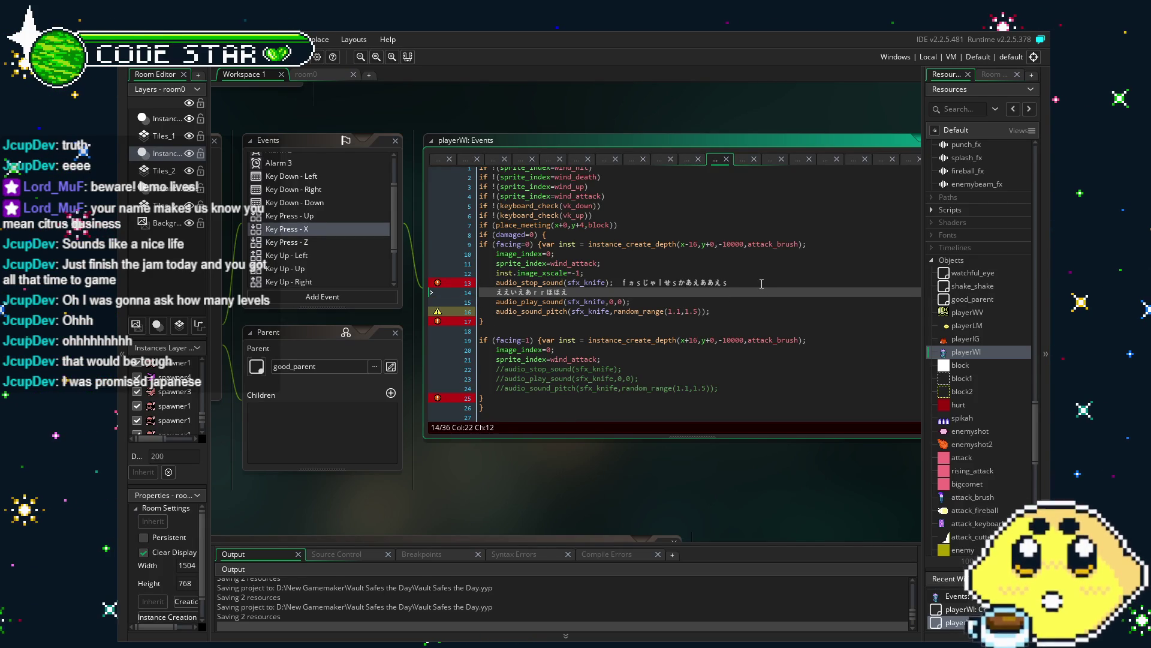
pyautogui.moveTo(576, 292)
pyautogui.mouseDown()
pyautogui.moveTo(680, 283)
pyautogui.moveTo(625, 283)
pyautogui.mouseUp()
pyautogui.press('BackSpace')
pyautogui.press('BackSpace')
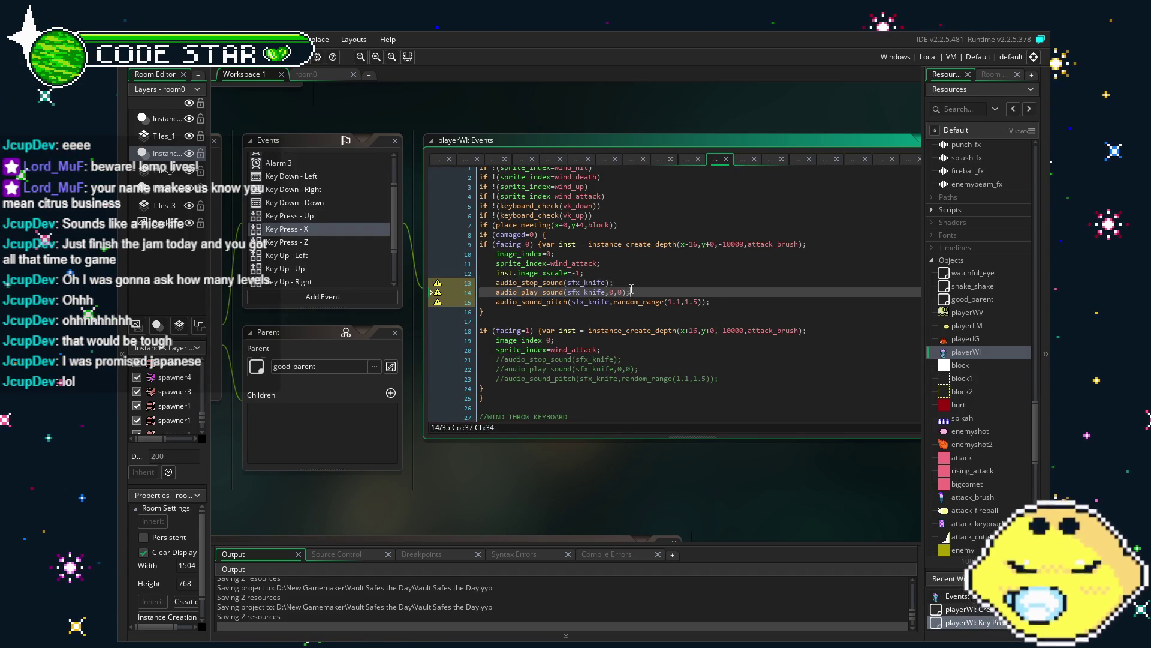
# Step: Replace sfx_knife with punch_fx in the stop, play and pitch calls on lines 13–15
pyautogui.doubleClick(595, 283)
pyautogui.write('punch_fx')
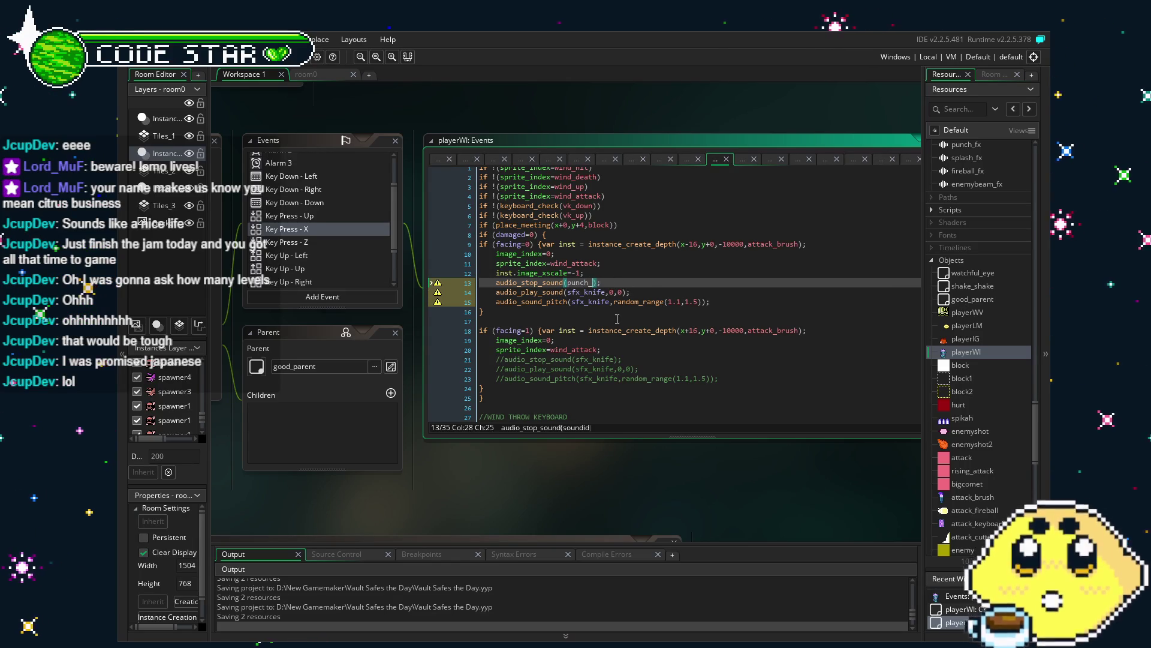
pyautogui.click(587, 273)
pyautogui.doubleClick(584, 292)
pyautogui.write('punch_fx')
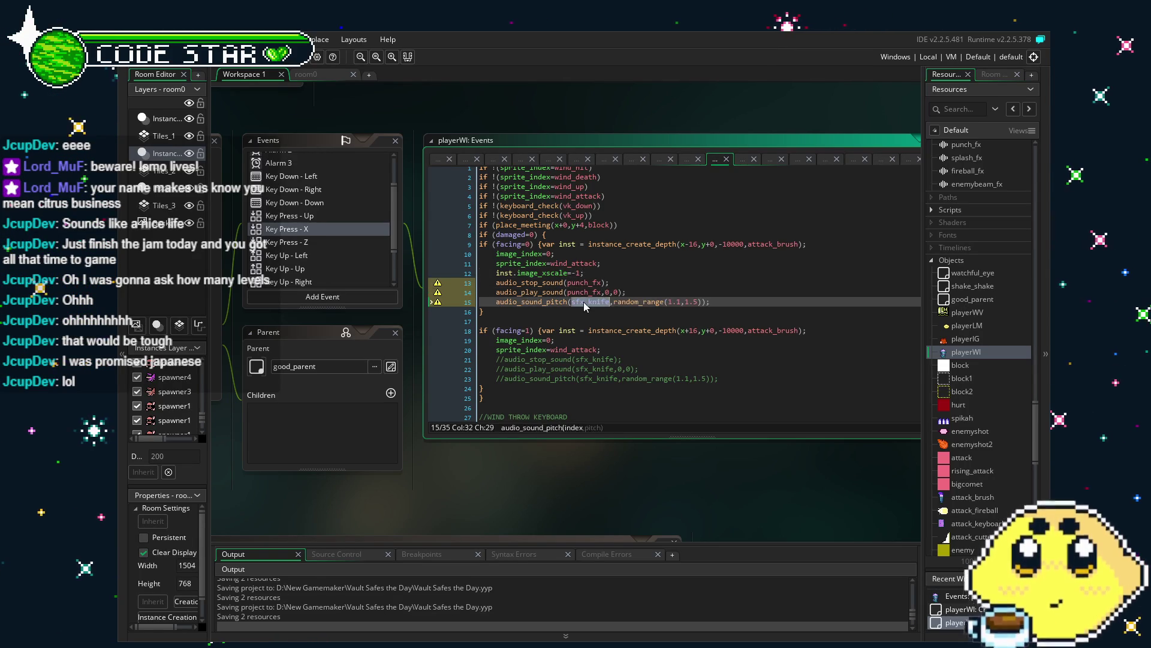
pyautogui.doubleClick(589, 302)
pyautogui.write('punch_fx')
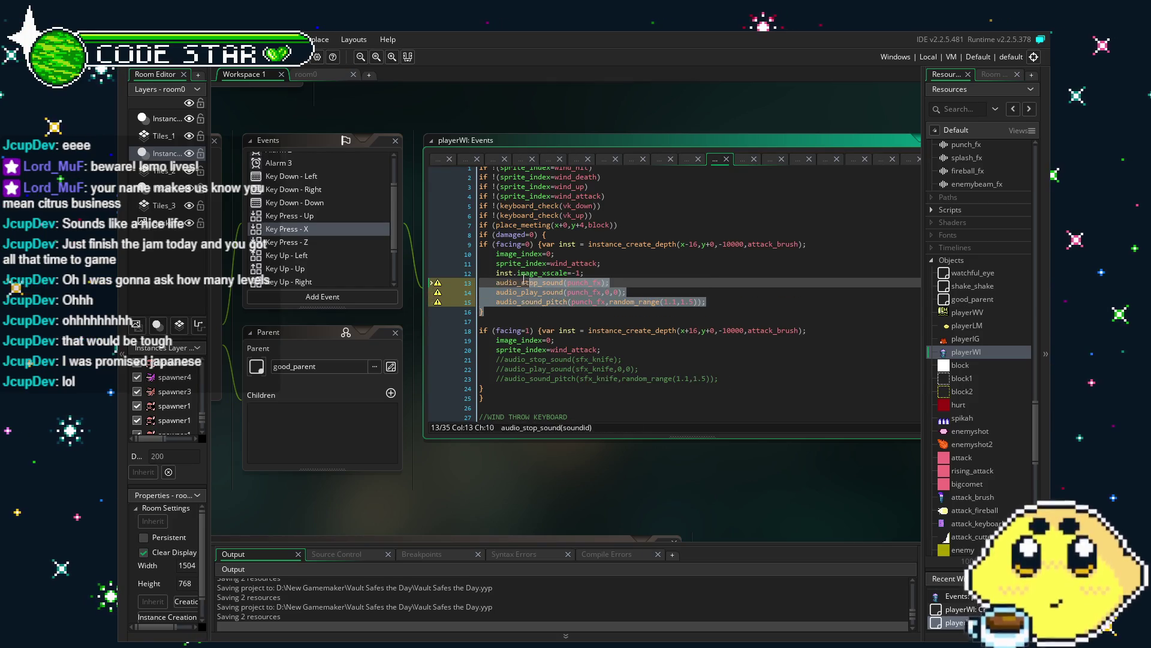
# Step: Paste the punch_fx sound lines over the commented-out knife lines 21–23
pyautogui.click(725, 289)
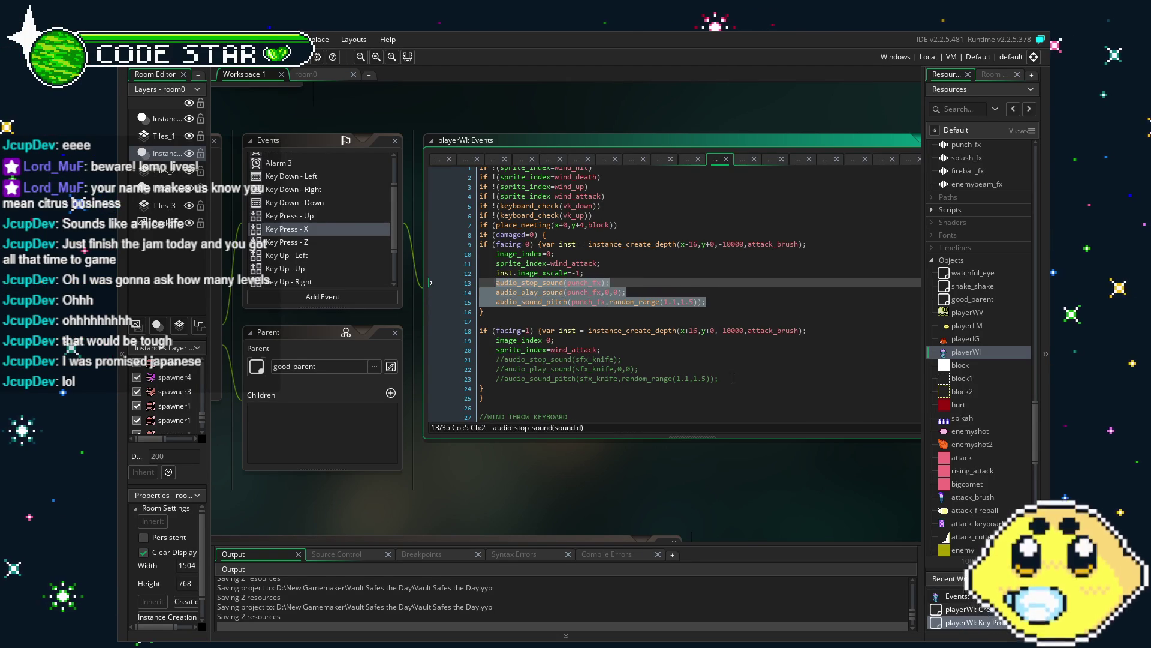
pyautogui.moveTo(718, 378); pyautogui.dragTo(496, 359)
pyautogui.write('audio_stop_sound(punch_fx);     audio_play_sound(punch_fx,0,0);     audio_sound_pitch(punch_fx,random_range(1.1,1.5));')
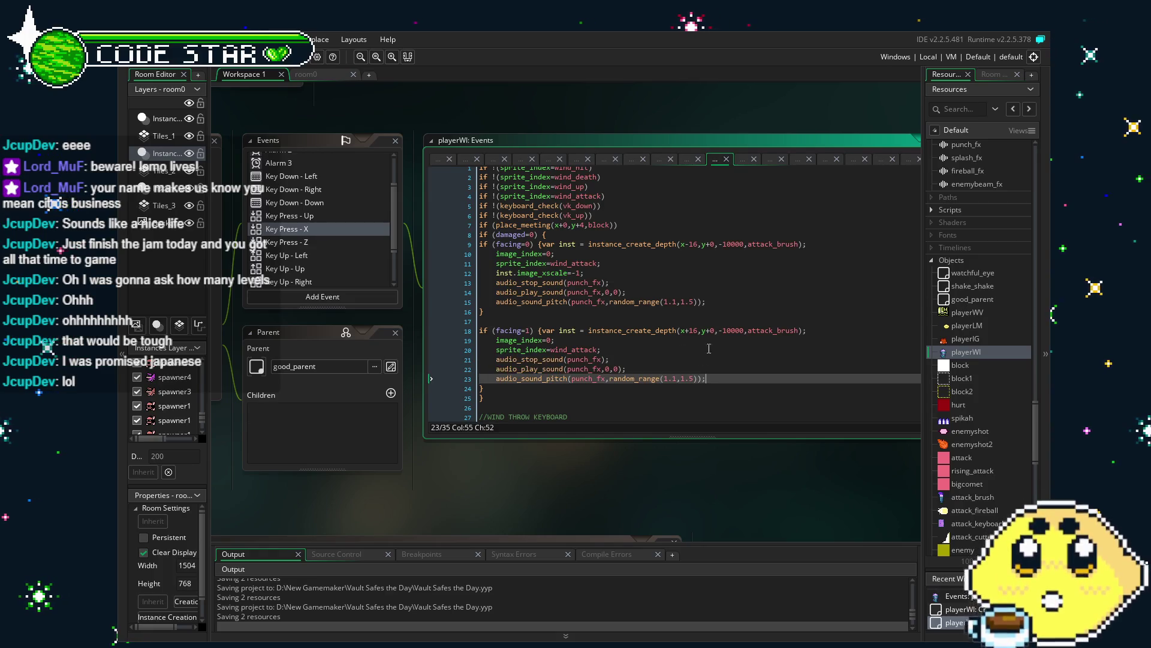
pyautogui.click(698, 372)
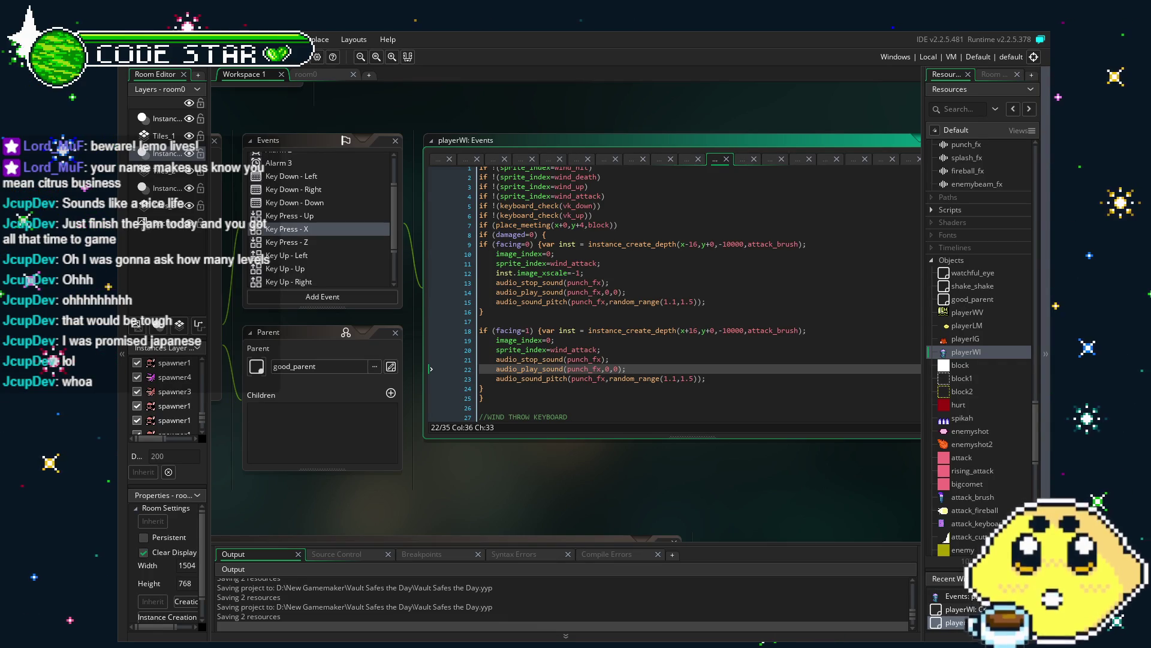
# Step: Scroll through the Key Press - X code and save the project
pyautogui.press('Down')
pyautogui.press('Down')
pyautogui.press('Down')
pyautogui.scroll(-3, 641, 361)
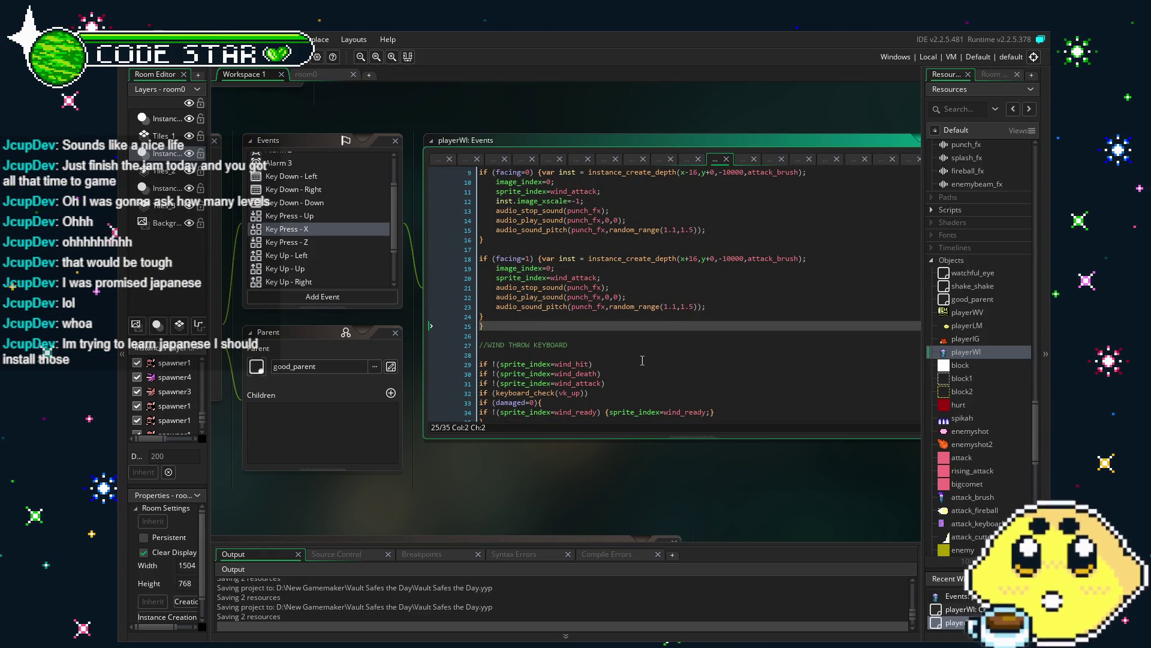
pyautogui.scroll(3, 505, 313)
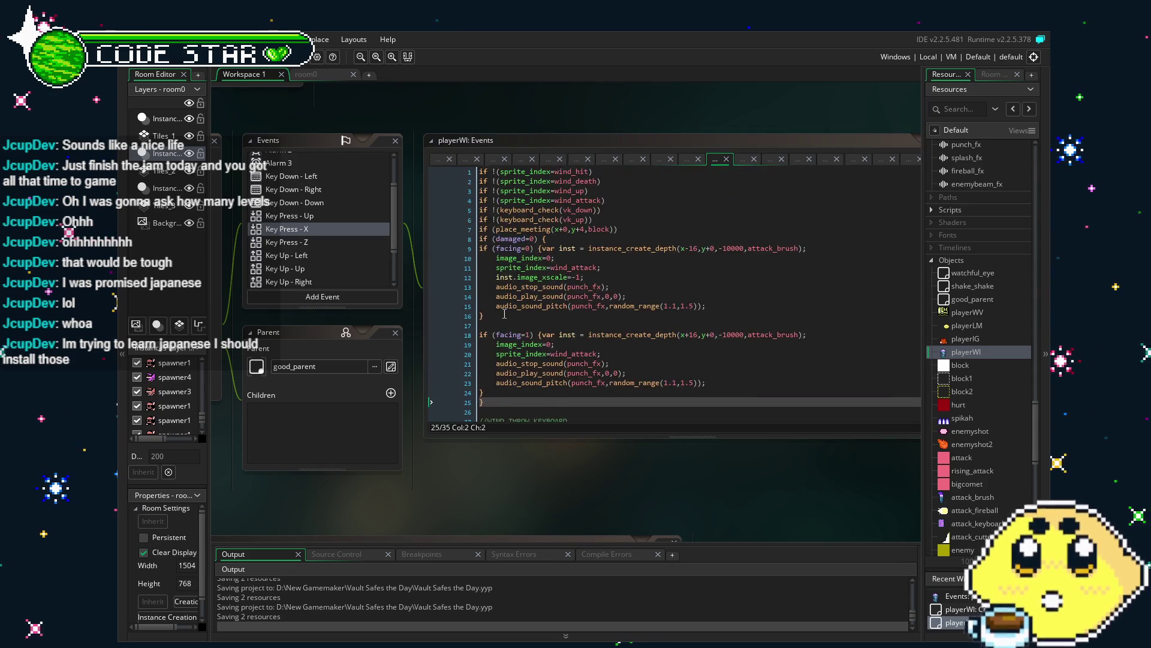
pyautogui.scroll(-3, 504, 314)
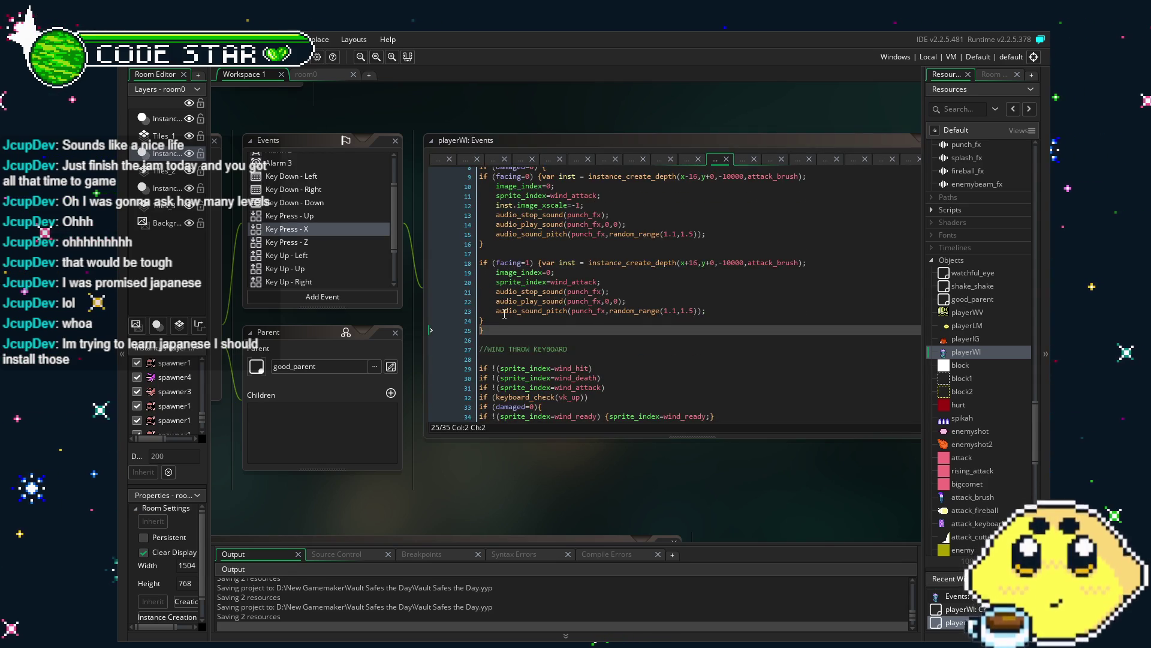
pyautogui.scroll(-1, 502, 313)
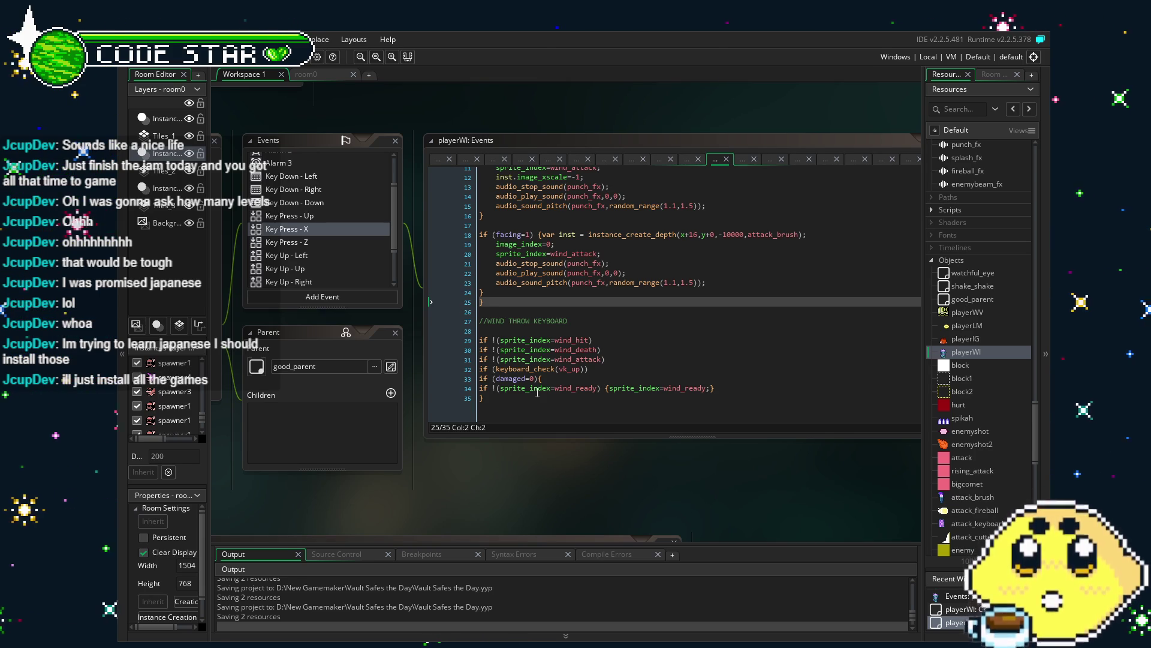
pyautogui.scroll(4, 537, 393)
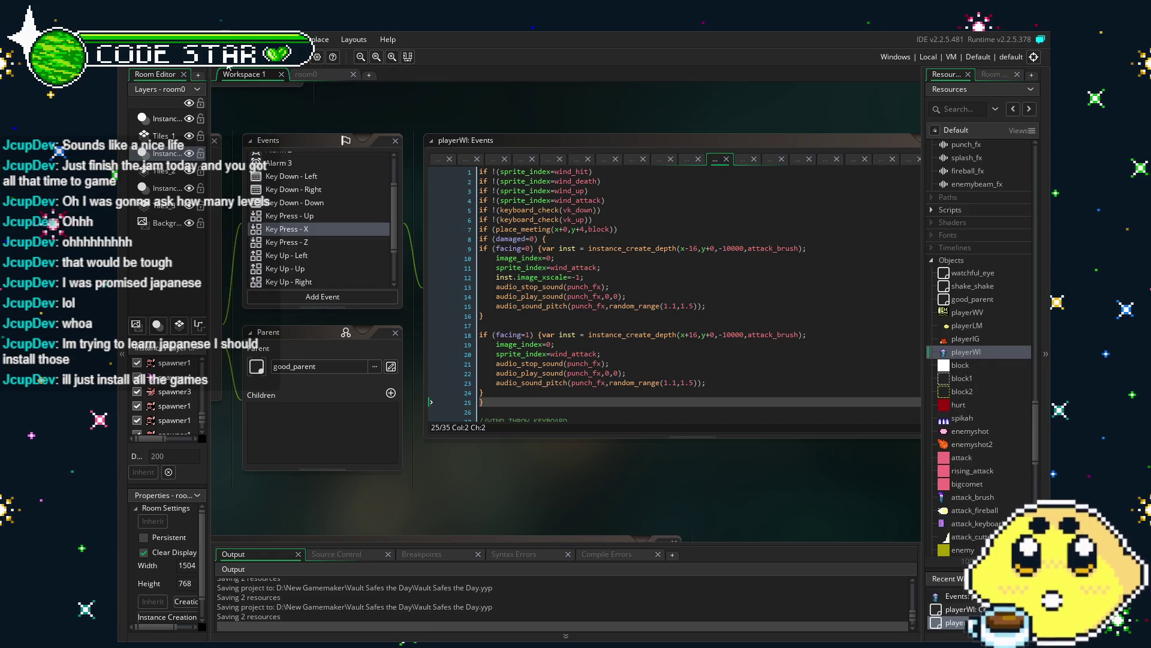
pyautogui.hotkey('ctrl', 's')
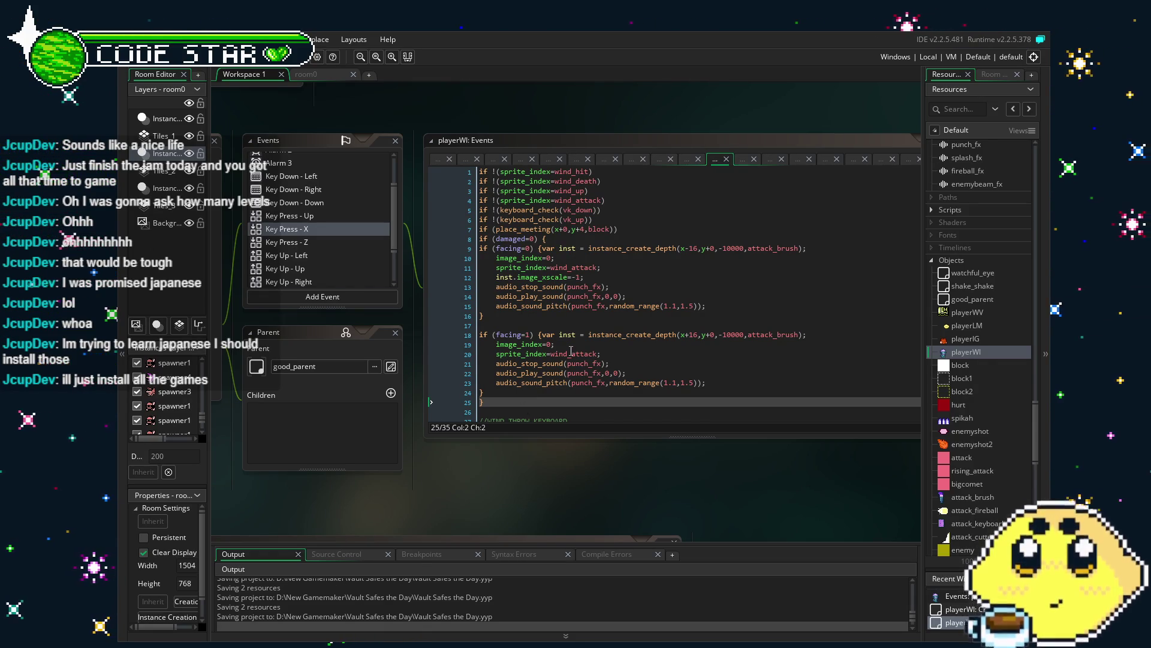
# Step: Reposition the event windows in the workspace, then build and run the game with F5
pyautogui.moveTo(398, 514)
pyautogui.mouseDown()
pyautogui.moveTo(451, 505)
pyautogui.moveTo(400, 501)
pyautogui.mouseUp()
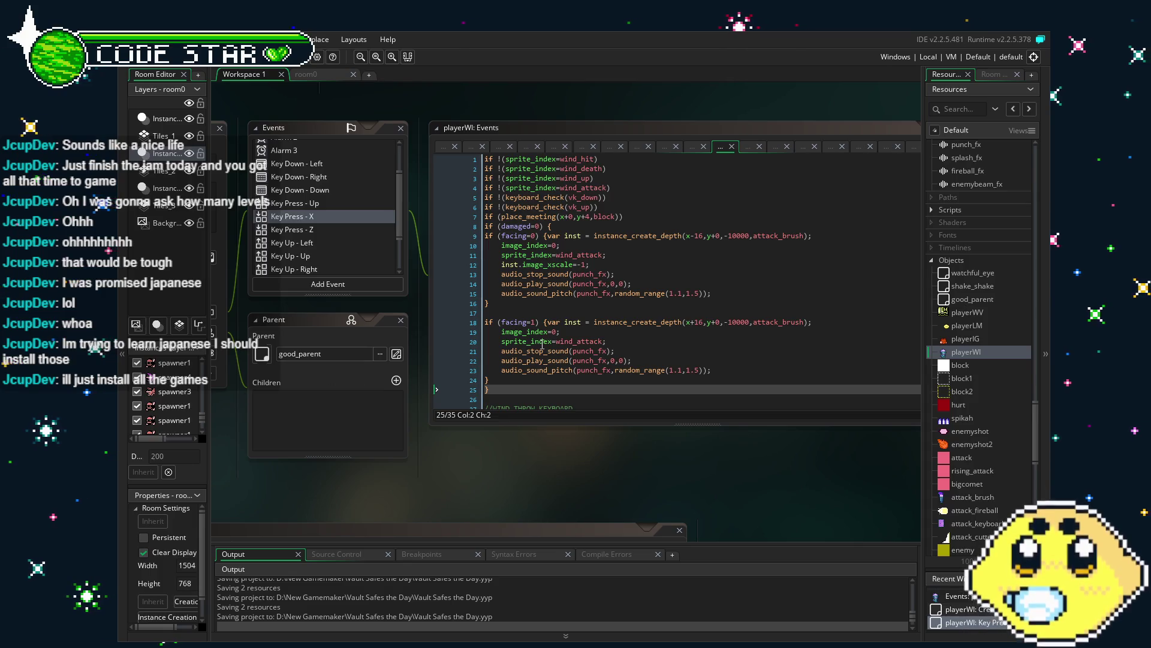
pyautogui.scroll(-5, 542, 336)
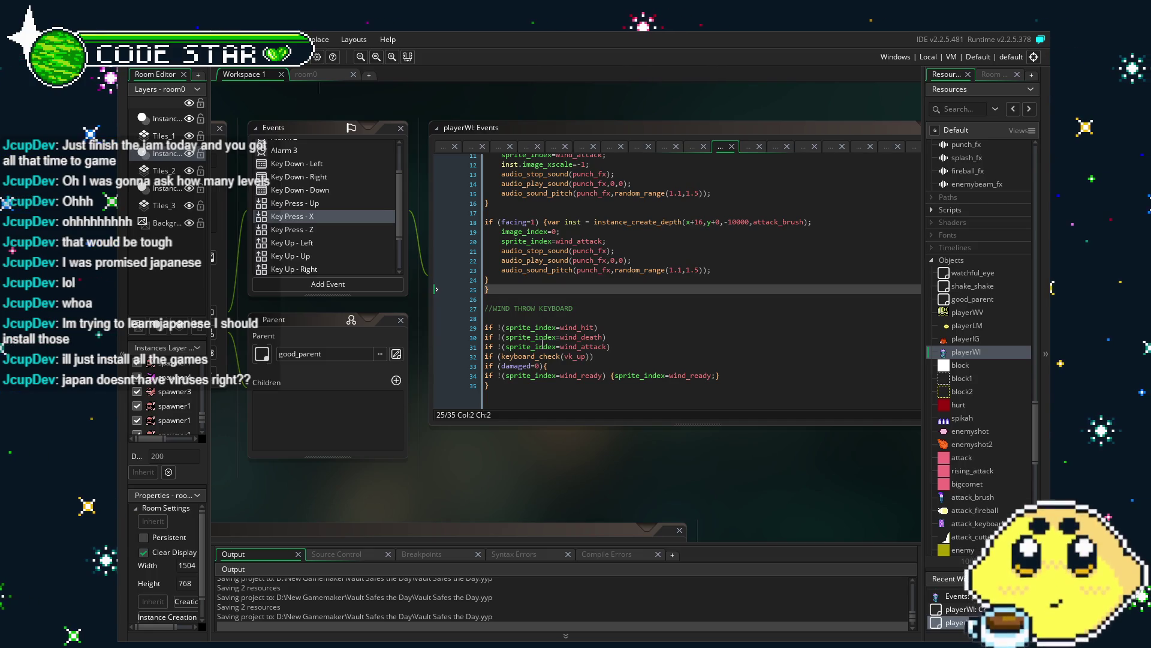
pyautogui.moveTo(499, 470); pyautogui.dragTo(418, 465)
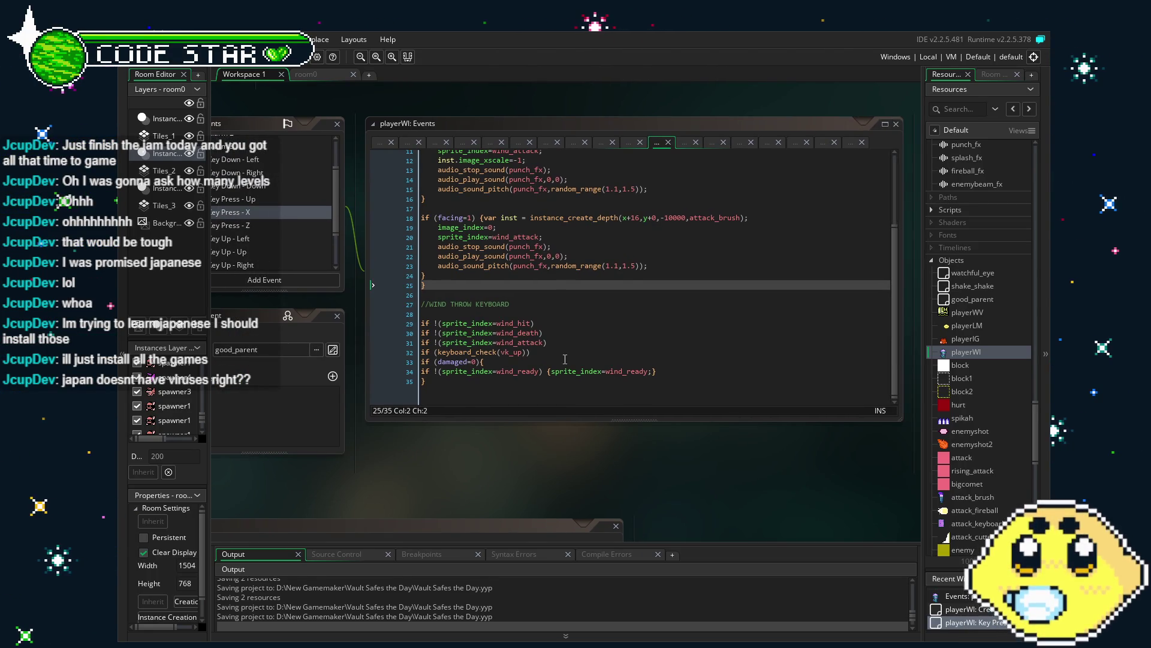
pyautogui.scroll(3, 585, 375)
pyautogui.scroll(-3, 584, 376)
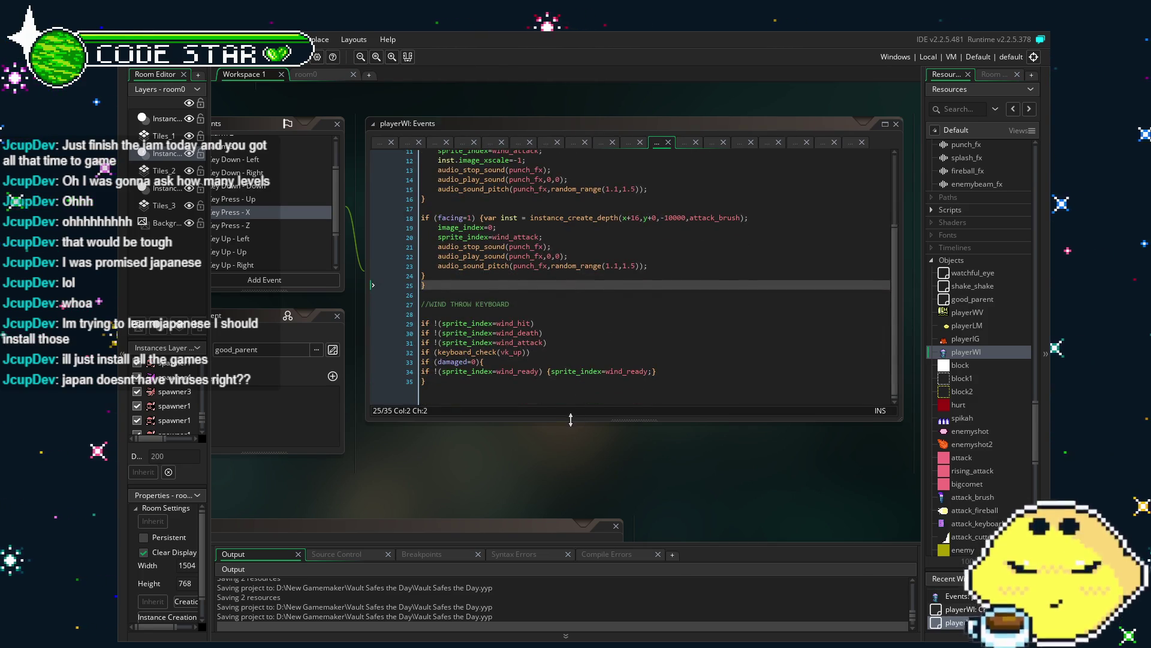
pyautogui.moveTo(570, 420); pyautogui.dragTo(616, 441)
pyautogui.scroll(3, 640, 376)
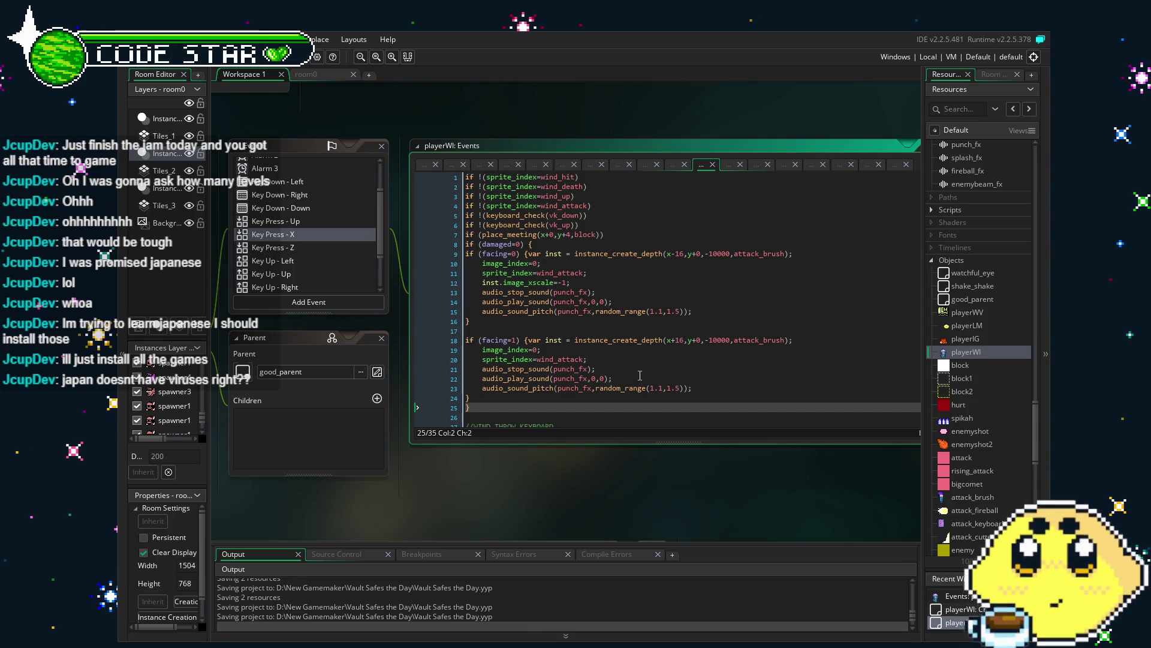
pyautogui.press('F5')
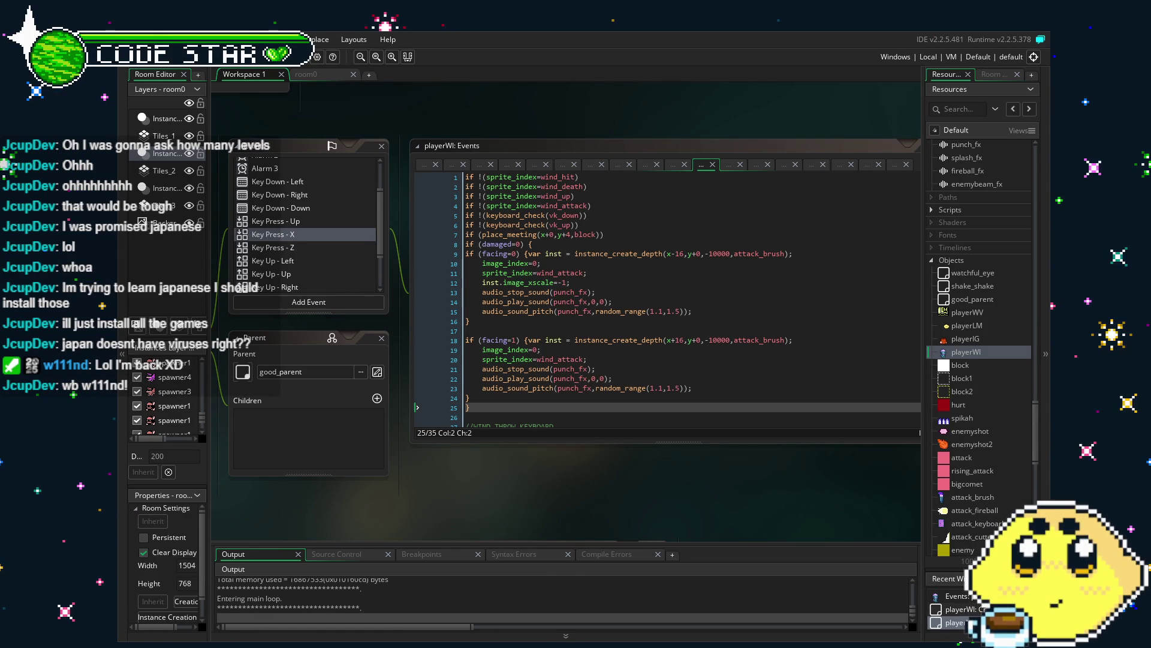
# Step: Run and jump the player right across the platforms, then head down the staircase
pyautogui.press('Left')
pyautogui.press('Right')
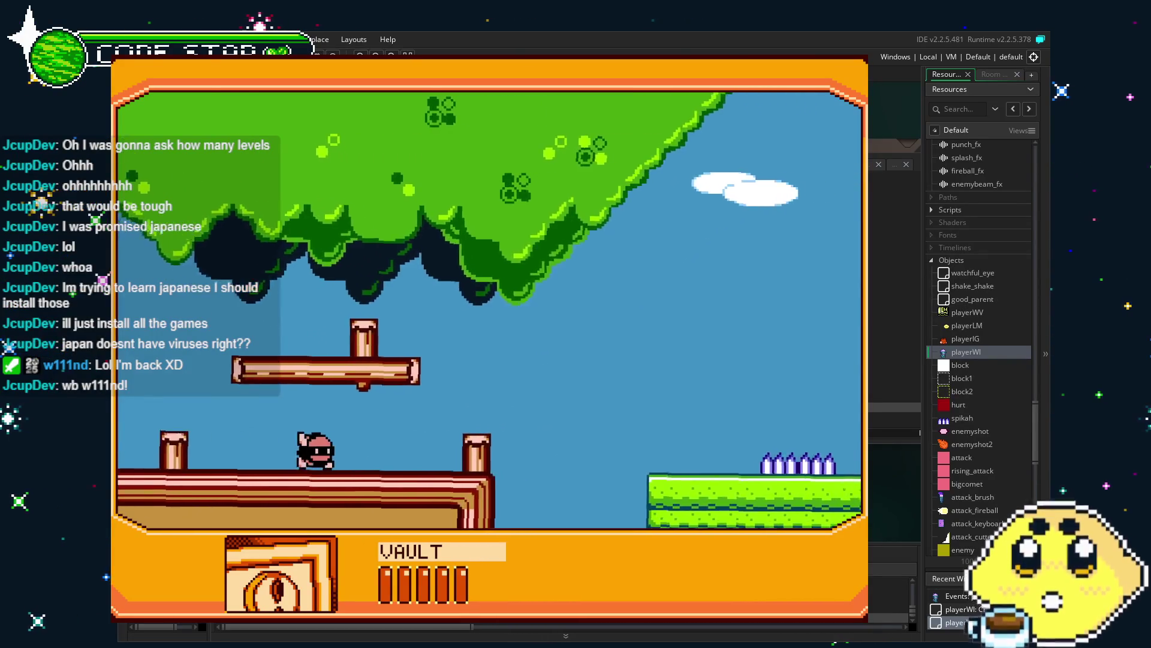
pyautogui.press('space')
pyautogui.press('Left')
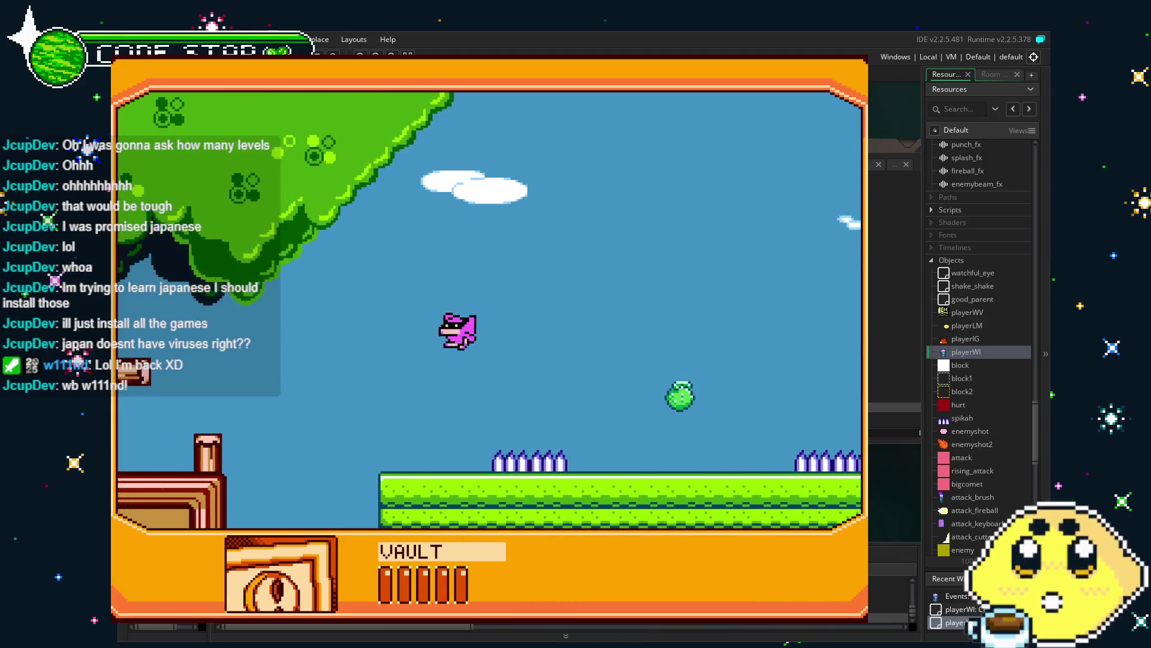
pyautogui.press('Right')
pyautogui.press('Right')
pyautogui.press('Right')
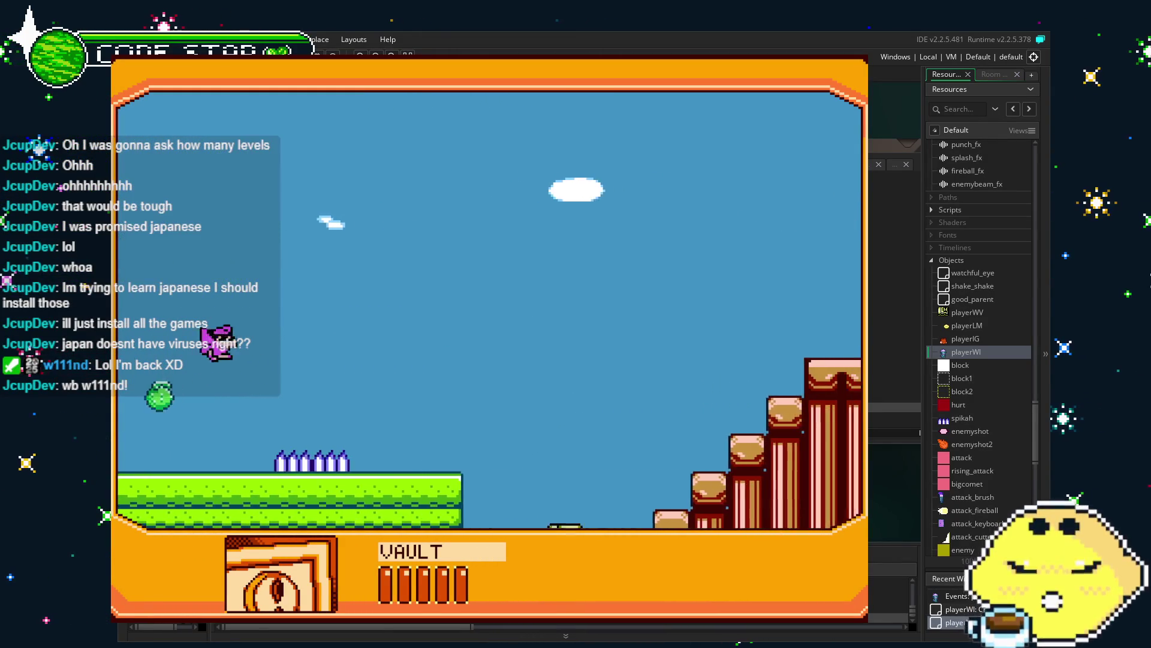
pyautogui.press('Left')
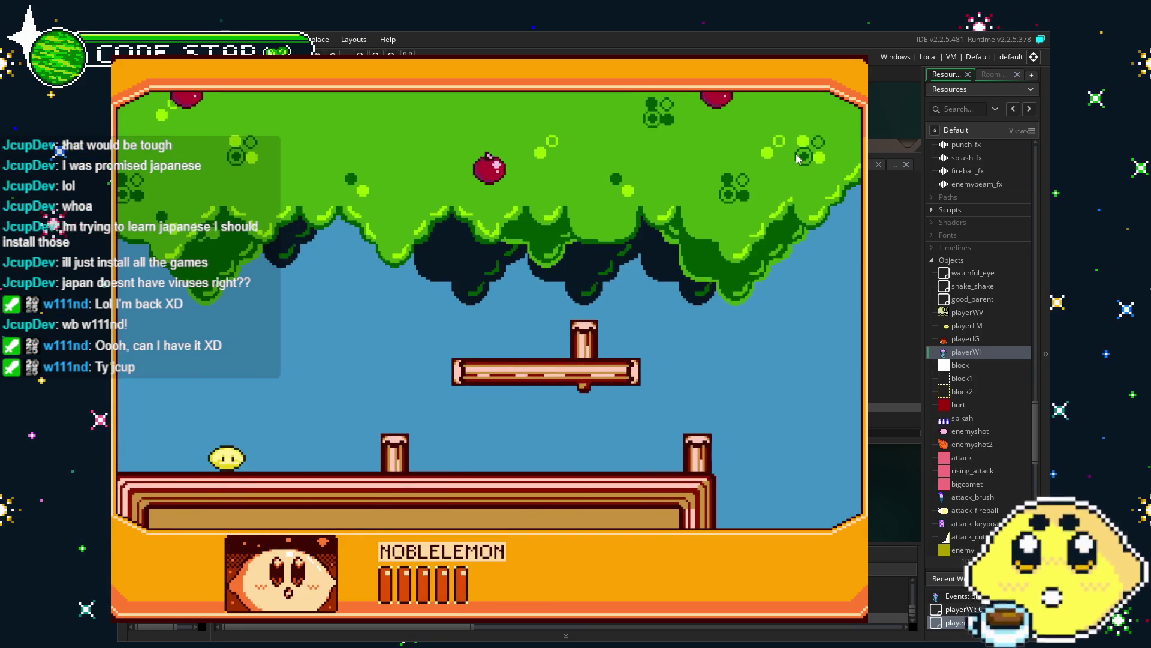
# Step: Move IGNI right, shooting fireballs at enemies and floating over the upper platform
pyautogui.press('Right')
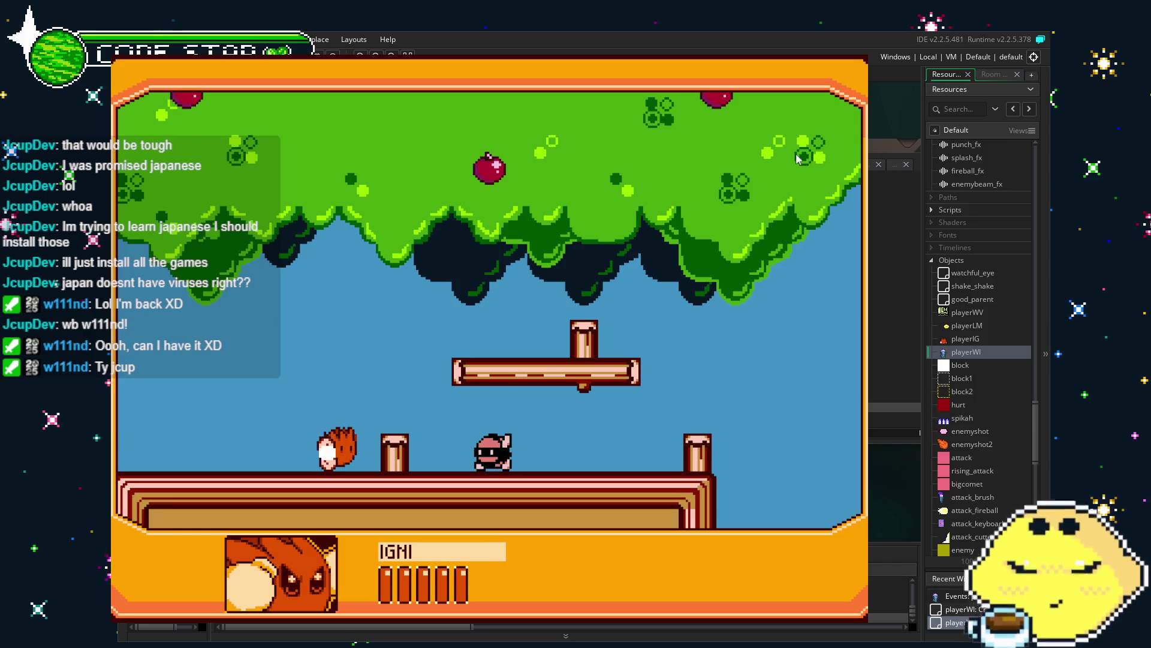
pyautogui.press('z')
pyautogui.press('z')
pyautogui.press('Left')
pyautogui.press('Right')
pyautogui.press('z')
pyautogui.press('Right')
pyautogui.press('z')
pyautogui.press('x')
pyautogui.press('z')
pyautogui.press('Left')
pyautogui.press('Left')
pyautogui.press('z')
pyautogui.press('Right')
# Step: Switch to W111ND, throw keyboard projectiles and jump onto the grass between the spikes
pyautogui.press('c')
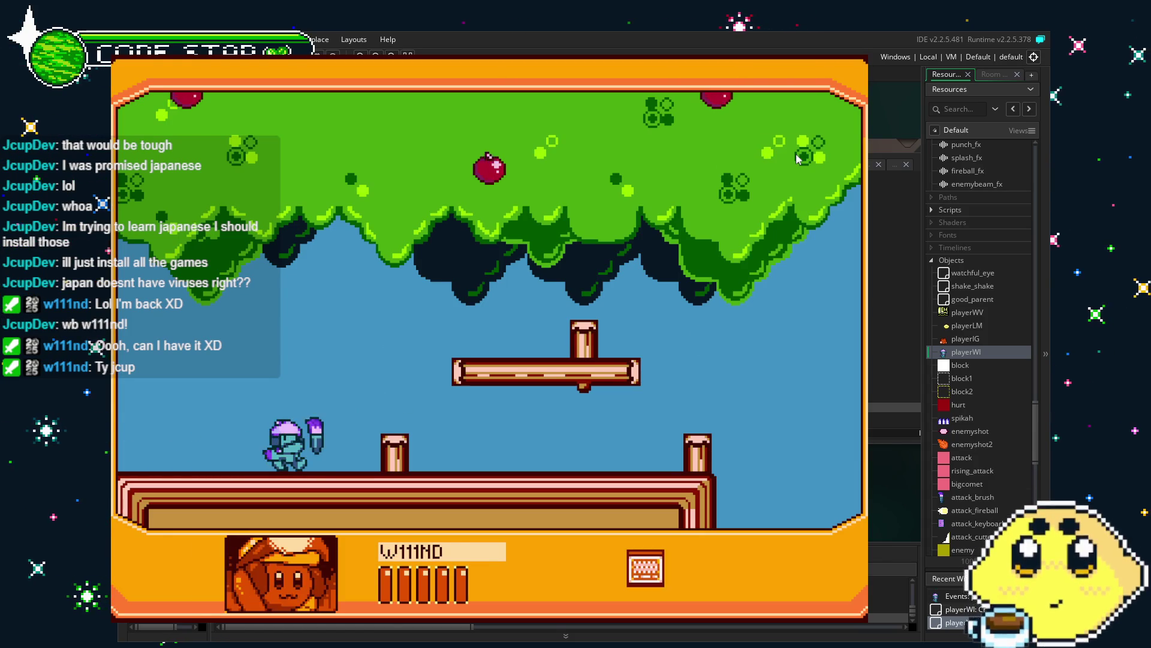
pyautogui.press('Left')
pyautogui.press('Right')
pyautogui.press('x')
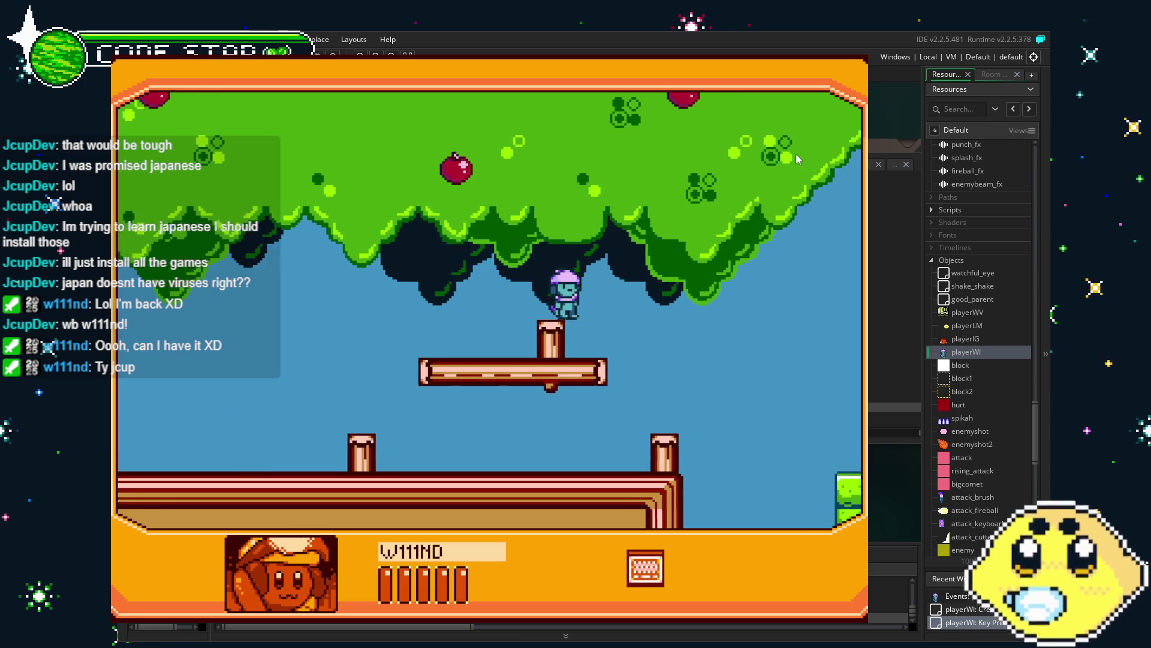
pyautogui.press('z')
pyautogui.press('x')
pyautogui.press('Right')
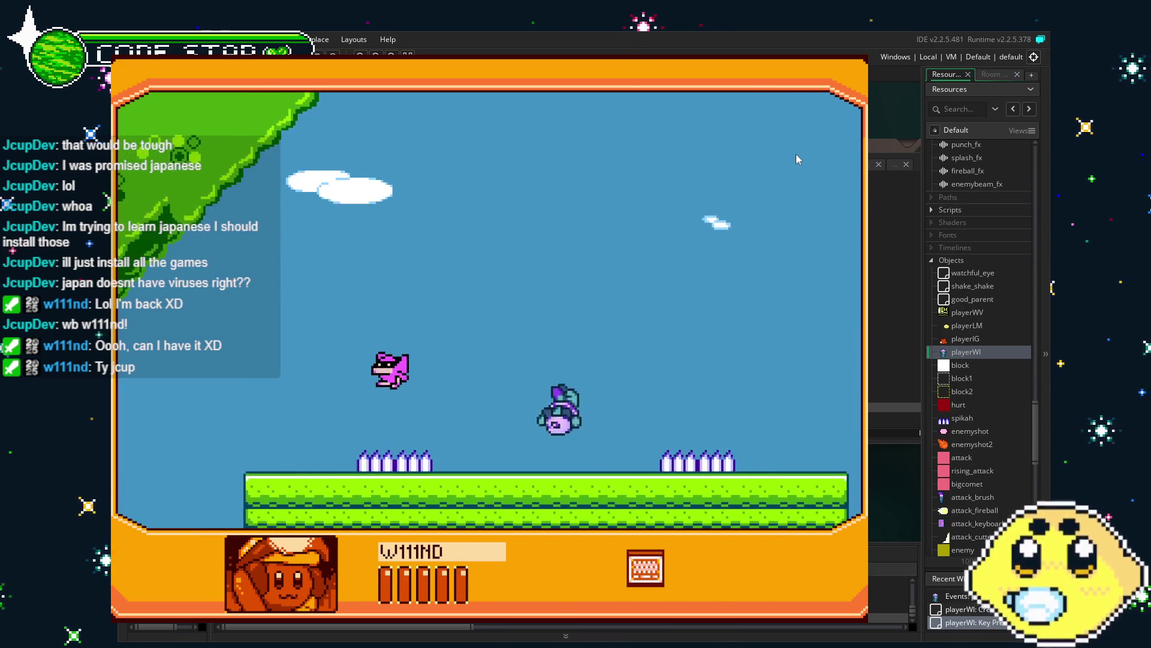
pyautogui.press('Left')
pyautogui.press('z')
pyautogui.press('Right')
pyautogui.press('x')
# Step: Climb the staircase to the green building's brick rooftop, then close the game with Escape
pyautogui.press('Right')
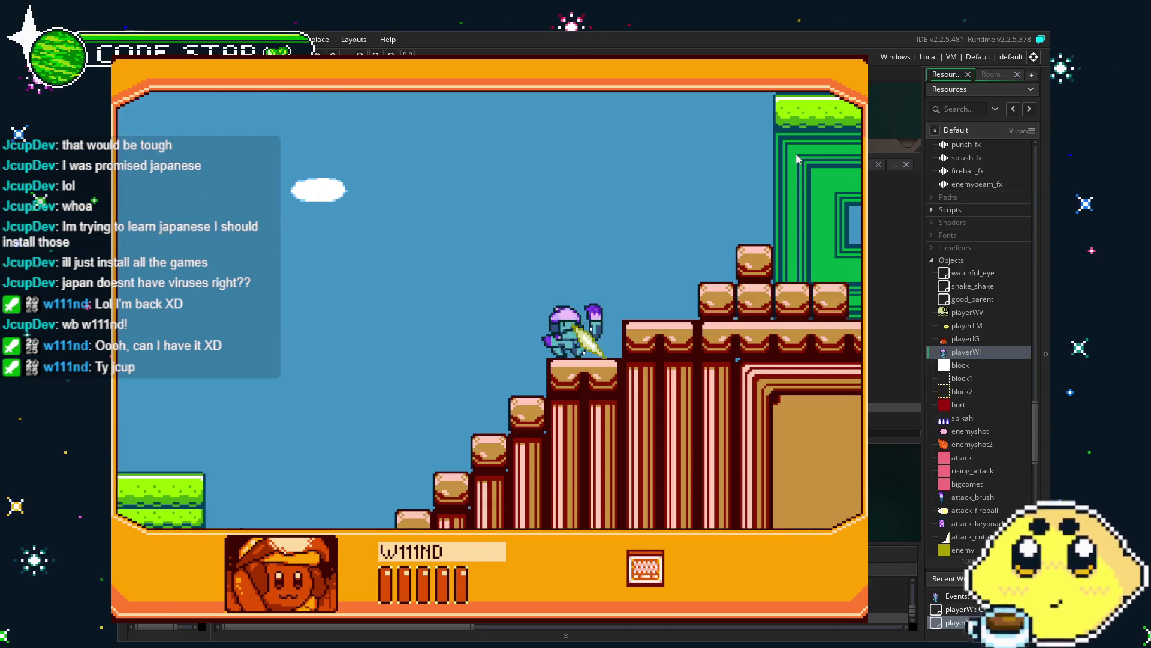
pyautogui.press('x')
pyautogui.press('Right')
pyautogui.press('Left')
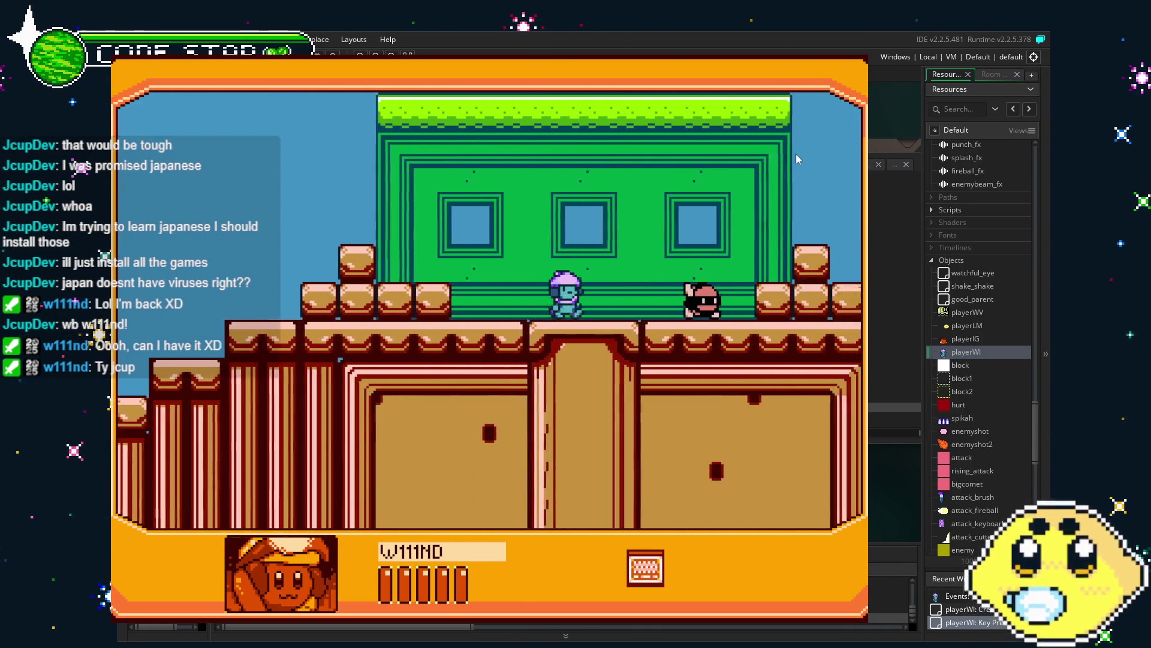
pyautogui.press('z')
pyautogui.press('Right')
pyautogui.press('x')
pyautogui.press('Right')
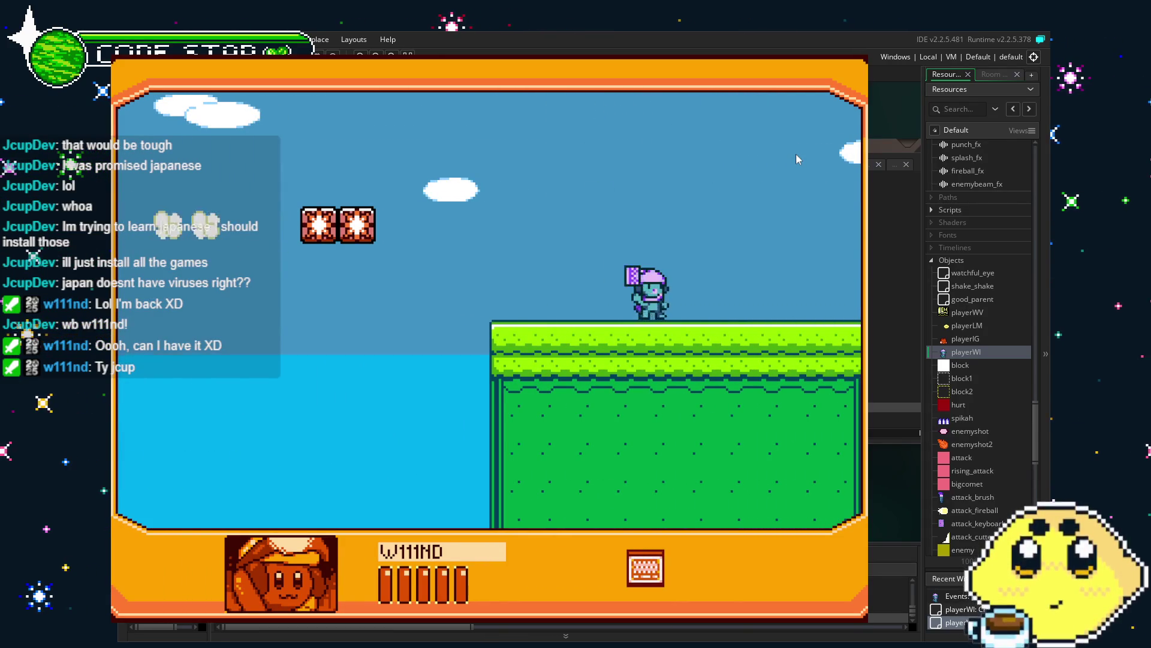
pyautogui.press('Left')
pyautogui.press('Left')
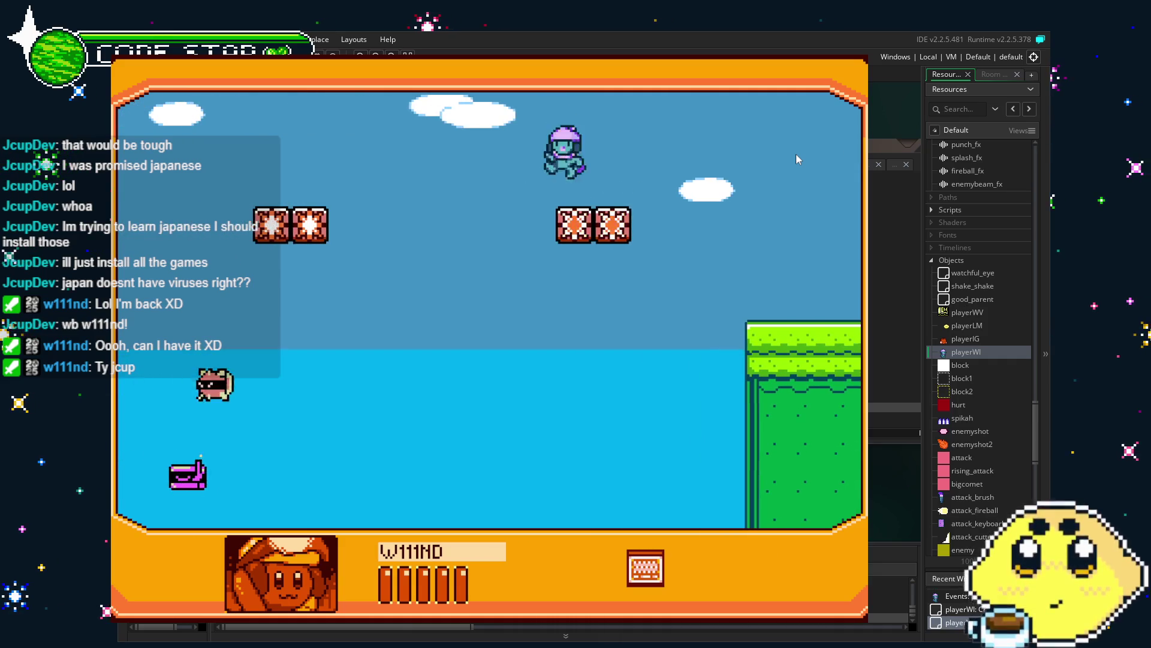
pyautogui.press('Left')
pyautogui.press('Left')
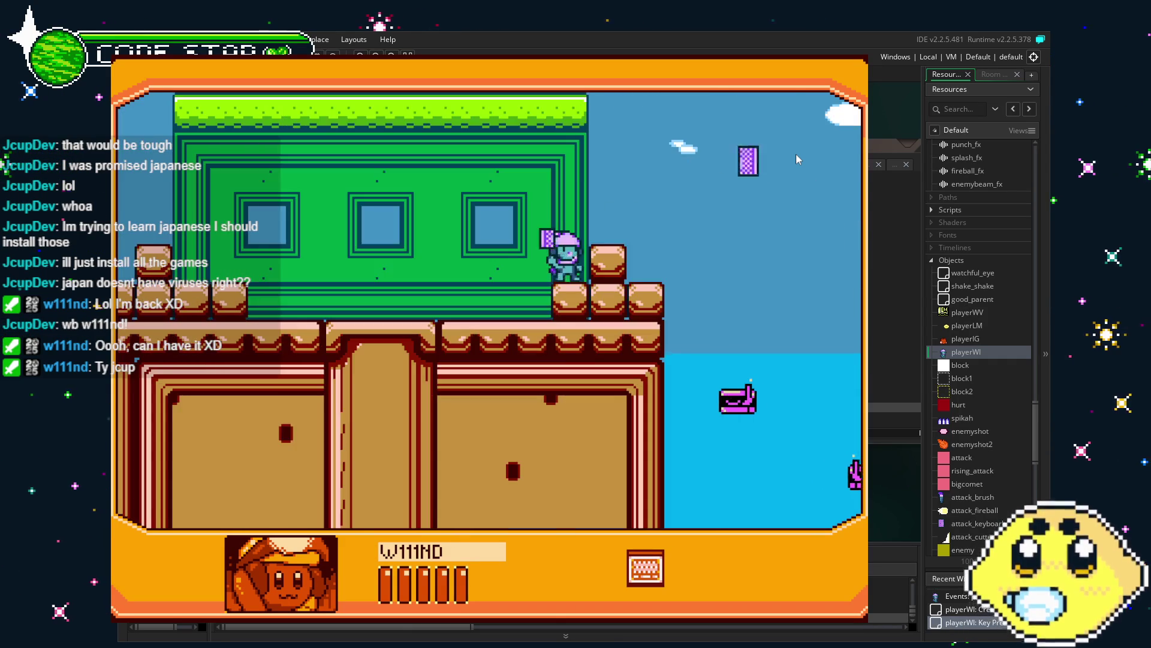
pyautogui.press('Right')
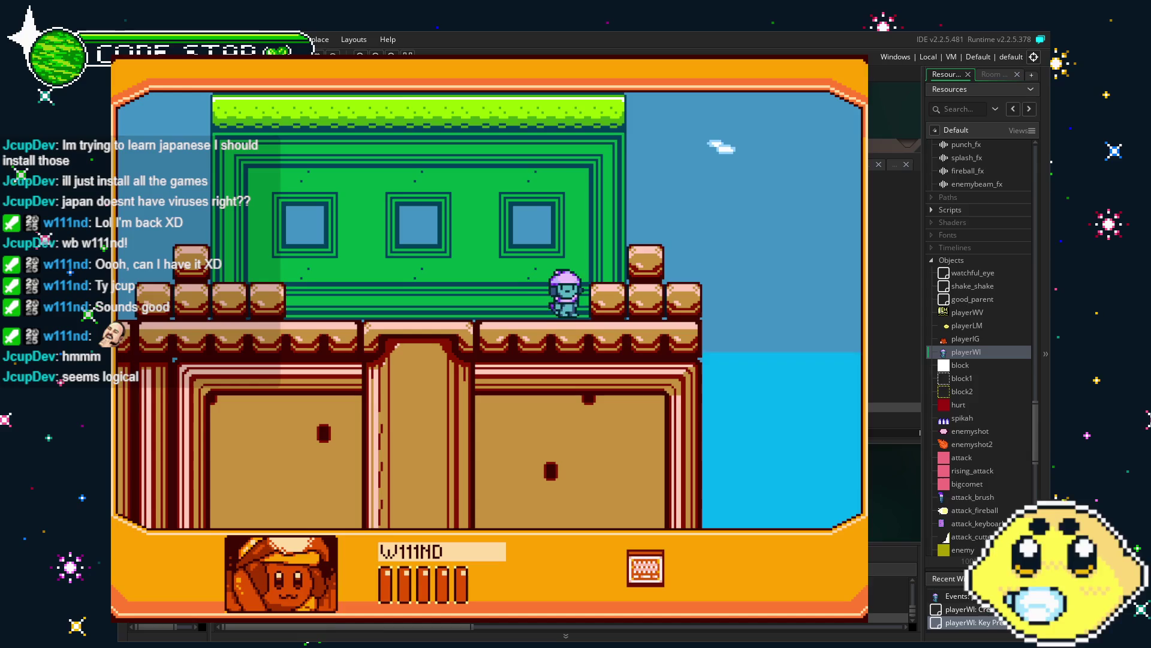
pyautogui.press('Escape')
# Step: Save the project, then open room0 framed on the building and select the Tiles_1 layer
pyautogui.hotkey('ctrl', 's')
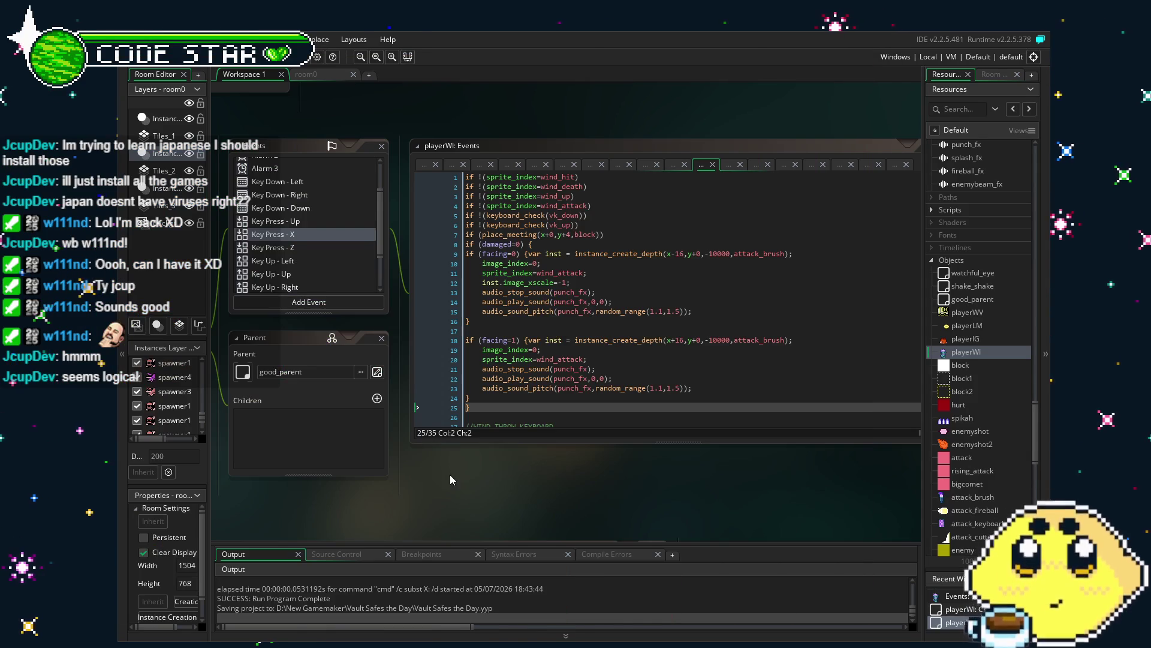
pyautogui.moveTo(450, 473); pyautogui.dragTo(465, 473)
pyautogui.click(309, 74)
pyautogui.scroll(5, 470, 399)
pyautogui.scroll(-3, 457, 309)
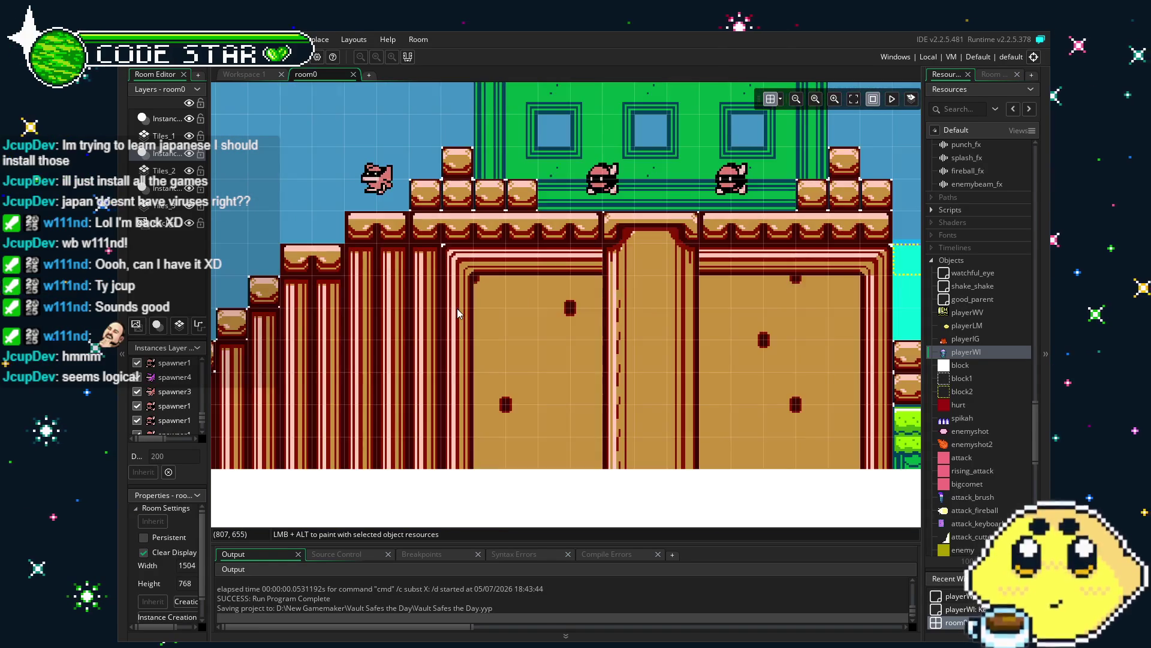
pyautogui.moveTo(455, 308); pyautogui.dragTo(491, 311)
pyautogui.scroll(1, 491, 310)
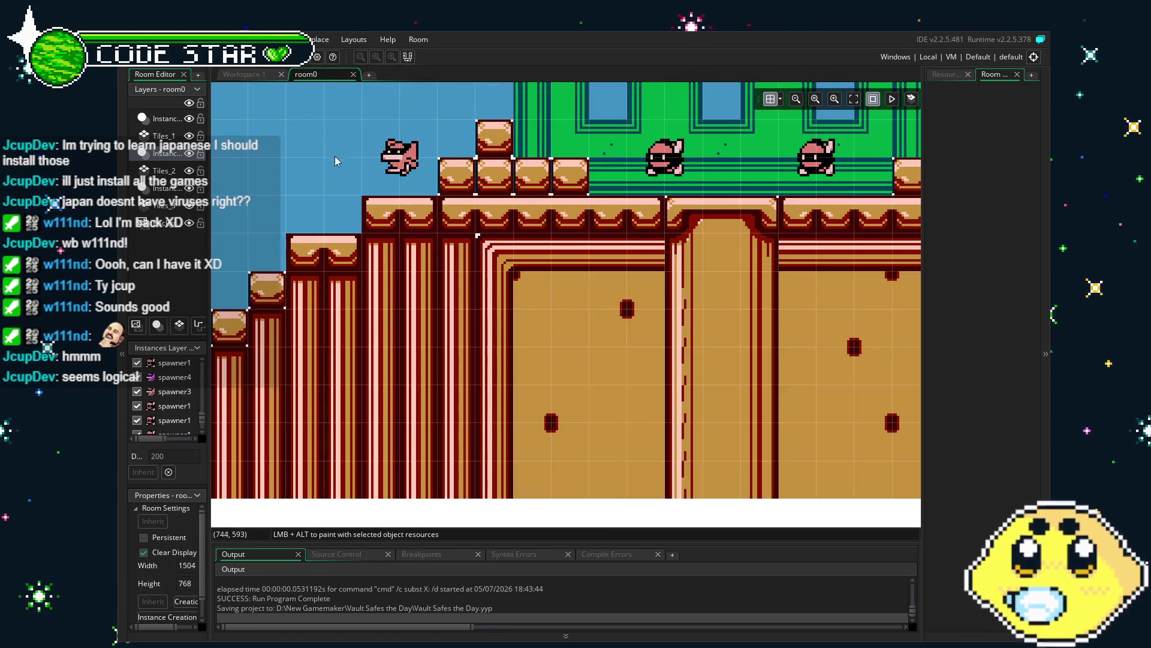
pyautogui.click(171, 136)
# Step: Try the striped and swirl-corner tiles as brushes and widen the tile panel to see more tiles
pyautogui.scroll(3, 1018, 359)
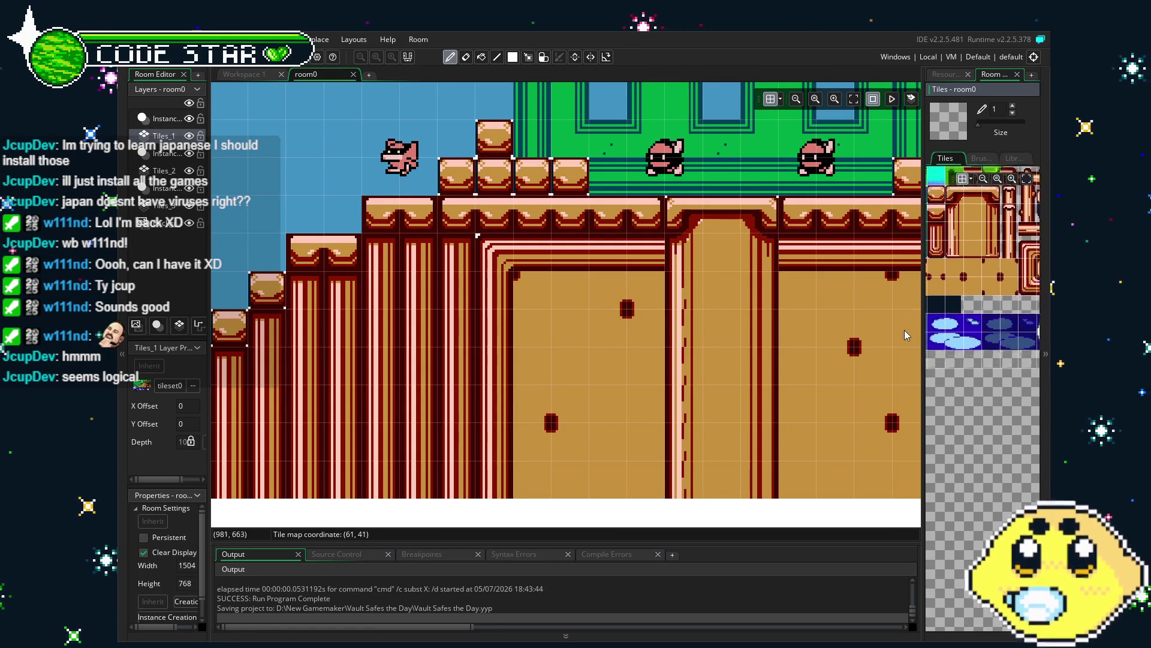
pyautogui.scroll(2, 940, 359)
pyautogui.click(971, 288)
pyautogui.moveTo(660, 255); pyautogui.dragTo(493, 259)
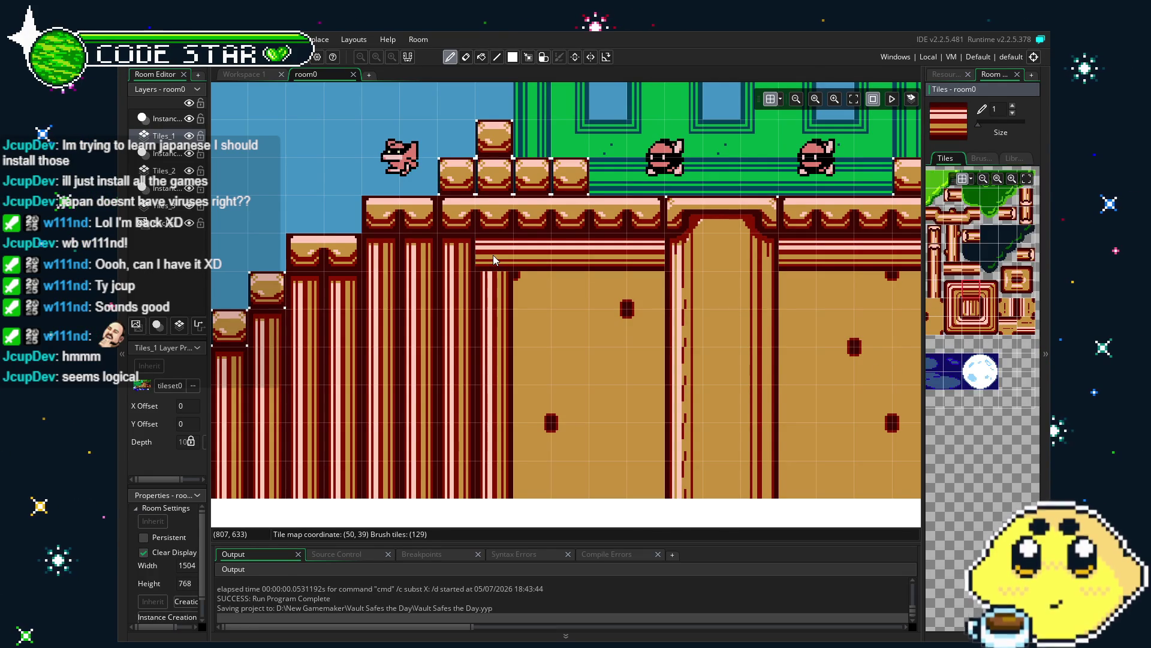
pyautogui.click(955, 289)
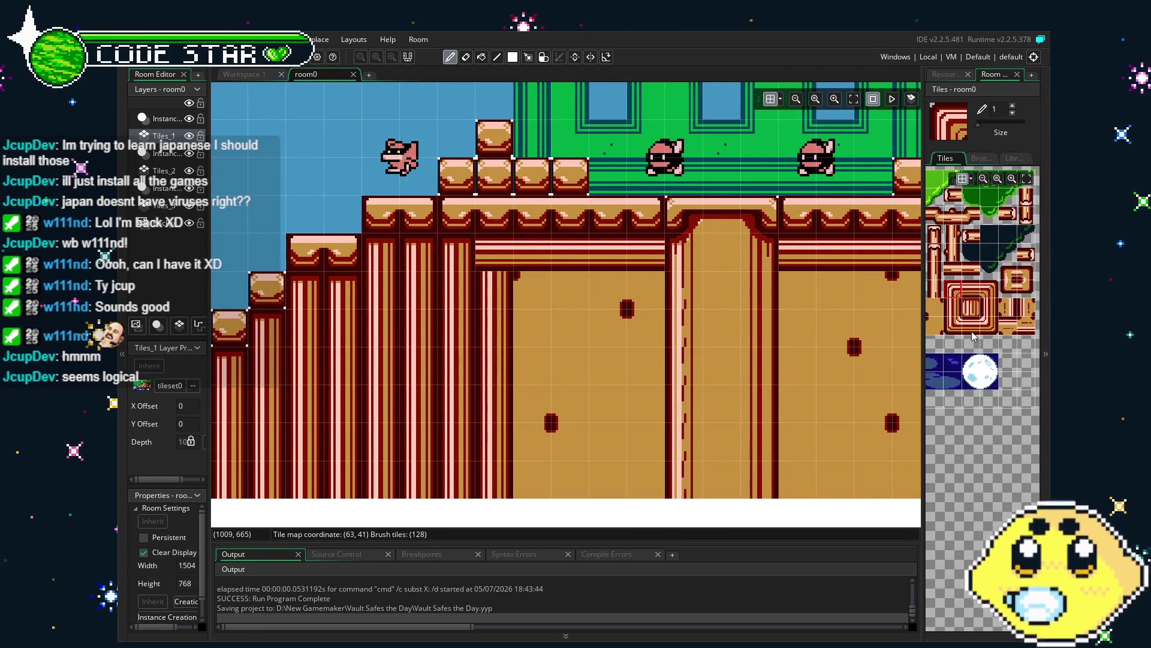
pyautogui.hscroll(3, 968, 303)
pyautogui.hscroll(3, 990, 330)
pyautogui.hscroll(-4, 987, 331)
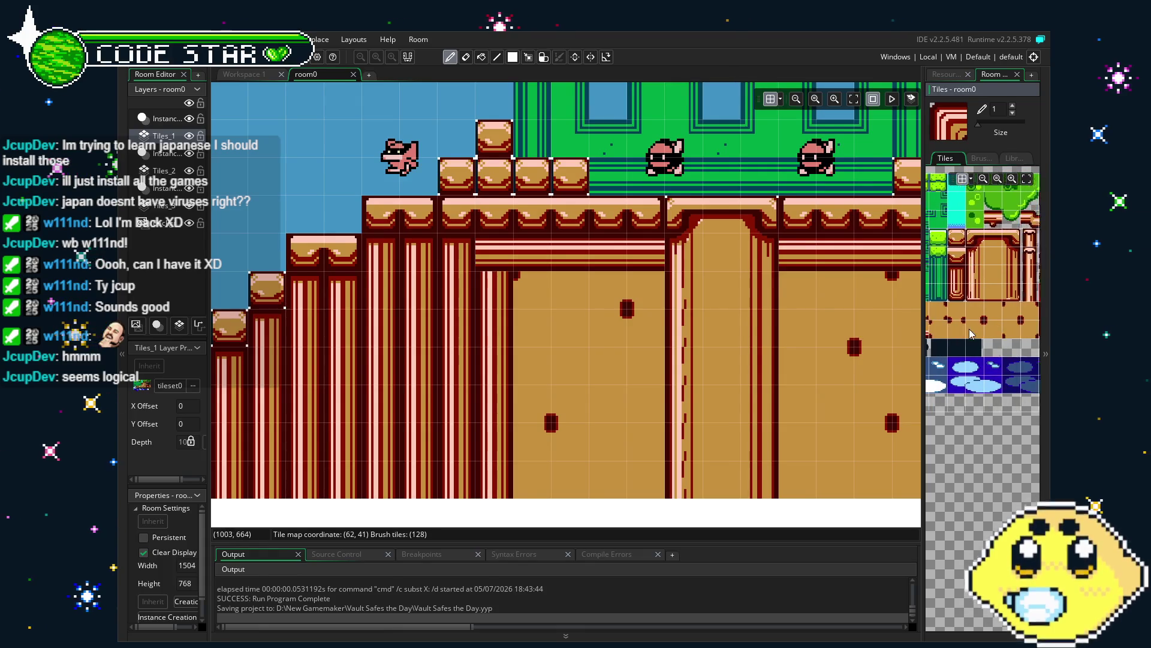
pyautogui.scroll(2, 975, 337)
pyautogui.hscroll(2, 976, 337)
pyautogui.moveTo(924, 359); pyautogui.dragTo(814, 360)
pyautogui.scroll(3, 907, 360)
pyautogui.hscroll(2, 907, 432)
# Step: Paint plain brown door tiles down the stray striped pillar column on the left door
pyautogui.click(965, 286)
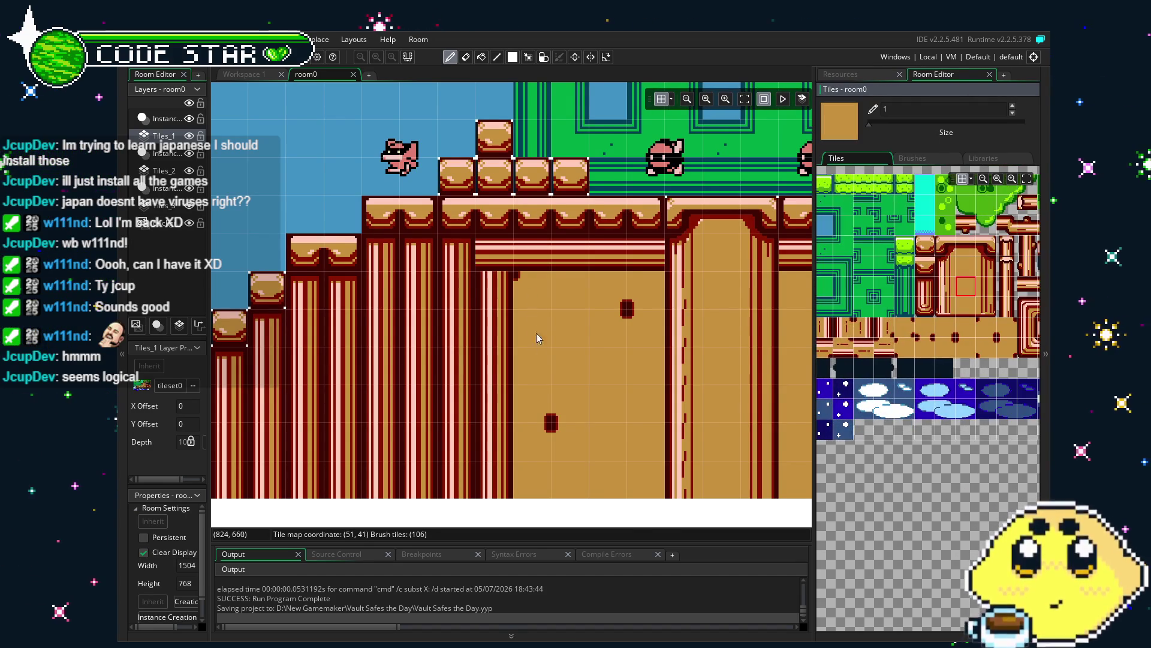
pyautogui.moveTo(500, 302); pyautogui.dragTo(496, 472)
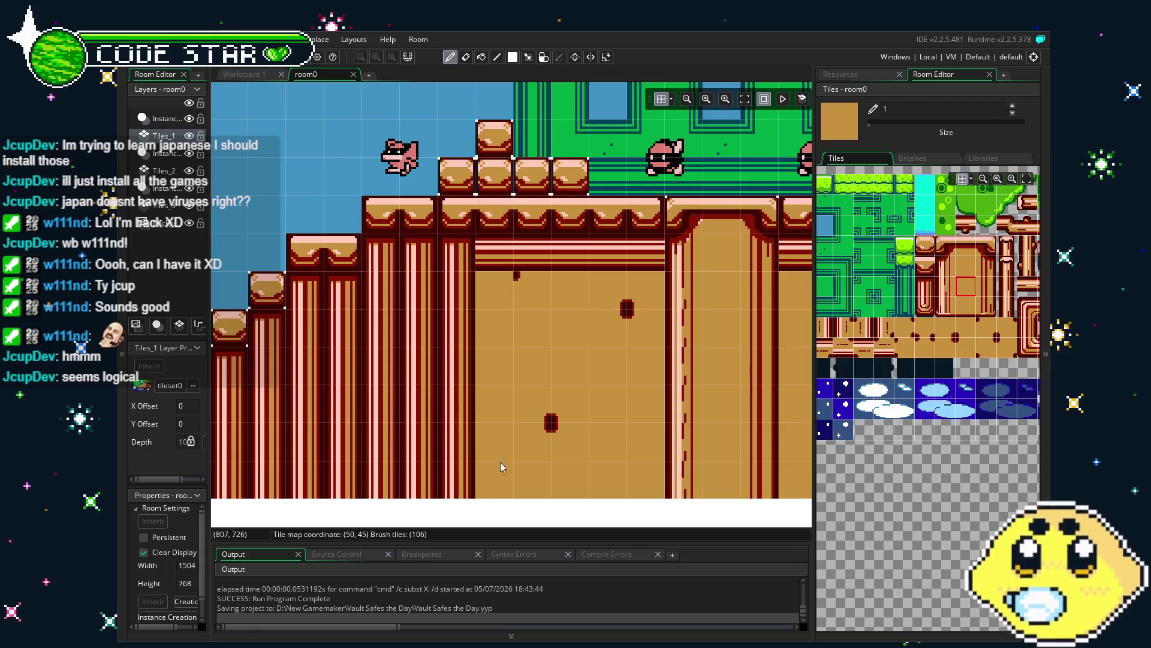
pyautogui.hscroll(-3, 611, 427)
pyautogui.scroll(-3, 611, 426)
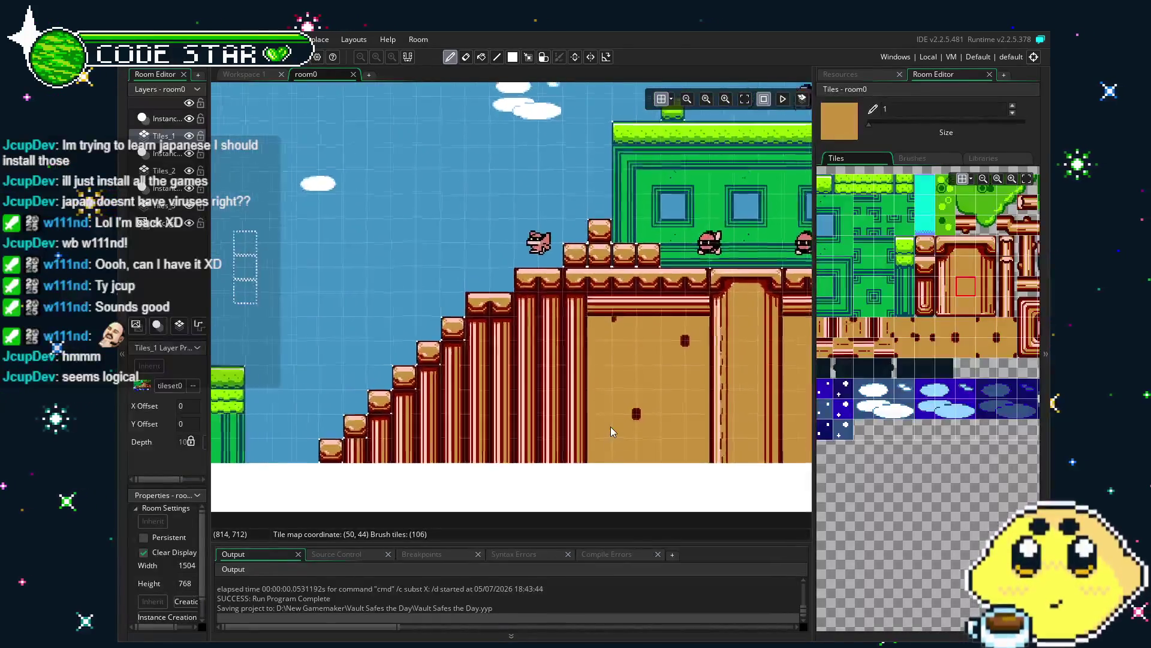
pyautogui.moveTo(601, 427); pyautogui.dragTo(453, 445)
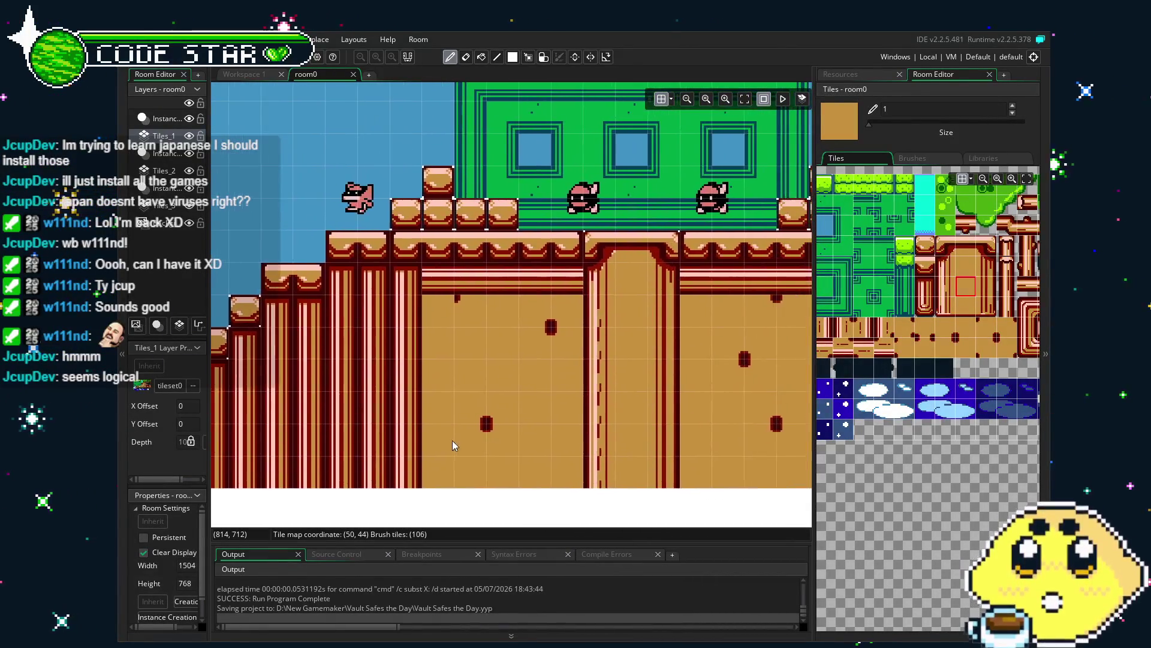
pyautogui.hscroll(-6, 626, 430)
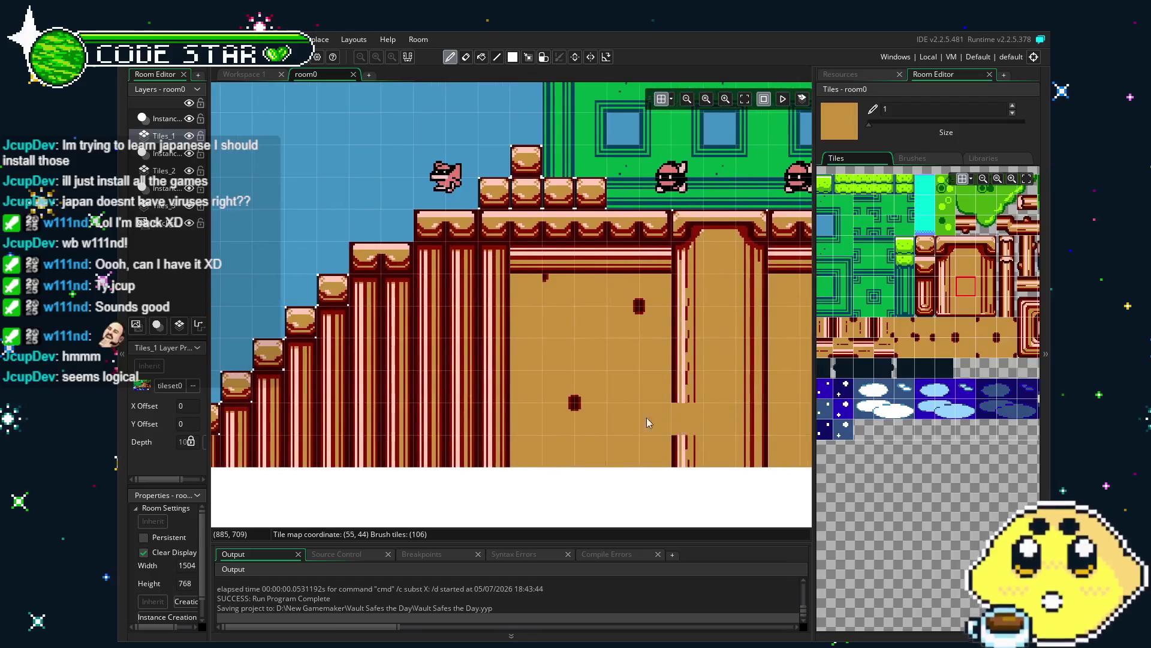
pyautogui.hscroll(-1, 636, 424)
# Step: Switch to the eraser (E) and bring the staircase area into view
pyautogui.press('e')
pyautogui.scroll(-3, 594, 354)
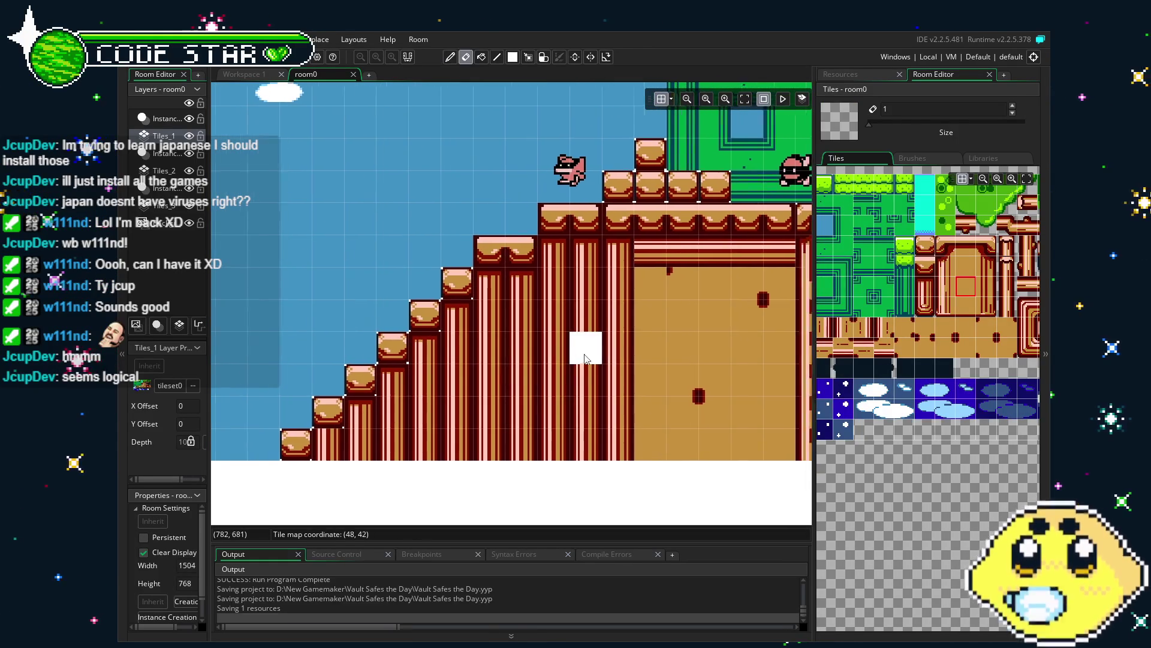
pyautogui.moveTo(664, 360)
pyautogui.mouseDown()
pyautogui.moveTo(351, 355)
pyautogui.moveTo(238, 390)
pyautogui.moveTo(631, 383)
pyautogui.moveTo(349, 397)
pyautogui.moveTo(553, 432)
pyautogui.mouseUp()
pyautogui.scroll(-2, 349, 397)
pyautogui.scroll(-1, 350, 403)
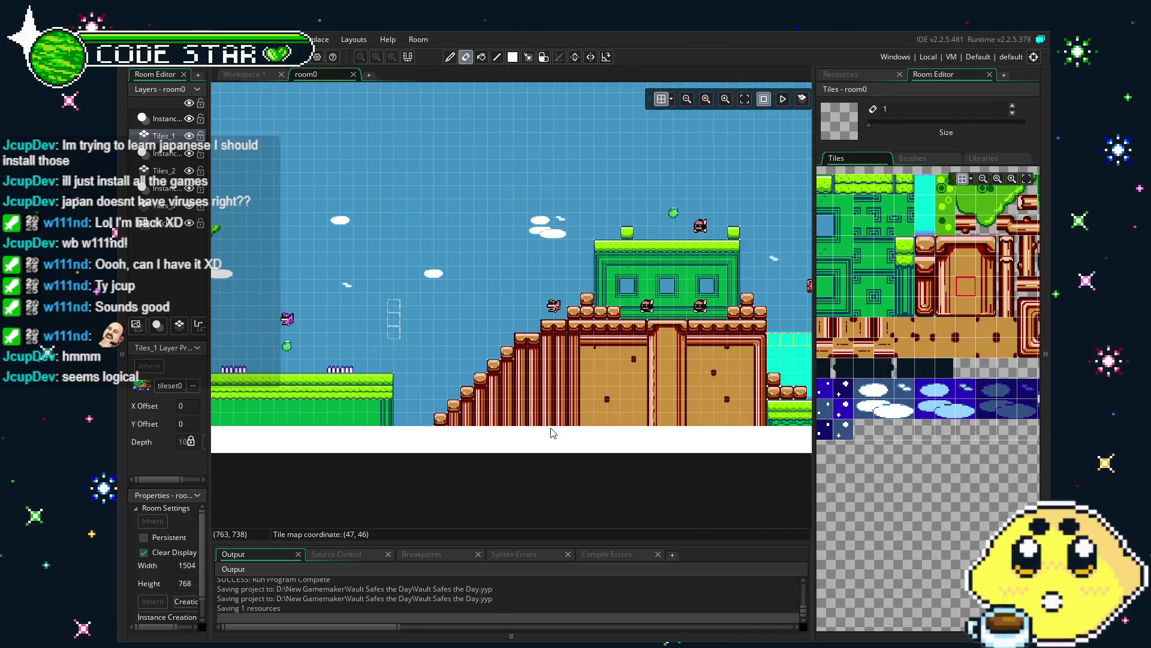
# Step: Look over the tree-platform and house-water-pool areas, then show the Resources list
pyautogui.moveTo(427, 473); pyautogui.dragTo(613, 455)
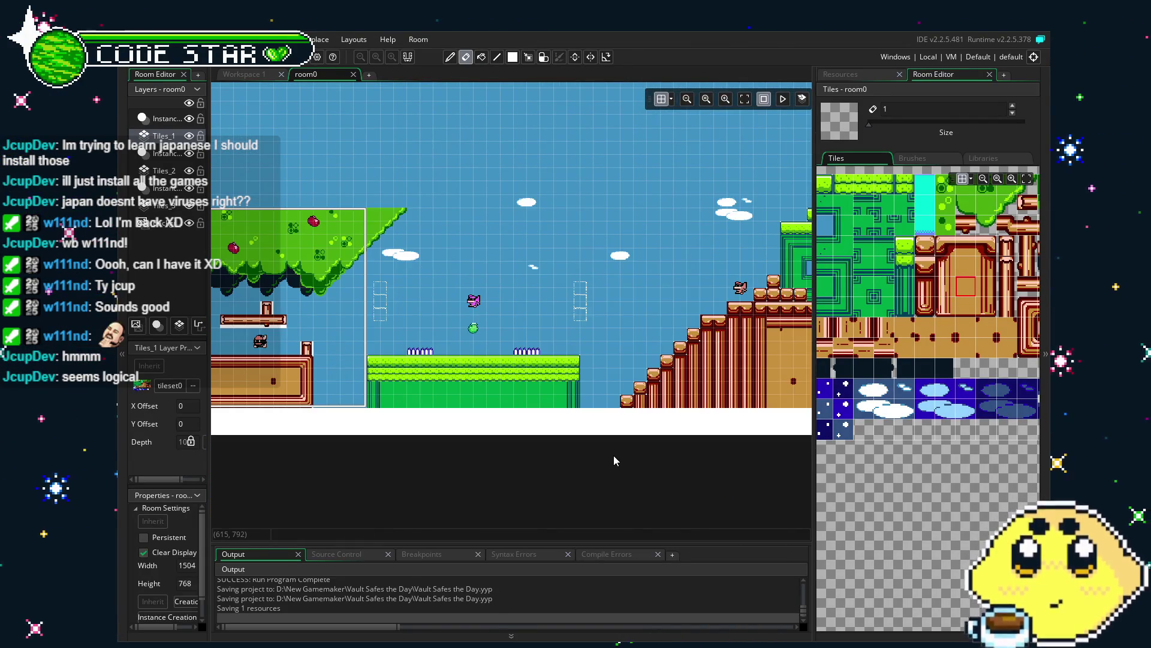
pyautogui.moveTo(479, 465)
pyautogui.mouseDown()
pyautogui.moveTo(638, 463)
pyautogui.moveTo(491, 441)
pyautogui.mouseUp()
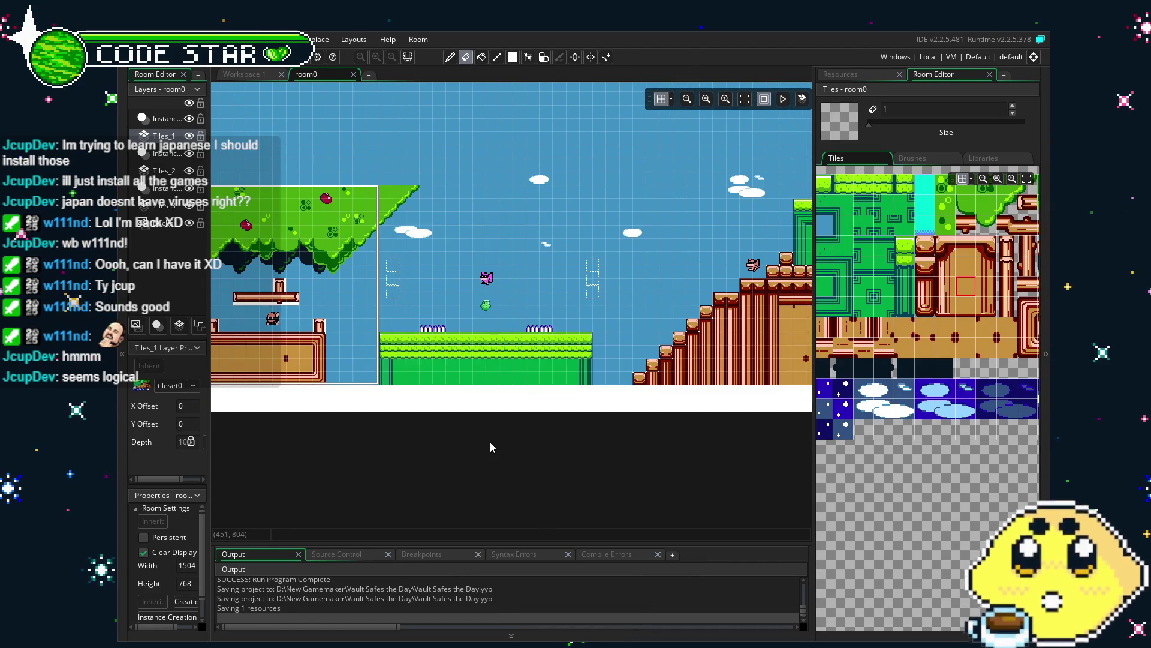
pyautogui.moveTo(638, 430)
pyautogui.mouseDown()
pyautogui.moveTo(336, 441)
pyautogui.moveTo(361, 431)
pyautogui.mouseUp()
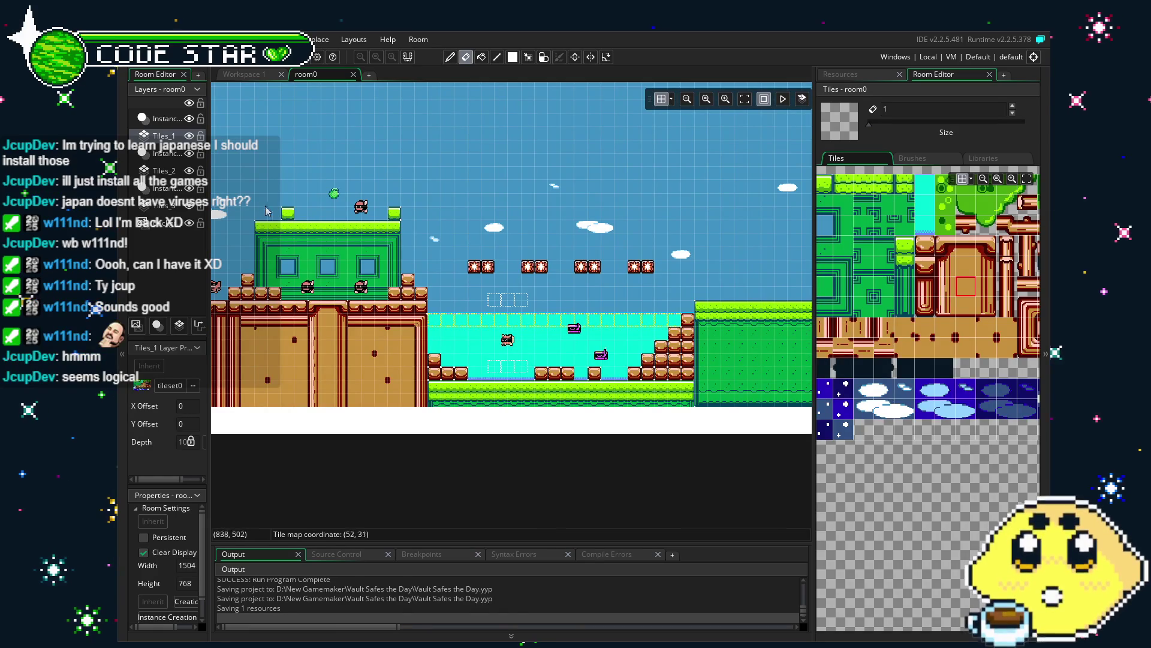
pyautogui.click(836, 74)
pyautogui.scroll(-7, 891, 399)
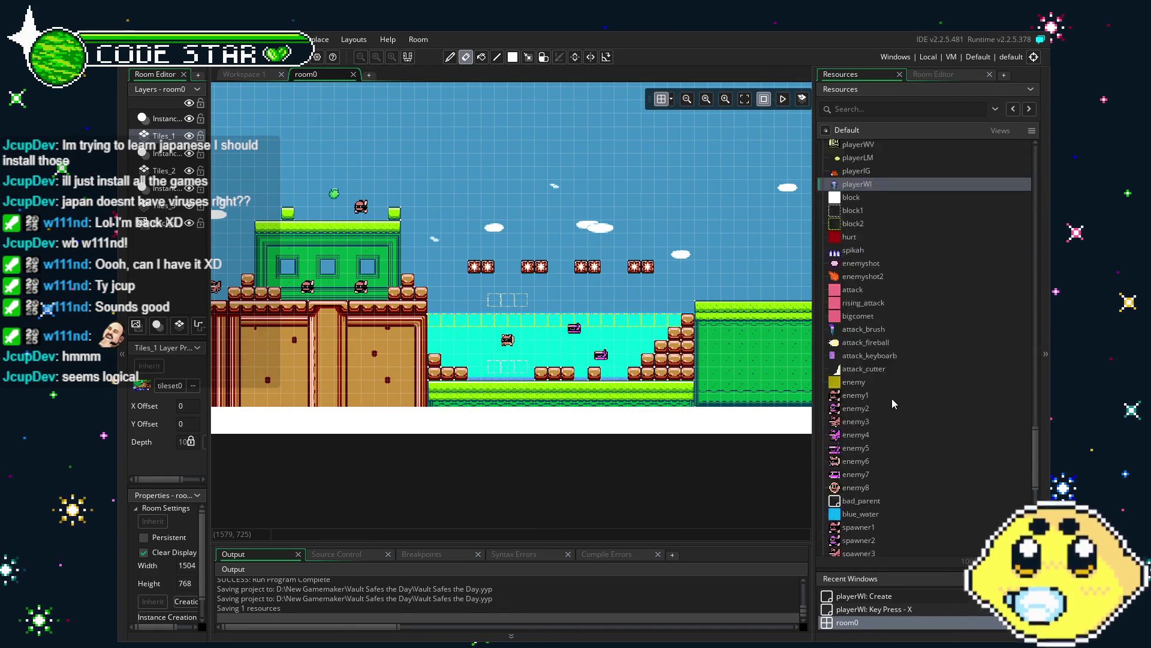
# Step: Open the blue_water object and select and cut all of its Step event code
pyautogui.click(867, 398)
pyautogui.doubleClick(865, 397)
pyautogui.click(455, 153)
pyautogui.click(462, 163)
pyautogui.hotkey('ctrl', 'a')
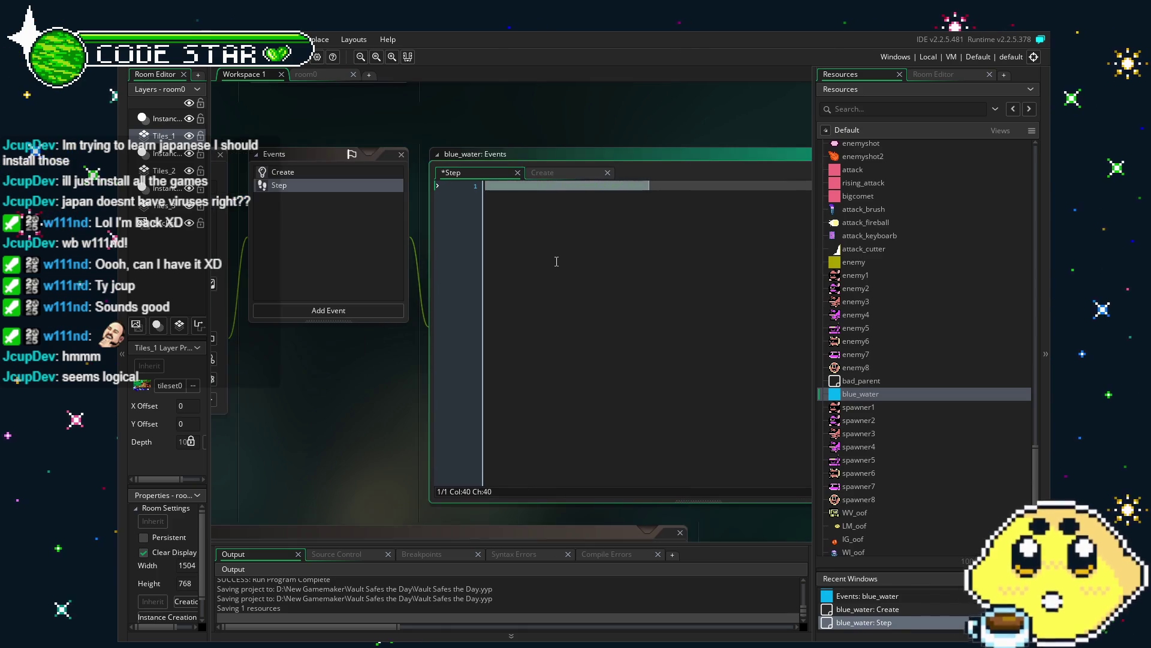
pyautogui.hotkey('ctrl', 'x')
# Step: Check blue_water's Create event, untick Visible, then open the spawner1 object
pyautogui.click(283, 171)
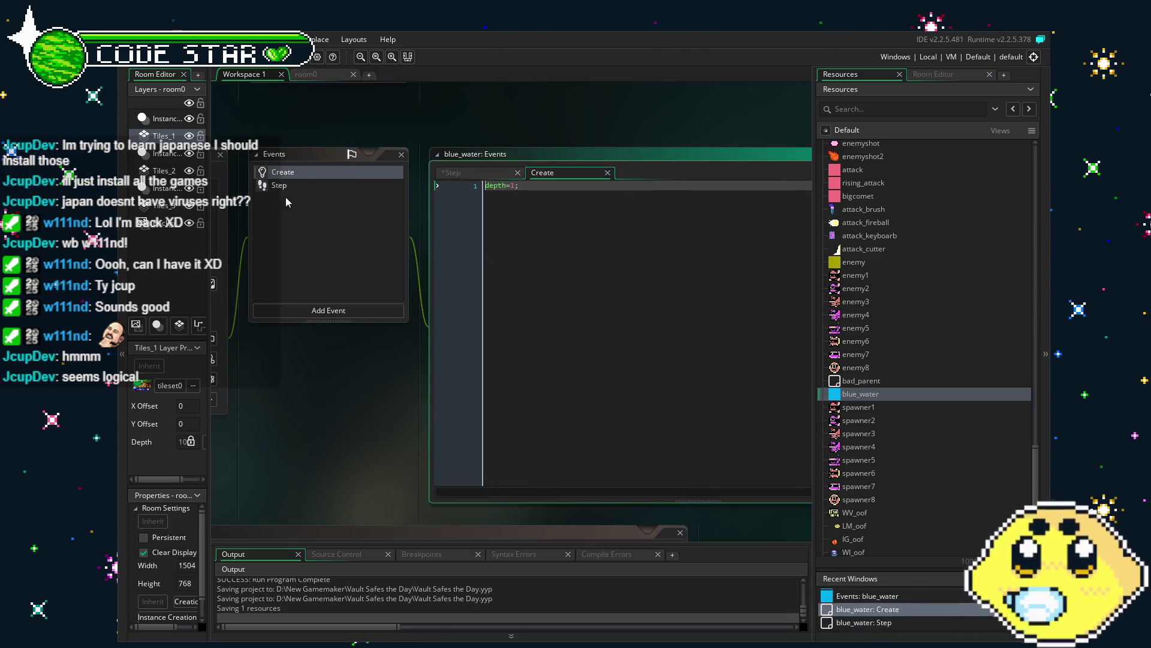
pyautogui.moveTo(319, 371); pyautogui.dragTo(451, 364)
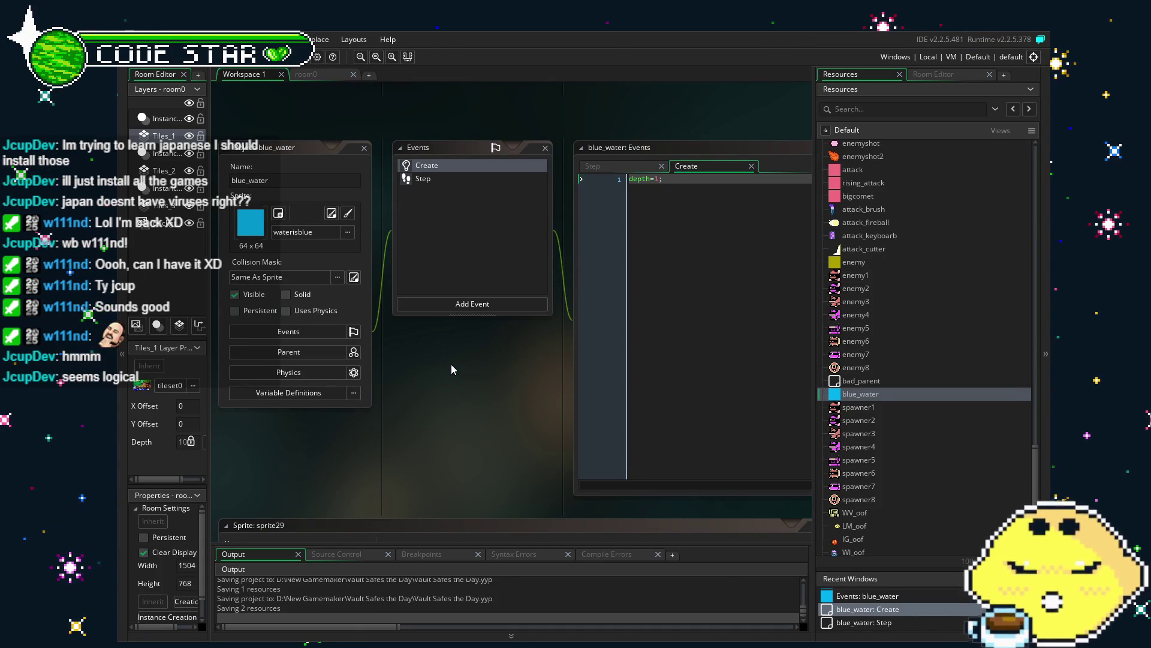
pyautogui.click(369, 330)
pyautogui.moveTo(541, 406)
pyautogui.mouseDown()
pyautogui.moveTo(502, 405)
pyautogui.moveTo(537, 405)
pyautogui.mouseUp()
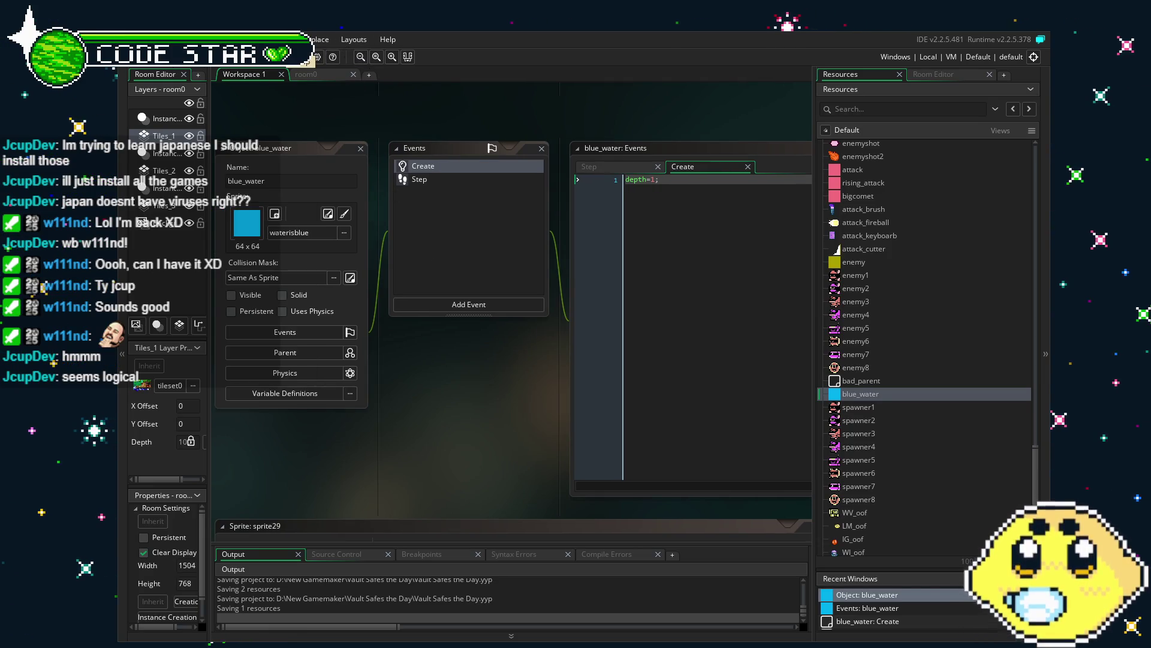
pyautogui.doubleClick(857, 407)
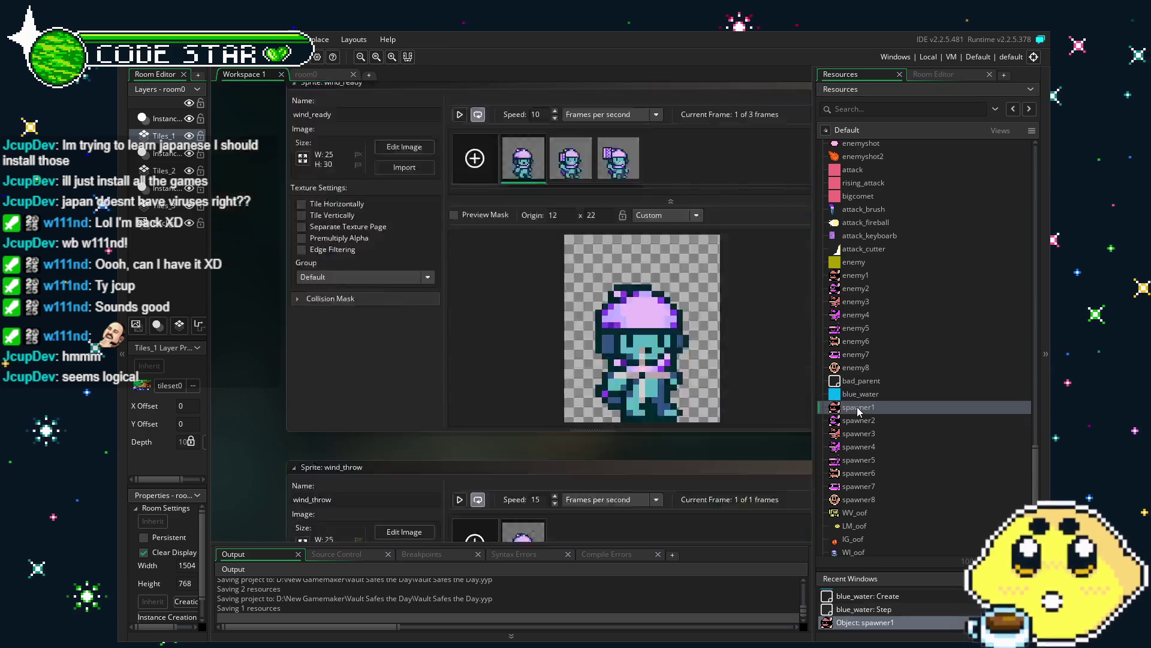
# Step: Replace spawner1's 128 trigger distance with 255, then edit spawner2's distance value
pyautogui.moveTo(584, 391); pyautogui.dragTo(438, 394)
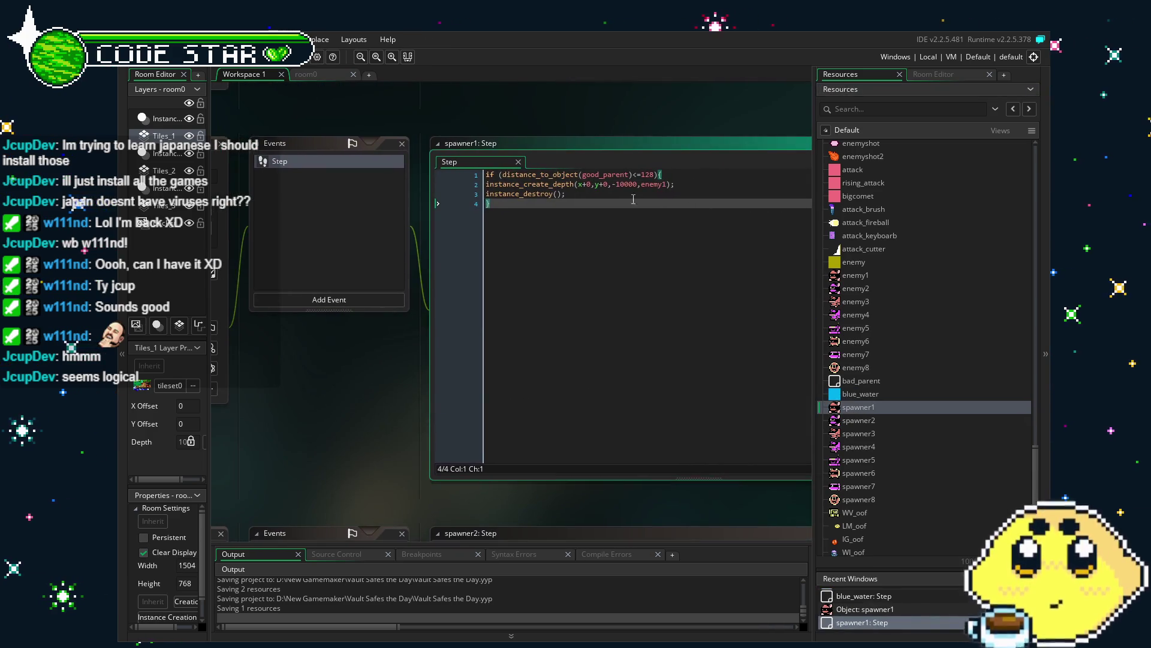
pyautogui.doubleClick(648, 175)
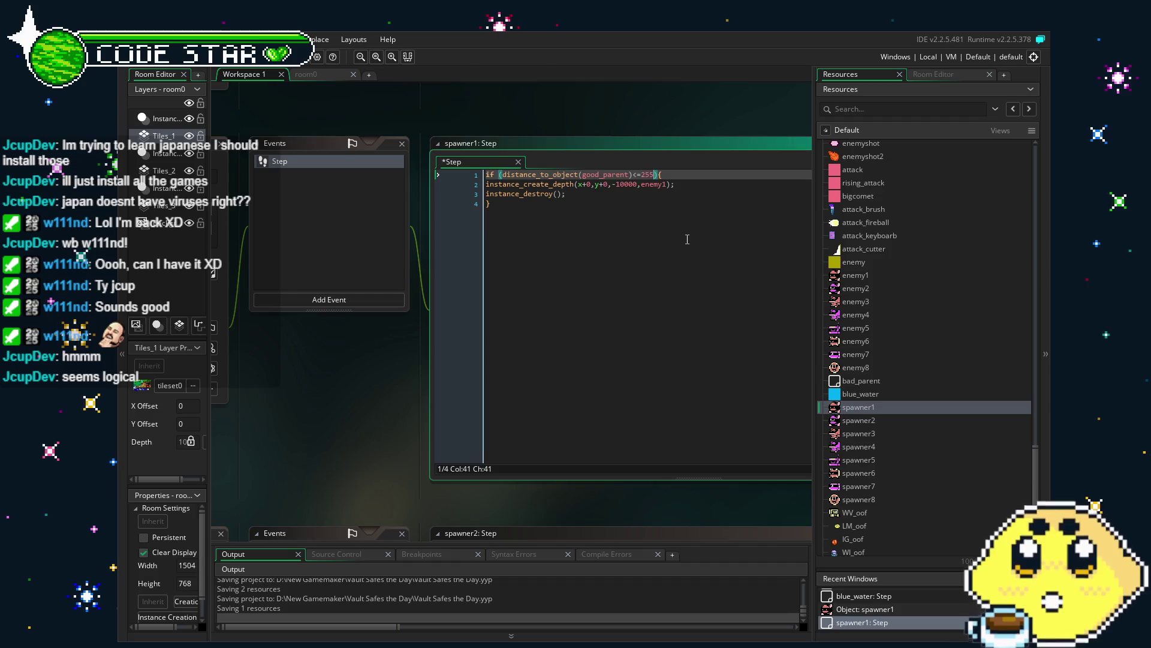
pyautogui.write('255')
pyautogui.click(687, 239)
pyautogui.doubleClick(859, 421)
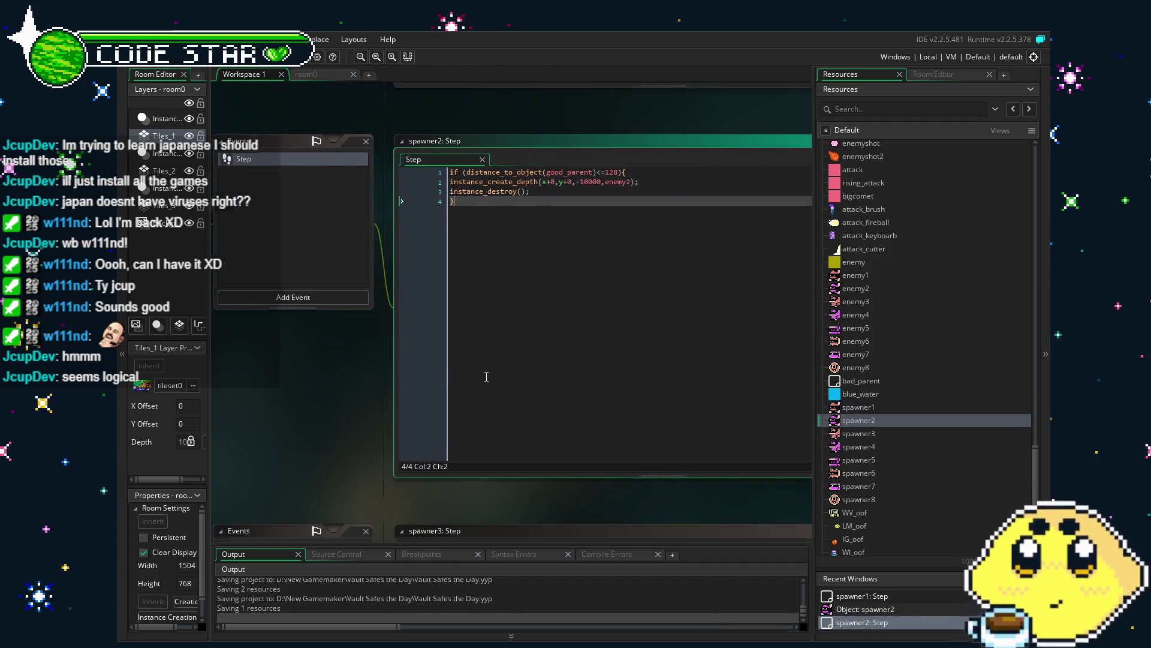
pyautogui.doubleClick(578, 175)
pyautogui.write('25')
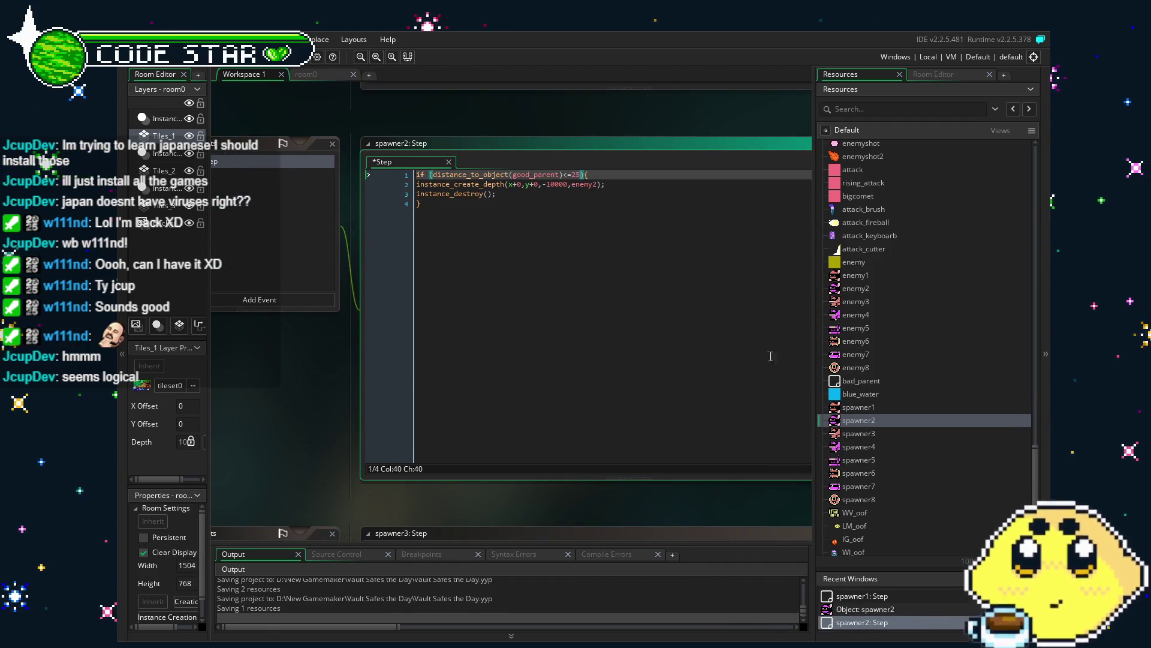
# Step: Open the spawner3, spawner4 and spawner5 Step code, typing 256 over spawner5's 128 threshold
pyautogui.doubleClick(867, 433)
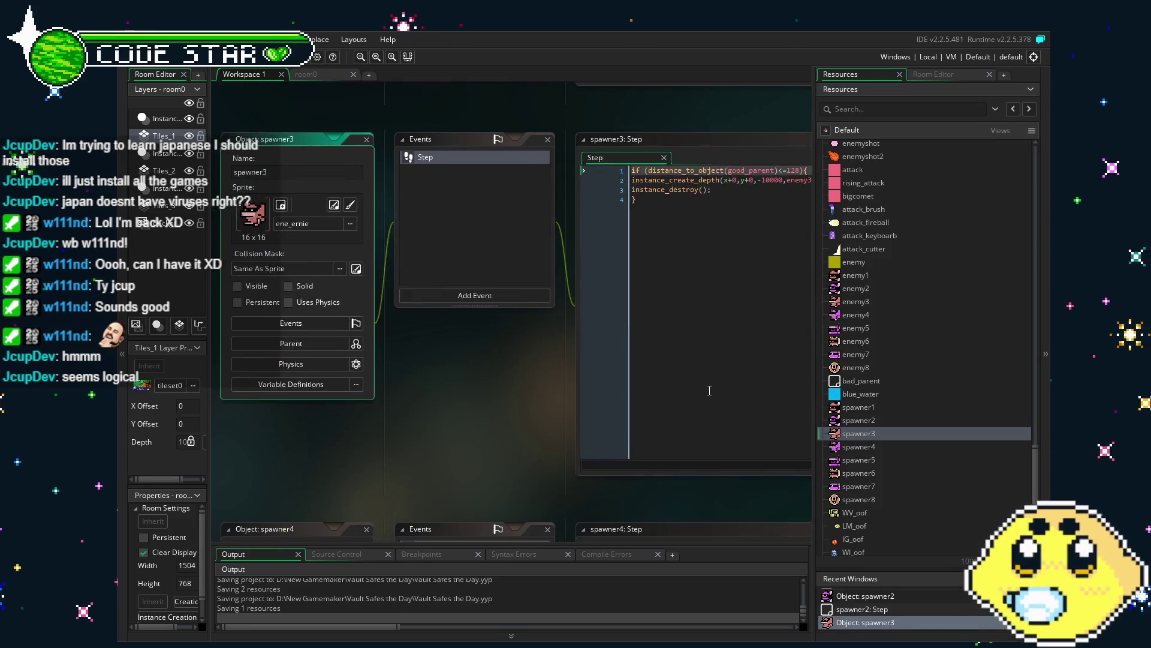
pyautogui.click(540, 364)
pyautogui.click(611, 174)
pyautogui.doubleClick(851, 447)
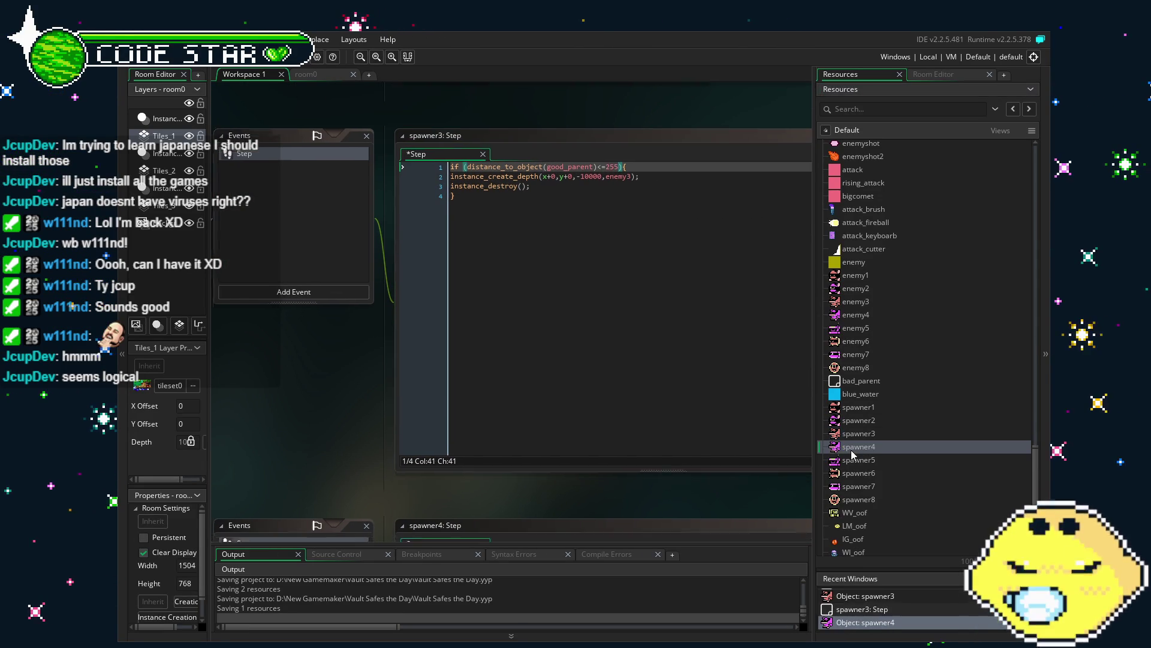
pyautogui.click(637, 163)
pyautogui.doubleClick(858, 460)
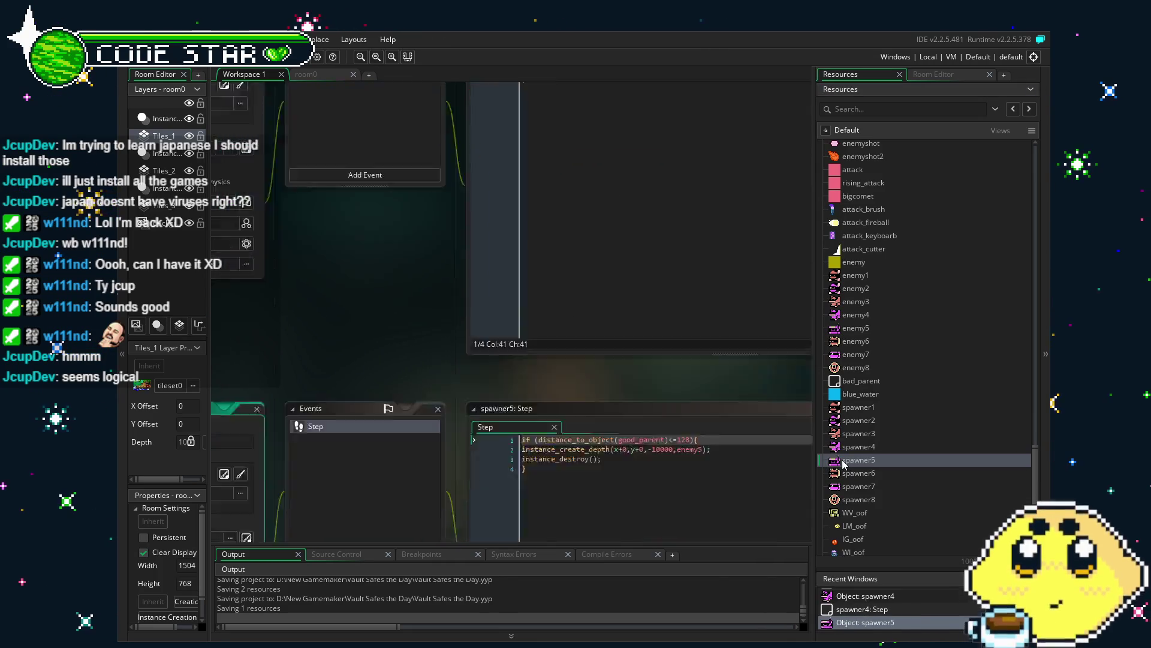
pyautogui.doubleClick(637, 171)
pyautogui.write('256')
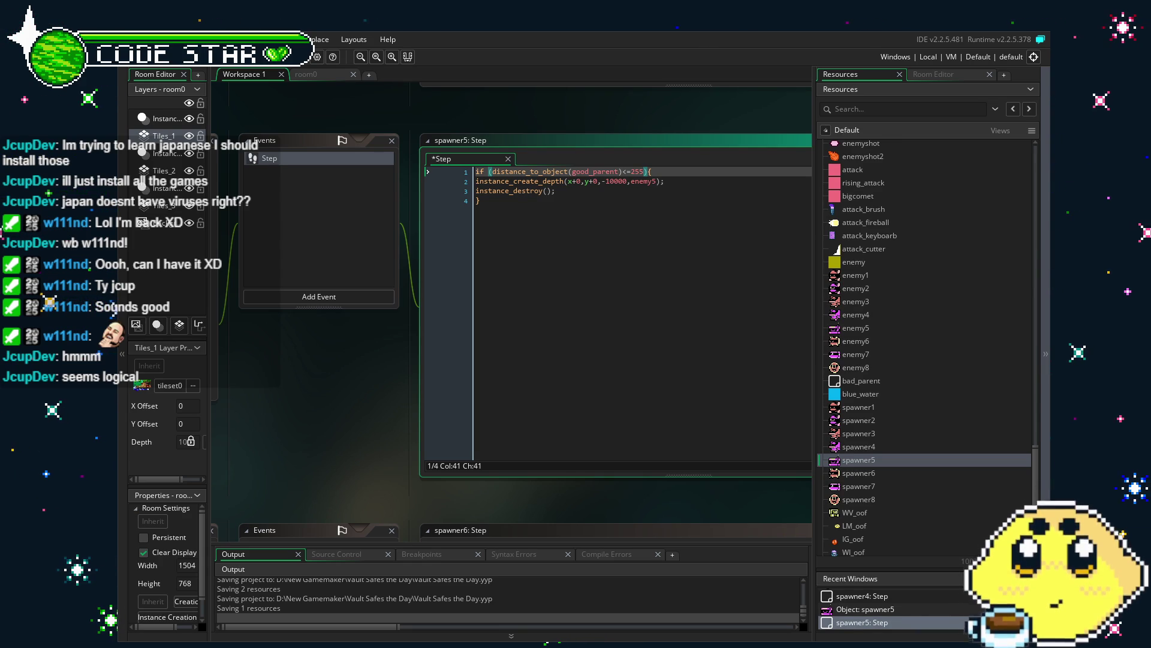
# Step: Open spawner6 and spawner7, replacing spawner7's 128 distance threshold with 255
pyautogui.doubleClick(864, 473)
pyautogui.scroll(-5, 696, 282)
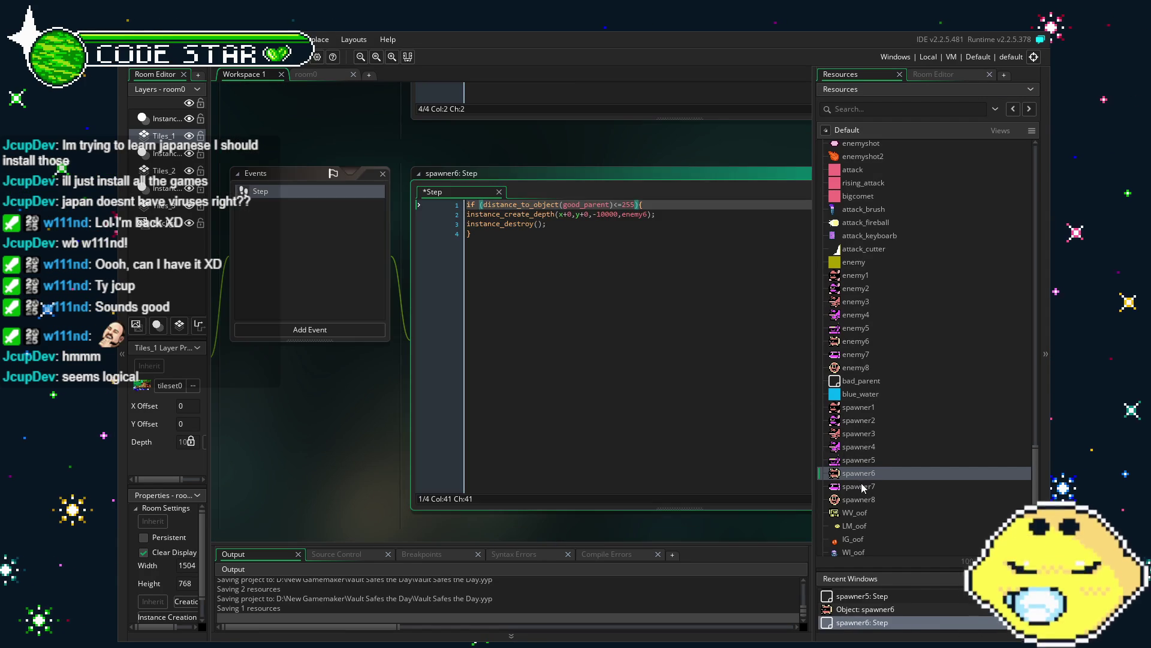
pyautogui.click(663, 423)
pyautogui.moveTo(663, 423); pyautogui.dragTo(500, 428)
pyautogui.doubleClick(633, 179)
pyautogui.write('255')
pyautogui.click(535, 372)
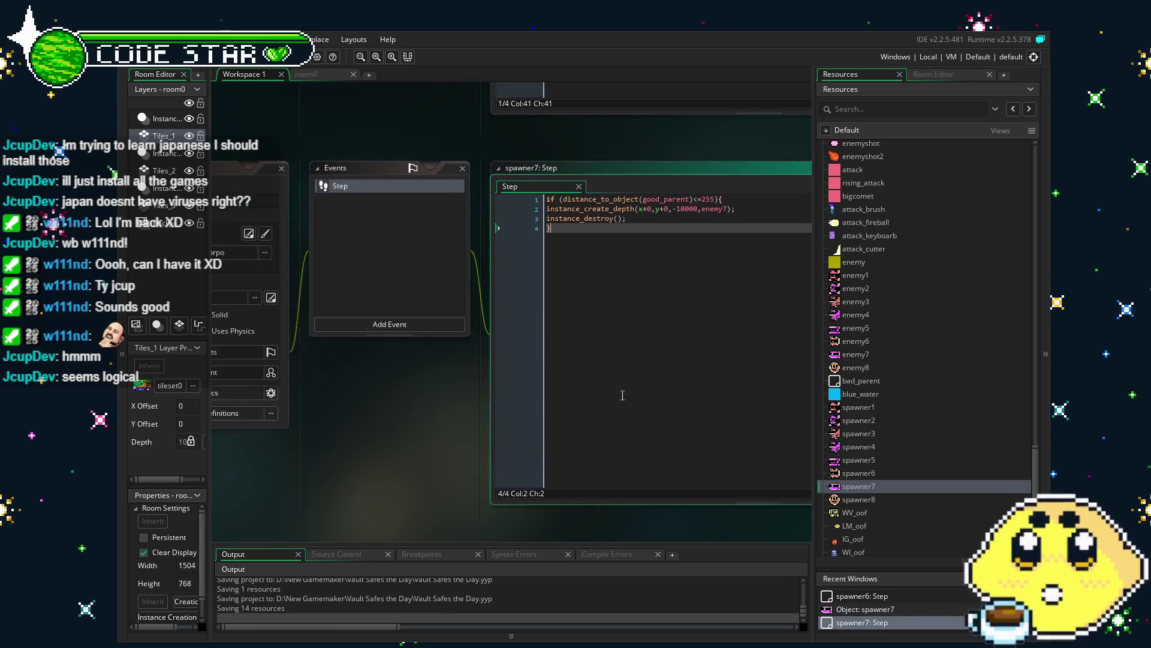
# Step: Open room0 and move the view to the tree and wooden platform area
pyautogui.click(314, 74)
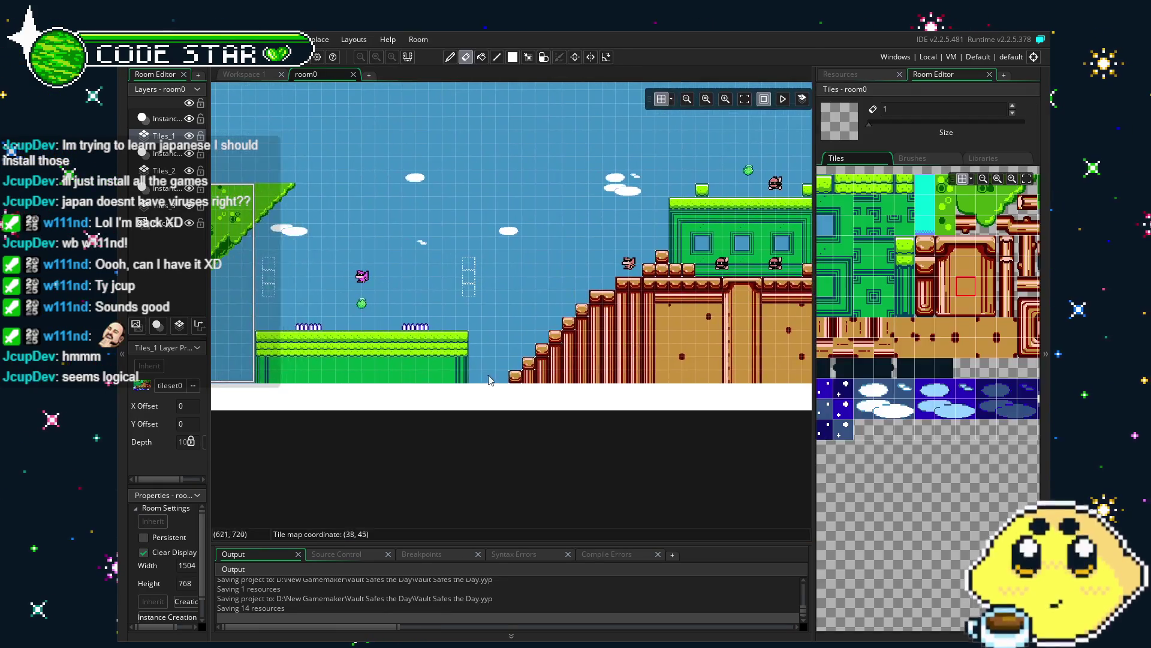
pyautogui.hscroll(6, 547, 379)
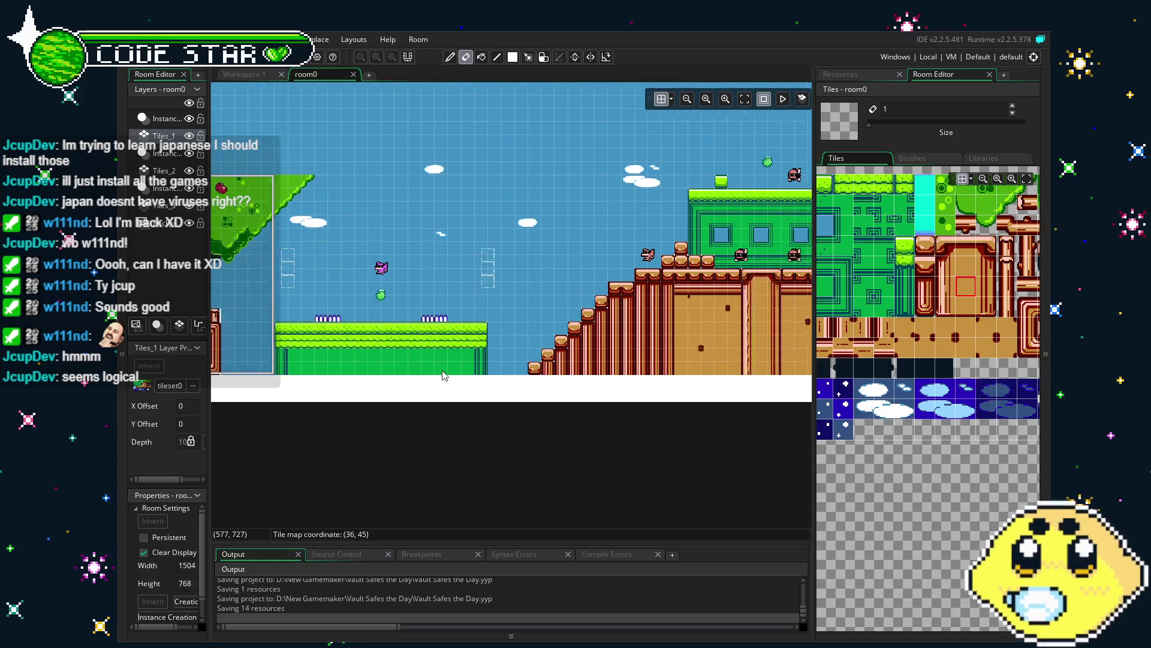
pyautogui.hscroll(1, 444, 353)
pyautogui.hscroll(4, 464, 336)
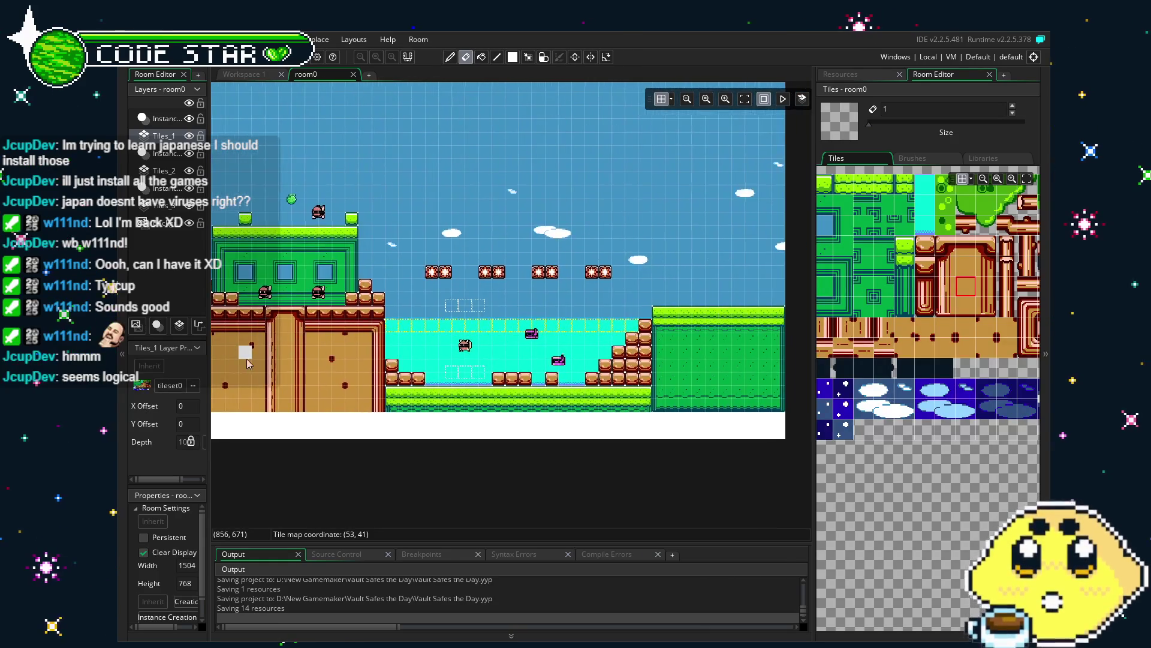
pyautogui.scroll(2, 444, 360)
pyautogui.hscroll(-2, 426, 378)
pyautogui.scroll(4, 416, 388)
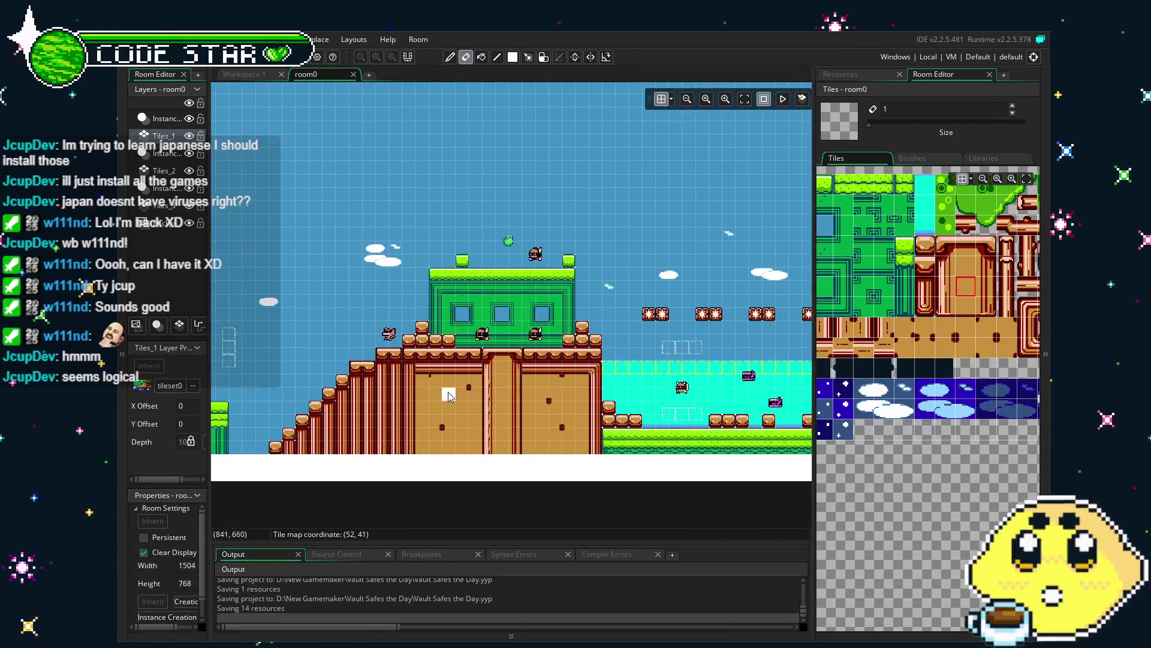
pyautogui.hscroll(-5, 482, 408)
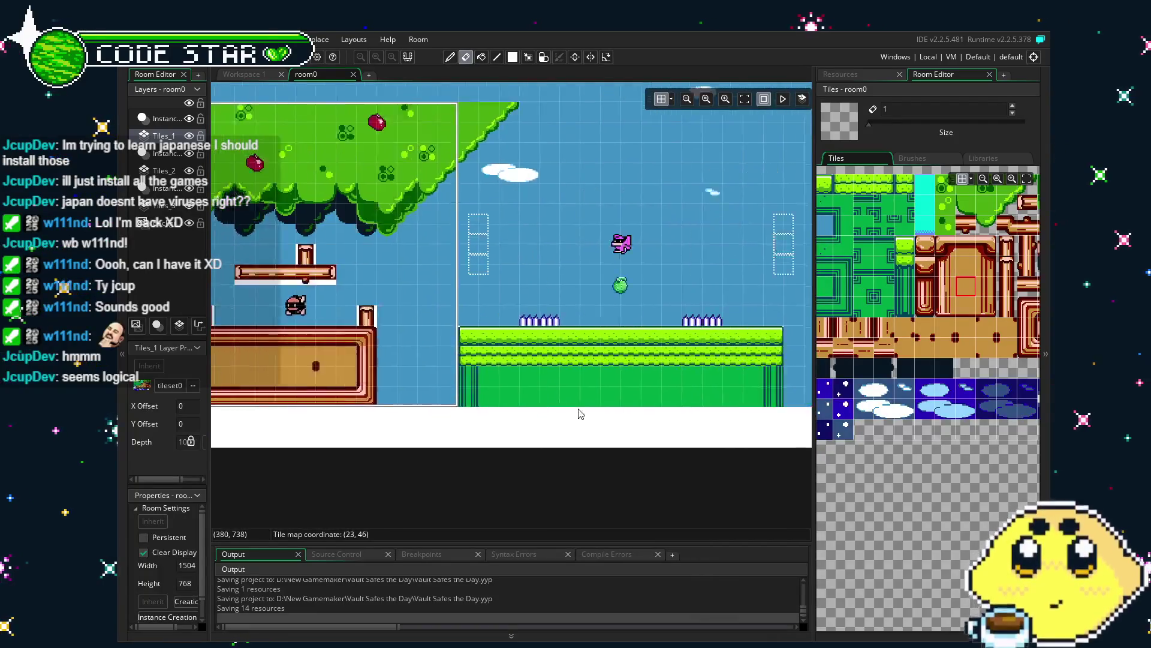
pyautogui.moveTo(700, 410); pyautogui.dragTo(743, 435)
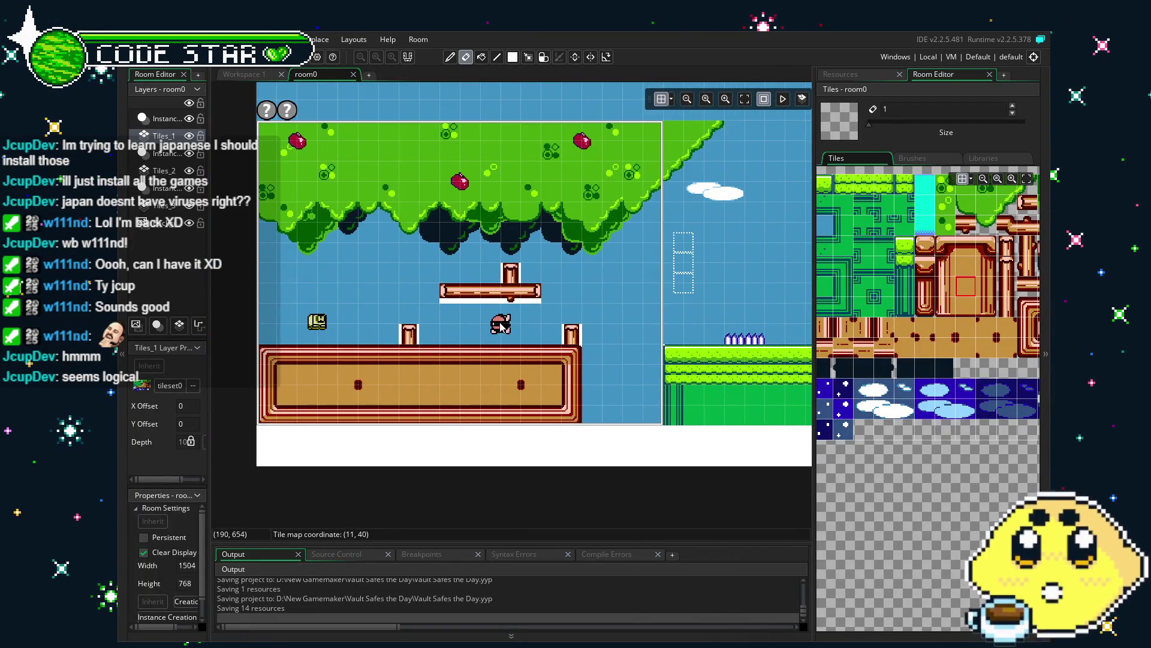
# Step: Delete the platform's enemy on the Instances layer and drag enemy2 from Resources into the room
pyautogui.click(454, 301)
pyautogui.press('Delete')
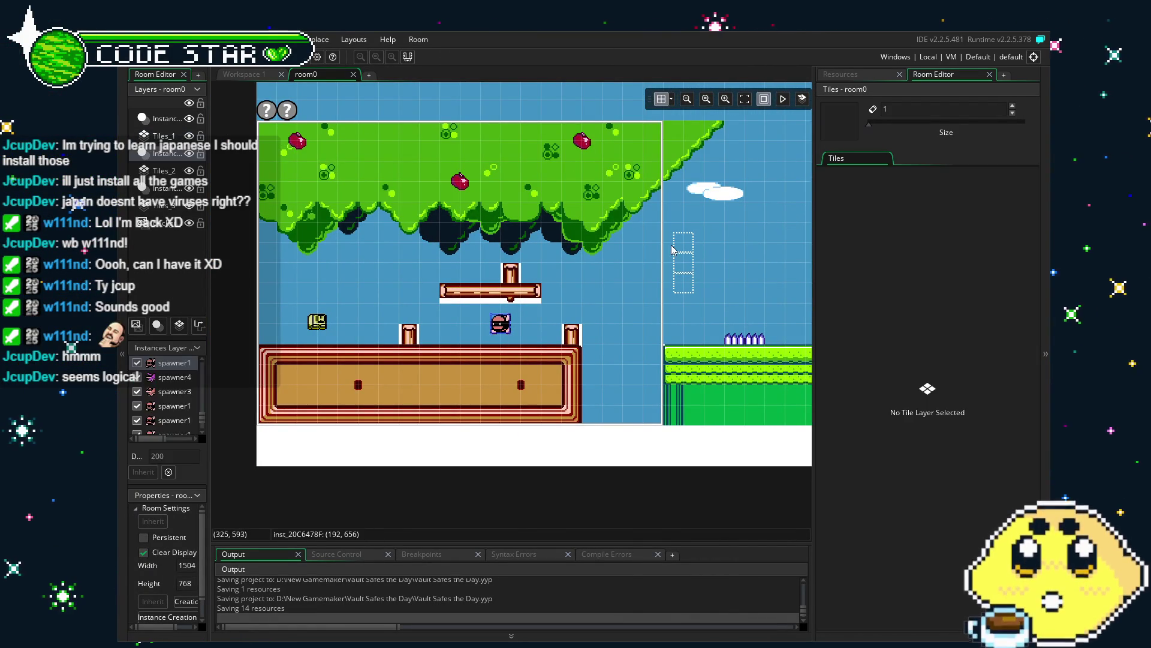
pyautogui.click(856, 76)
pyautogui.scroll(2, 869, 323)
pyautogui.moveTo(856, 337)
pyautogui.mouseDown()
pyautogui.moveTo(483, 327)
pyautogui.moveTo(501, 325)
pyautogui.mouseUp()
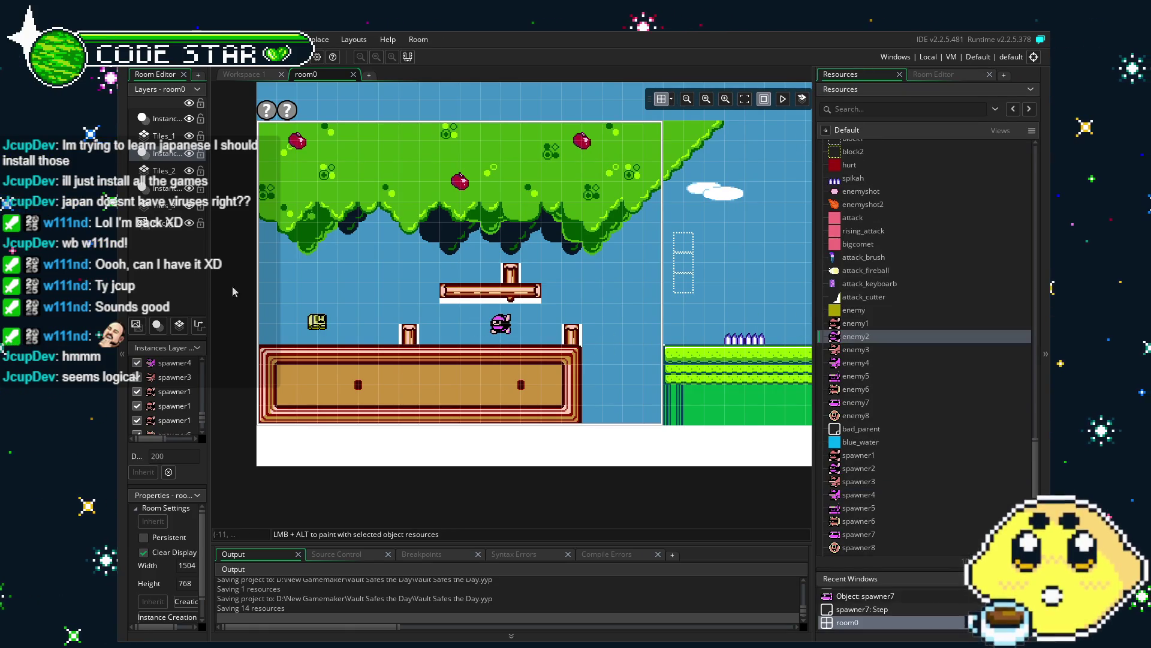
pyautogui.press('F5')
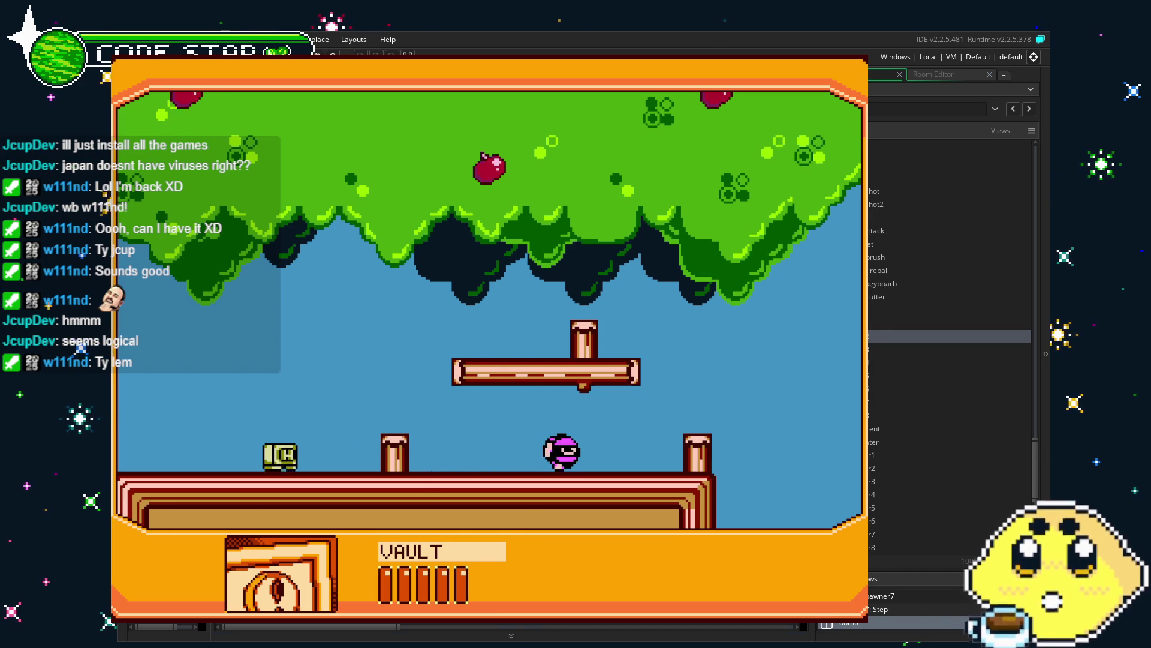
pyautogui.press('Escape')
pyautogui.scroll(10, 924, 360)
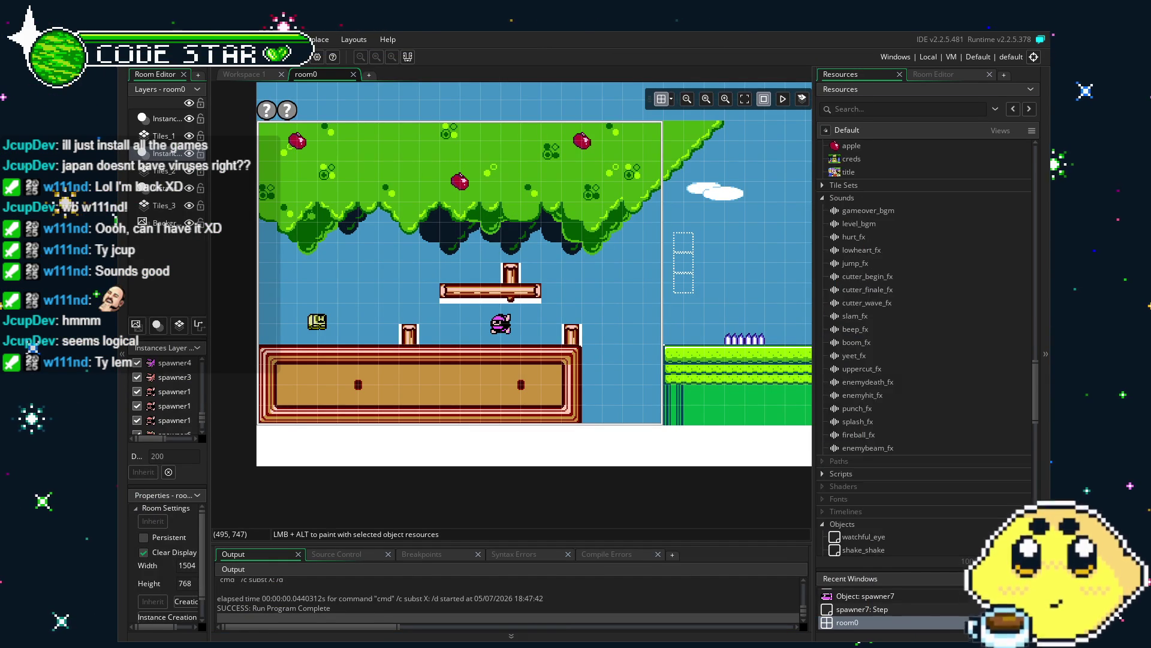
pyautogui.doubleClick(892, 449)
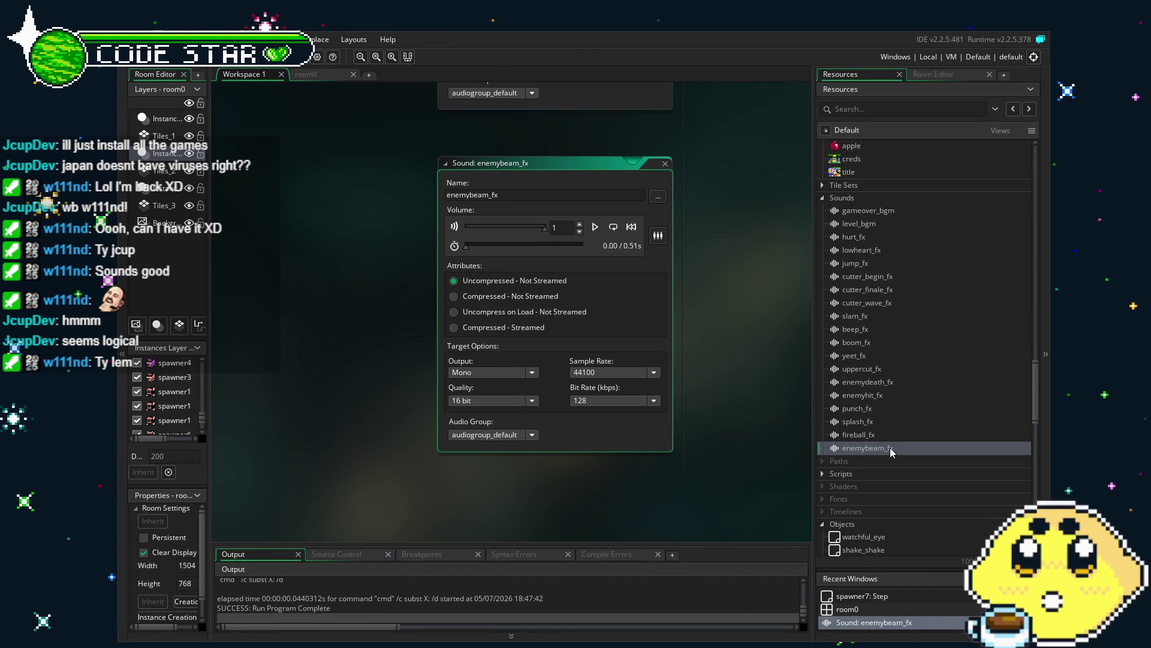
pyautogui.click(314, 75)
pyautogui.hscroll(6, 459, 276)
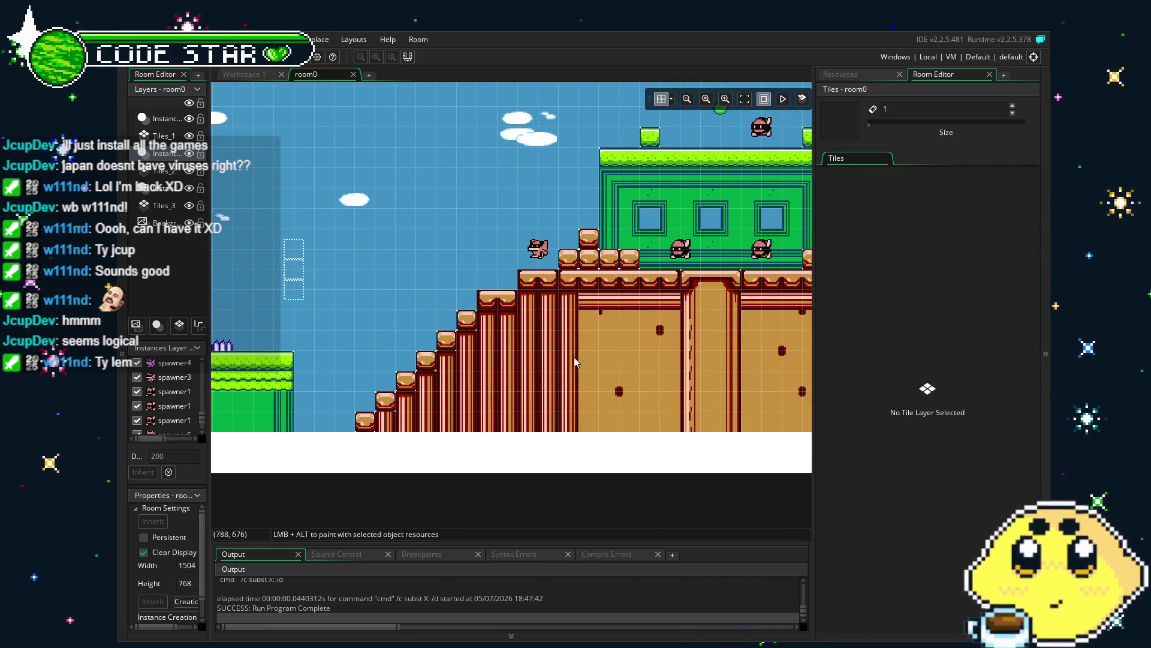
pyautogui.hscroll(5, 564, 365)
pyautogui.hscroll(4, 564, 366)
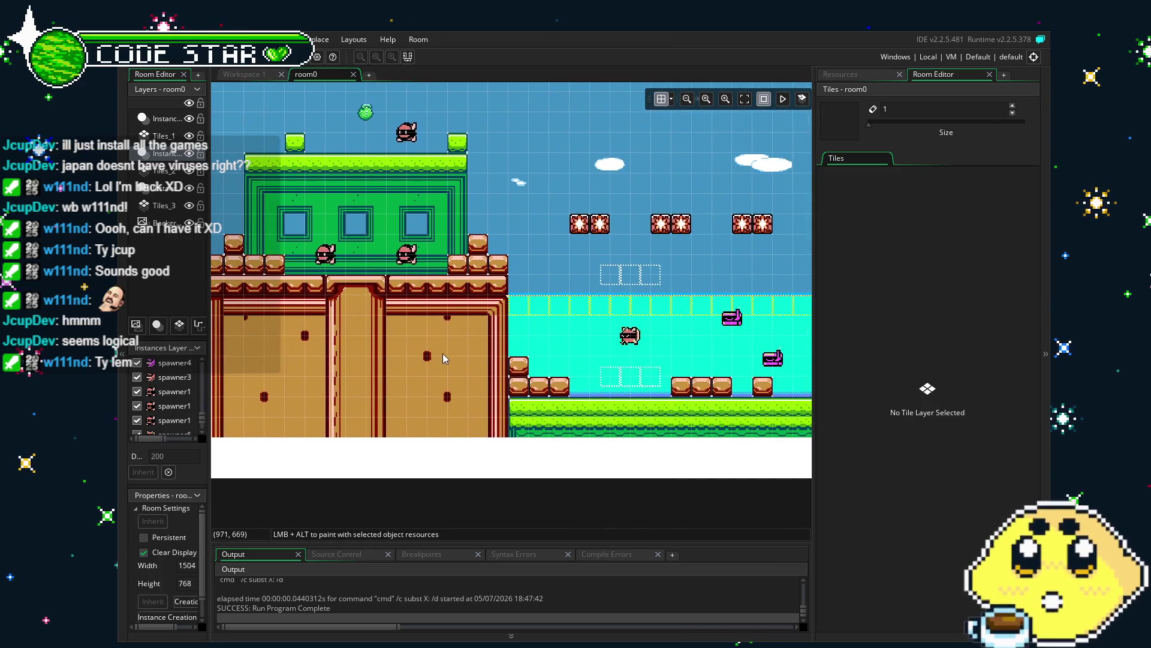
pyautogui.hscroll(4, 567, 335)
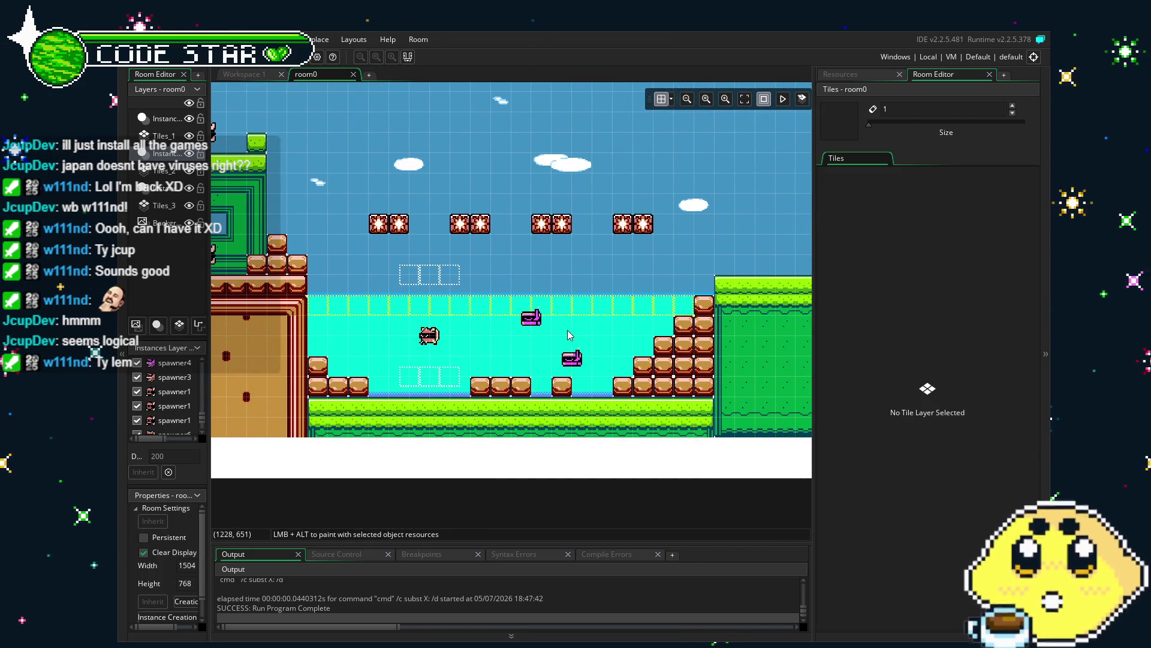
pyautogui.hscroll(2, 515, 331)
pyautogui.hscroll(1, 464, 335)
pyautogui.hscroll(3, 458, 335)
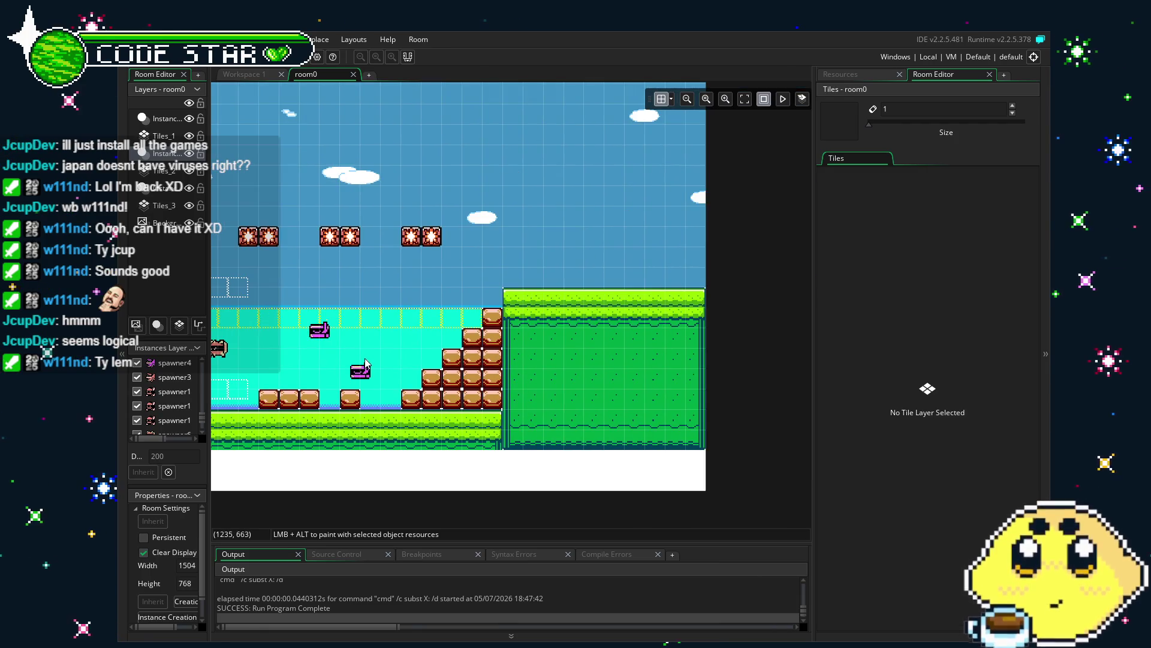
pyautogui.scroll(-3, 368, 363)
pyautogui.keyDown('ctrl'); pyautogui.scroll(2, 367, 363); pyautogui.keyUp('ctrl')
pyautogui.keyDown('ctrl'); pyautogui.scroll(-2, 457, 387); pyautogui.keyUp('ctrl')
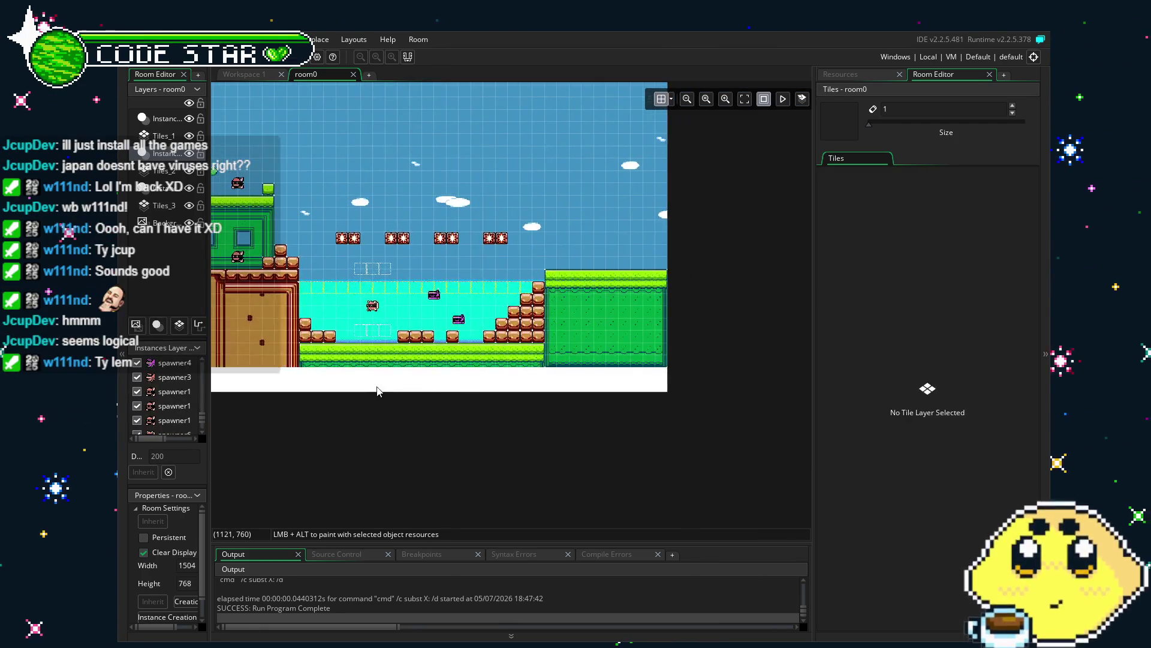
pyautogui.hscroll(-4, 489, 416)
pyautogui.hscroll(2, 544, 427)
pyautogui.moveTo(435, 431)
pyautogui.mouseDown()
pyautogui.moveTo(463, 438)
pyautogui.moveTo(427, 435)
pyautogui.mouseUp()
pyautogui.keyDown('ctrl'); pyautogui.scroll(1, 428, 440); pyautogui.keyUp('ctrl')
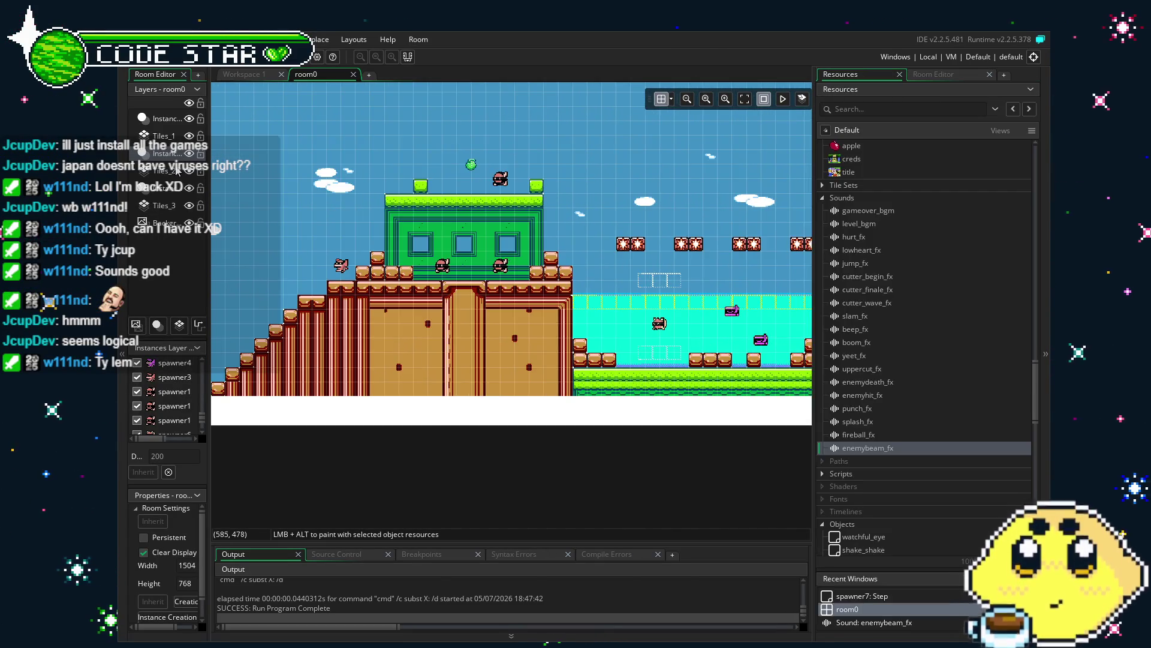
# Step: On Tiles_1, paint the top two wall tiles over the brick house's door column
pyautogui.click(175, 171)
pyautogui.click(167, 138)
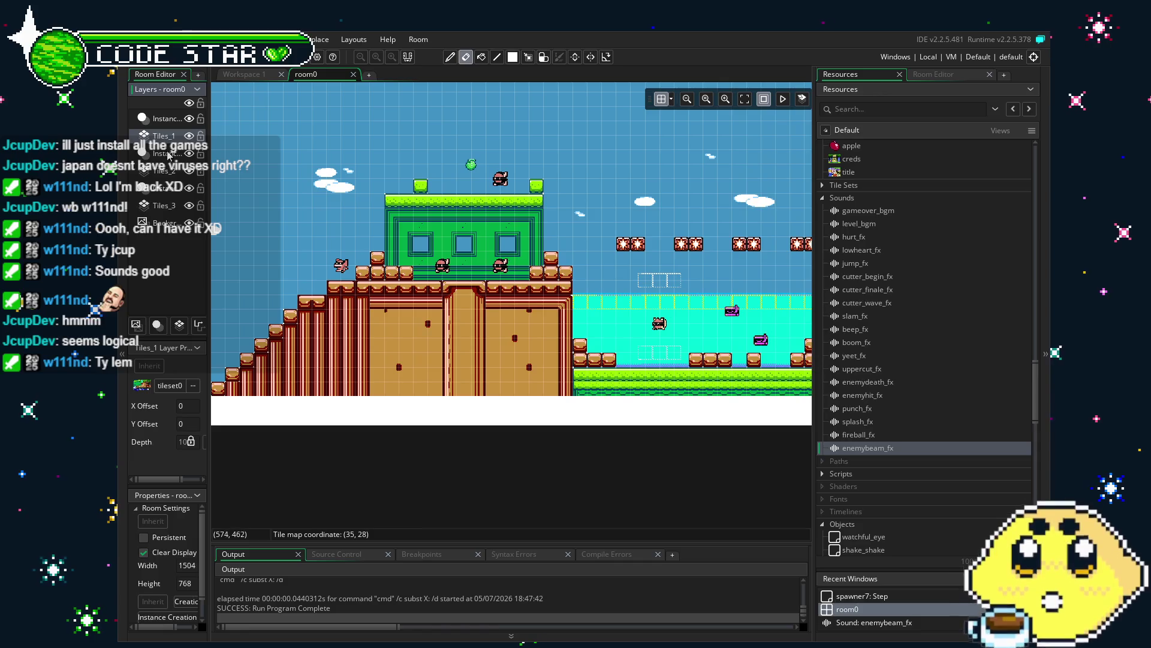
pyautogui.scroll(8, 871, 420)
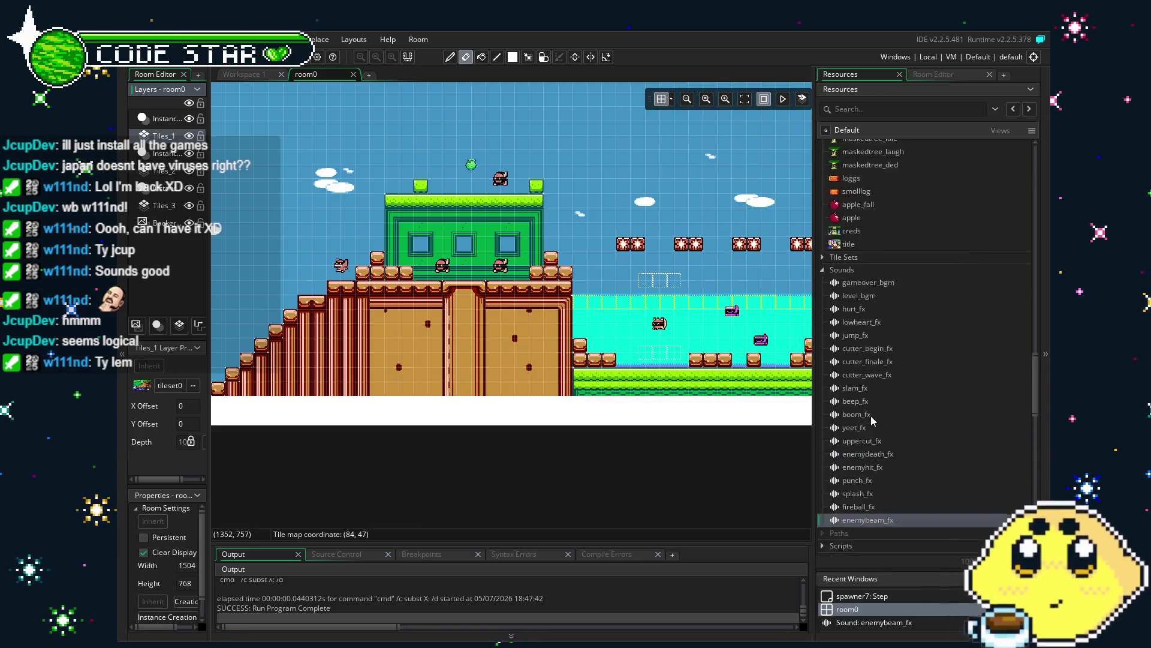
pyautogui.scroll(-3, 871, 420)
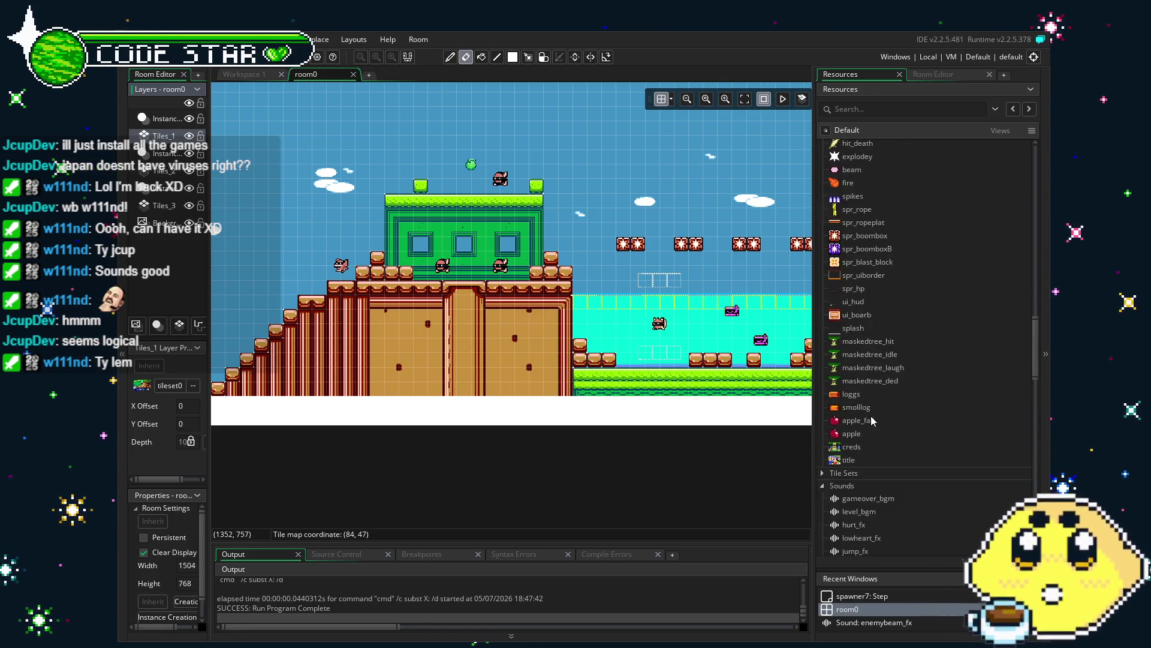
pyautogui.click(934, 75)
pyautogui.moveTo(908, 327); pyautogui.dragTo(928, 348)
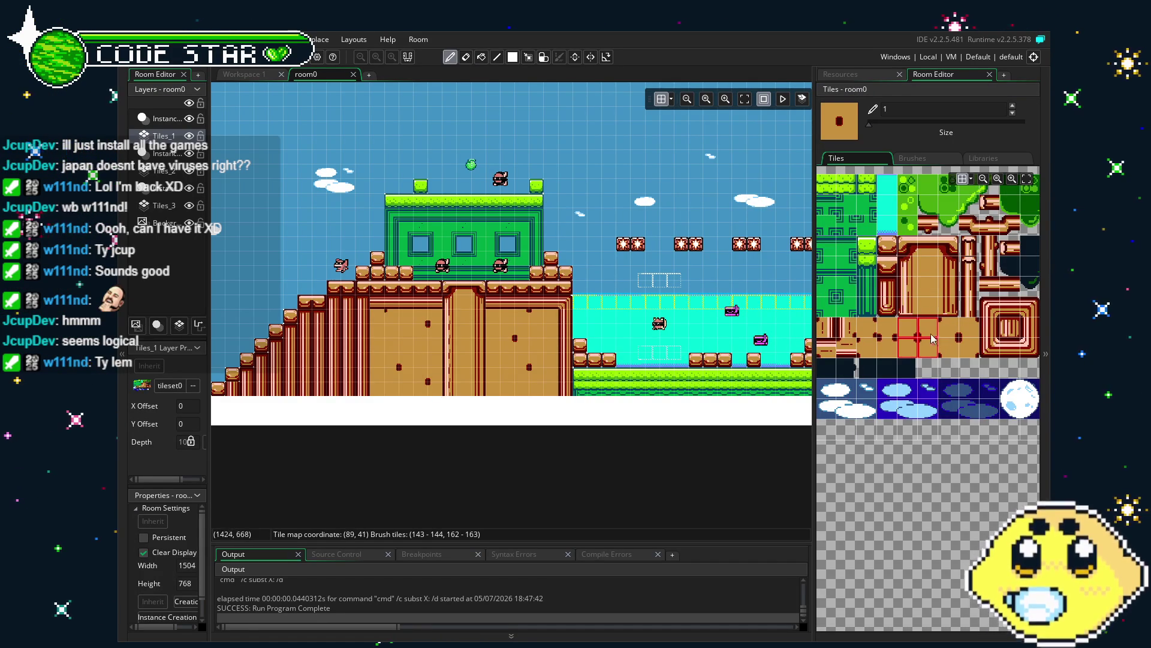
pyautogui.moveTo(908, 327); pyautogui.dragTo(929, 326)
pyautogui.moveTo(502, 394); pyautogui.dragTo(463, 312)
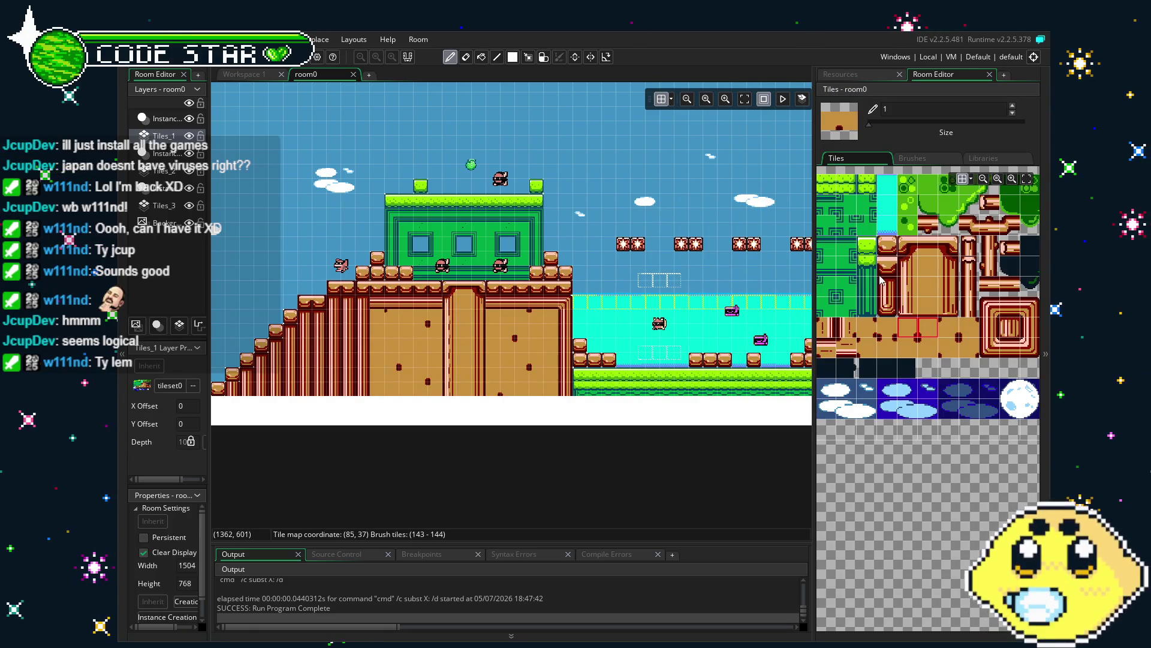
# Step: Place a brown ground tile below the ground, undo it, and return to the Instances layer
pyautogui.click(873, 328)
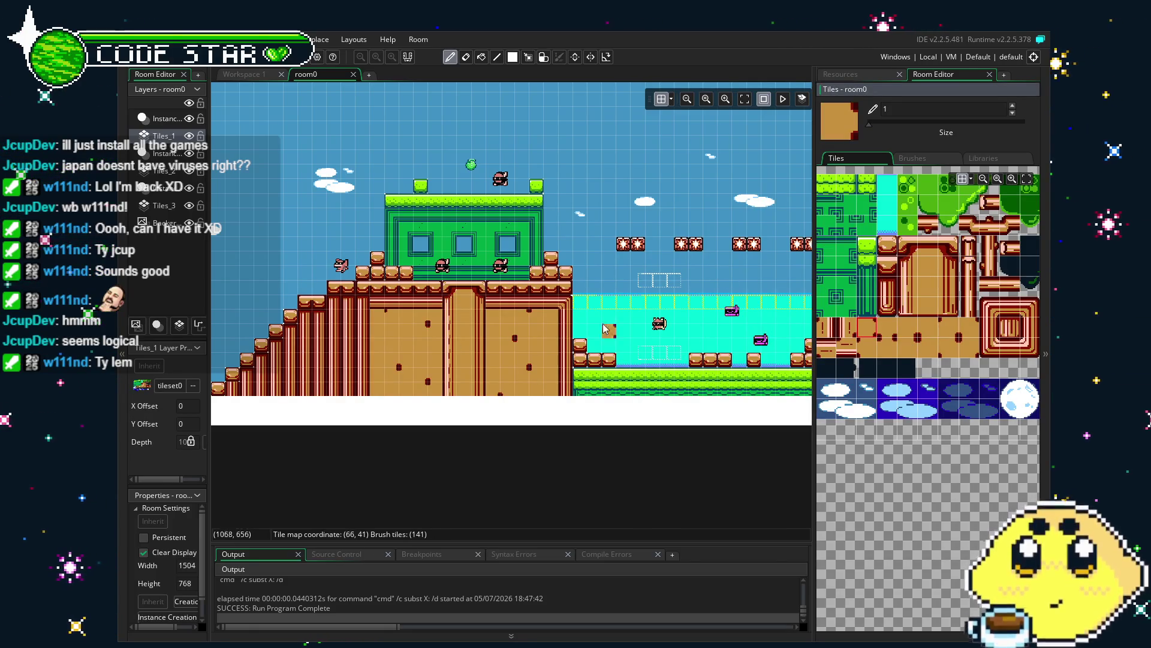
pyautogui.click(549, 410)
pyautogui.hotkey('ctrl', 'z')
pyautogui.hotkey('ctrl', 'z')
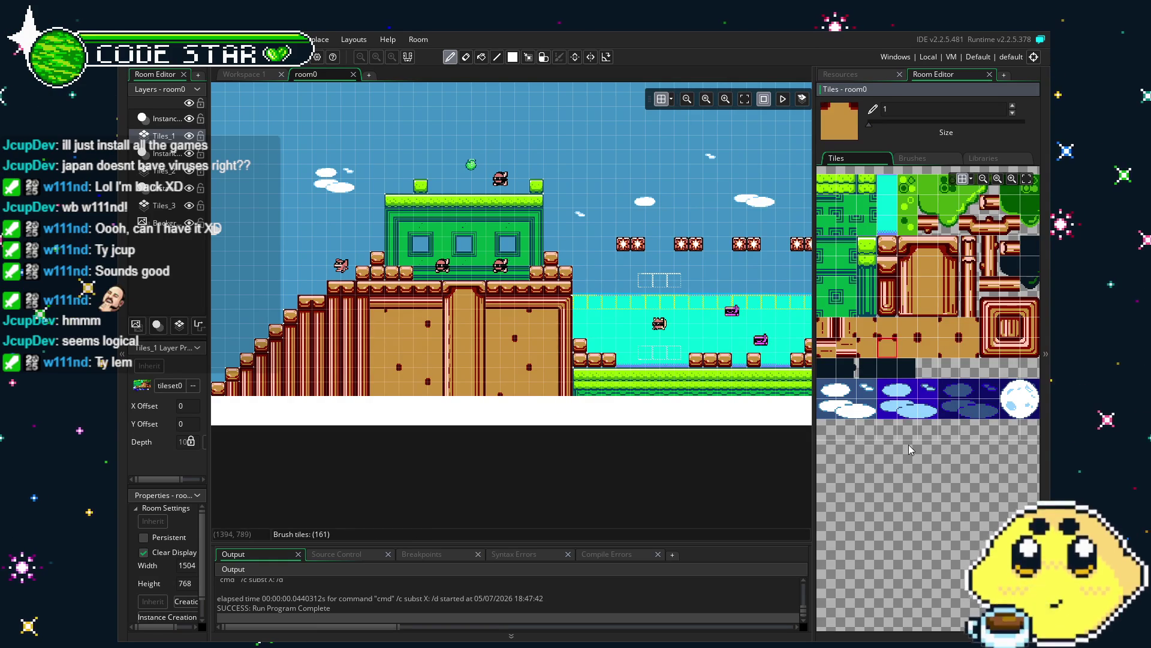
pyautogui.click(159, 118)
pyautogui.hscroll(-3, 247, 168)
# Step: Save the project and place a new enemy instance in room0
pyautogui.hscroll(-10, 484, 300)
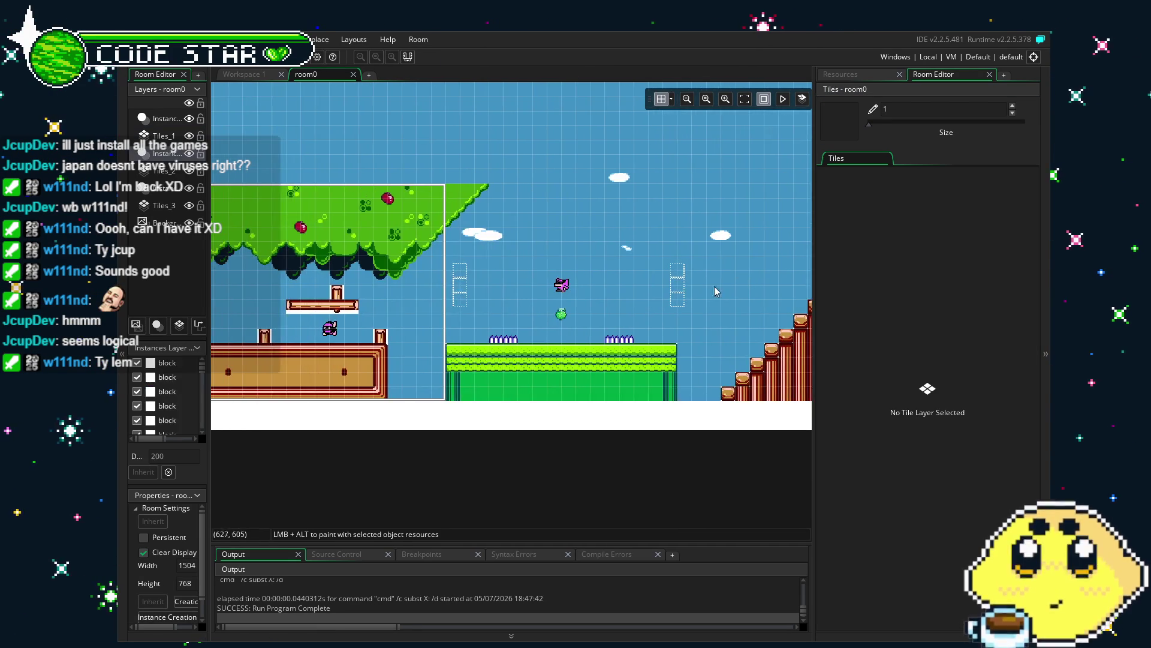
pyautogui.hotkey('ctrl', 's')
pyautogui.hscroll(10, 484, 300)
pyautogui.hscroll(9, 485, 300)
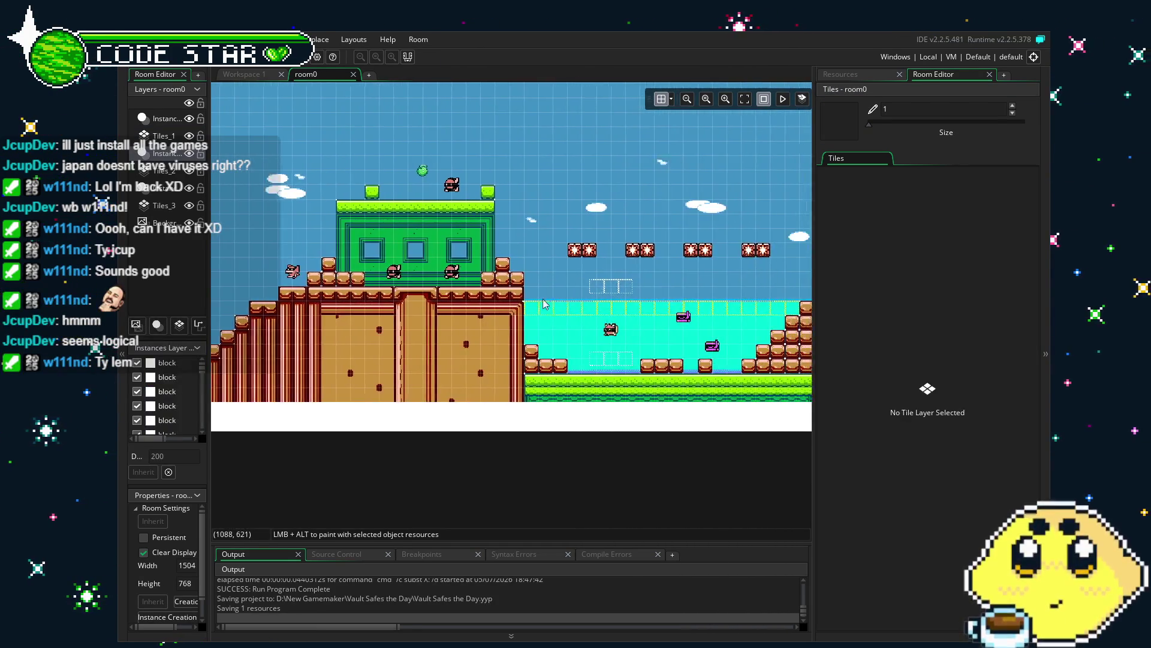
pyautogui.hscroll(-15, 484, 308)
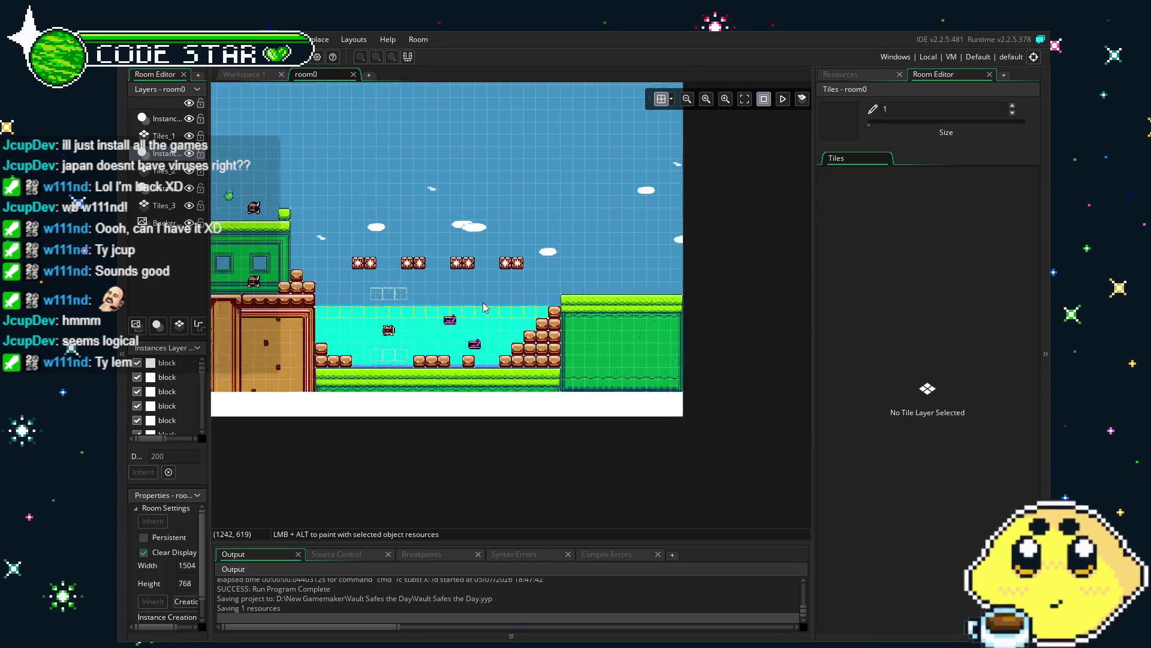
pyautogui.moveTo(697, 347); pyautogui.dragTo(409, 375)
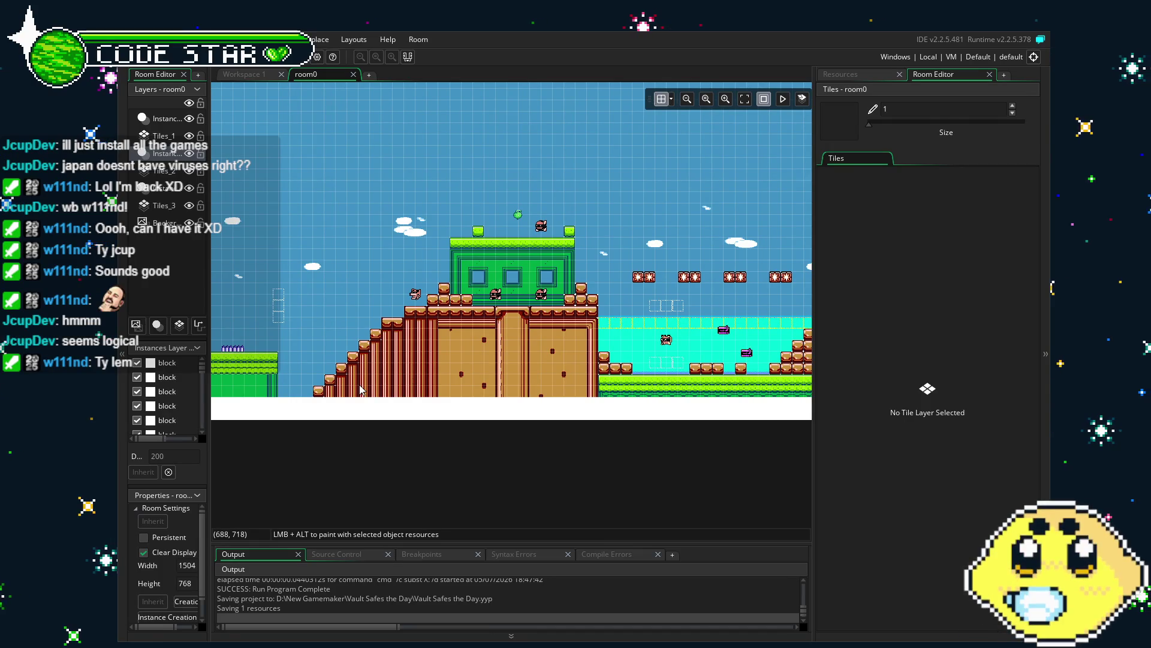
pyautogui.moveTo(360, 390); pyautogui.dragTo(579, 405)
pyautogui.keyDown('alt'); pyautogui.click(291, 354); pyautogui.keyUp('alt')
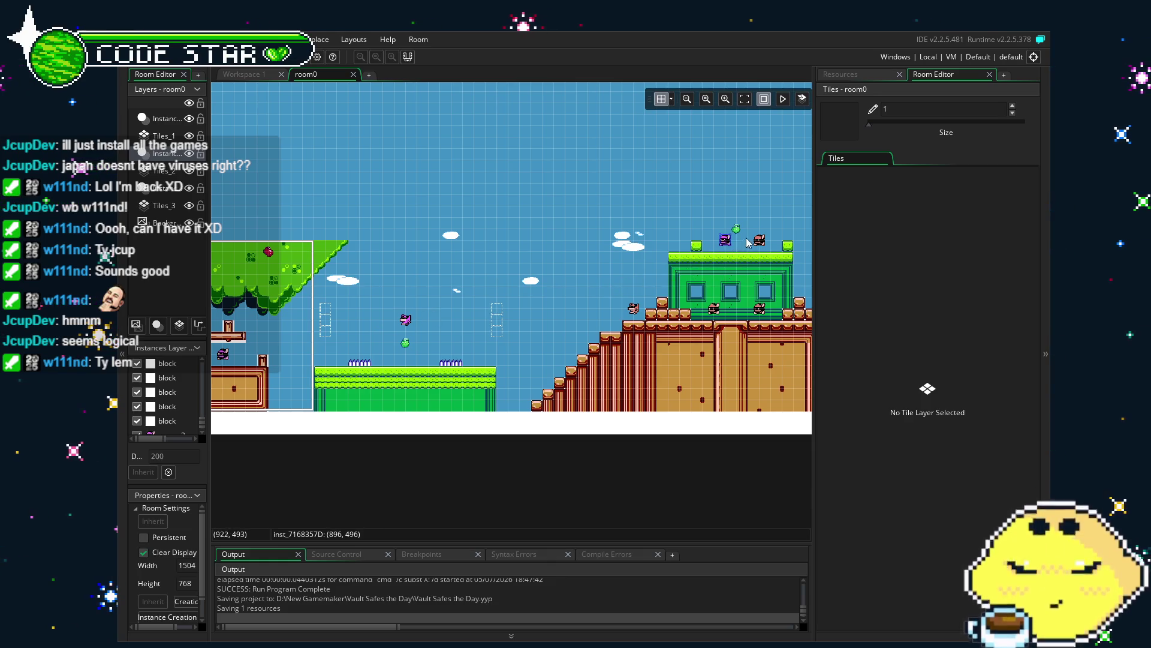
# Step: Pan across room0 to the level's right end by the green hill
pyautogui.hscroll(2, 684, 234)
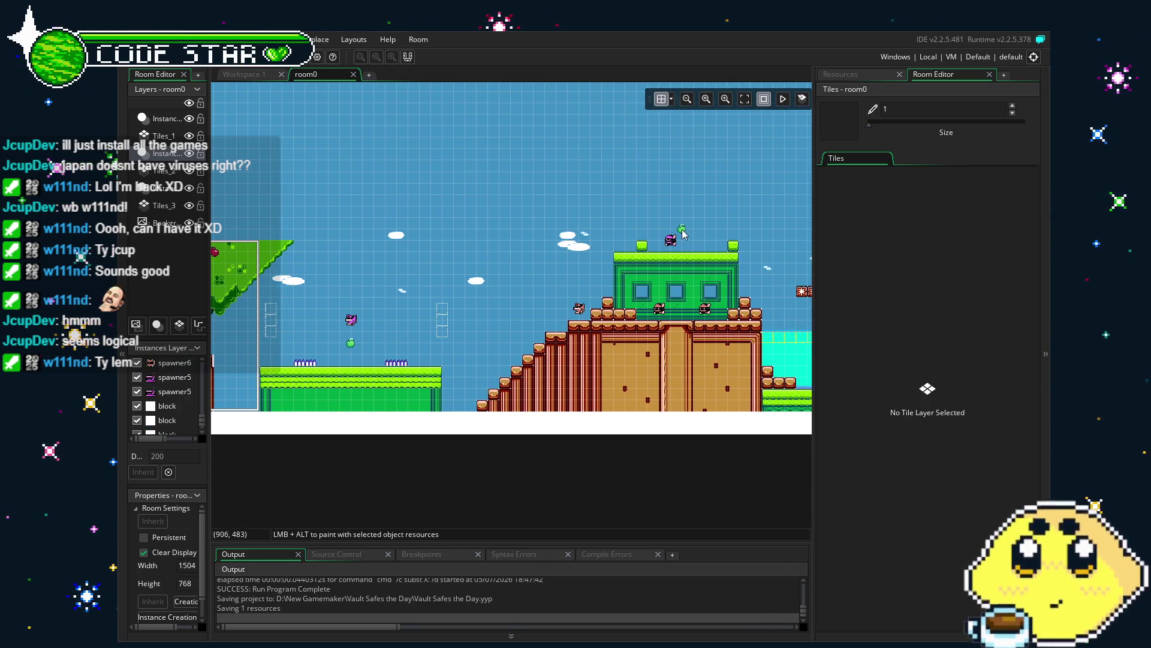
pyautogui.hscroll(-3, 624, 311)
pyautogui.hscroll(9, 623, 311)
pyautogui.scroll(2, 528, 330)
pyautogui.scroll(2, 634, 349)
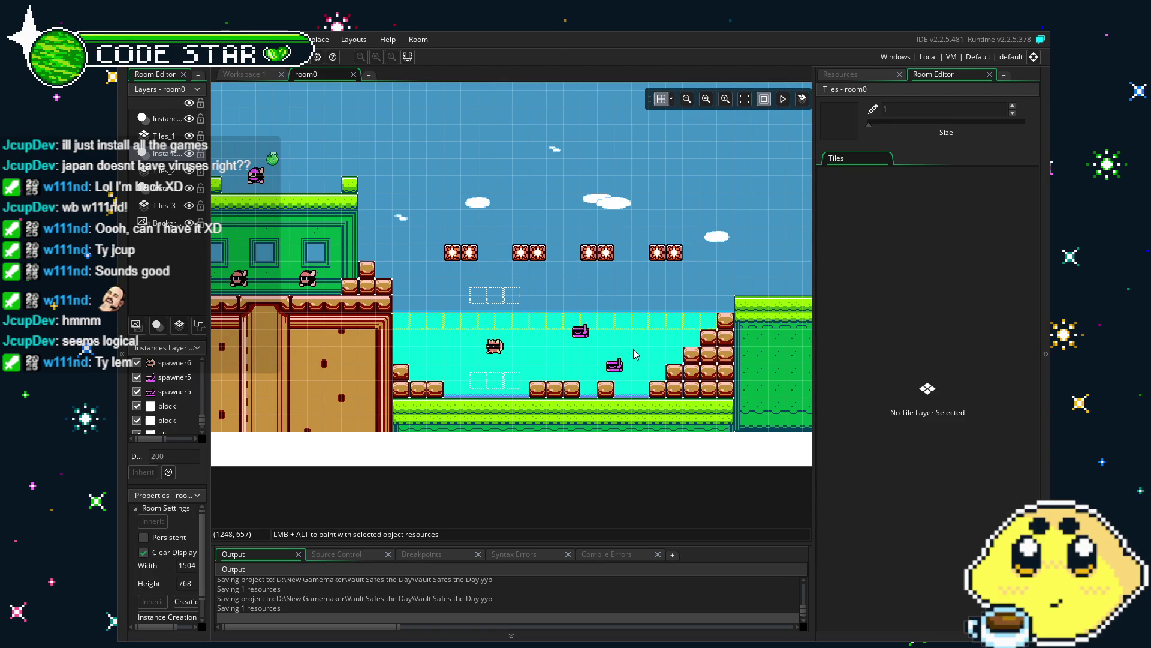
pyautogui.moveTo(633, 349); pyautogui.dragTo(309, 398)
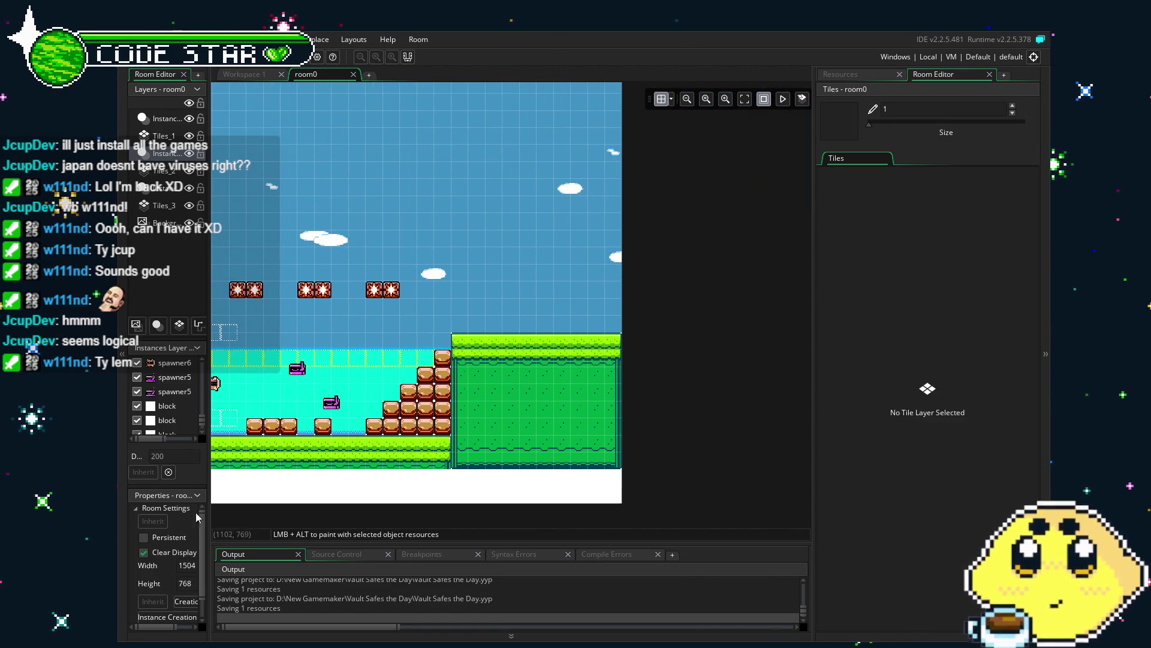
# Step: Change room0's Width in Room Properties from 1504 to 4512 and view the new space
pyautogui.moveTo(210, 528); pyautogui.dragTo(298, 528)
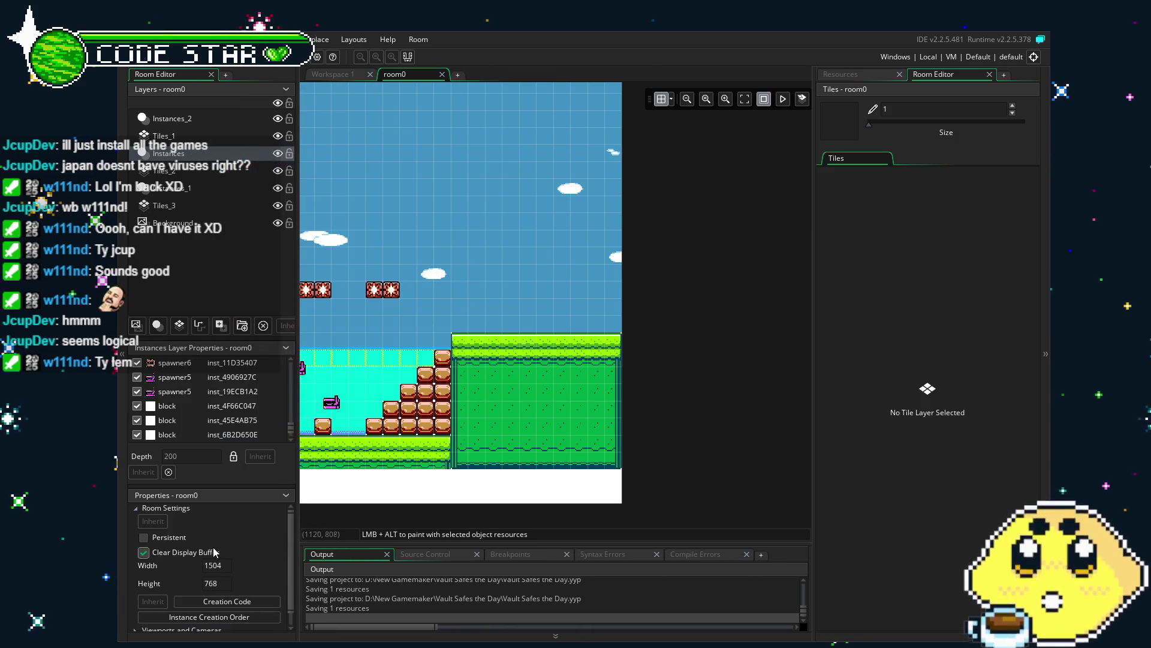
pyautogui.scroll(-1, 225, 576)
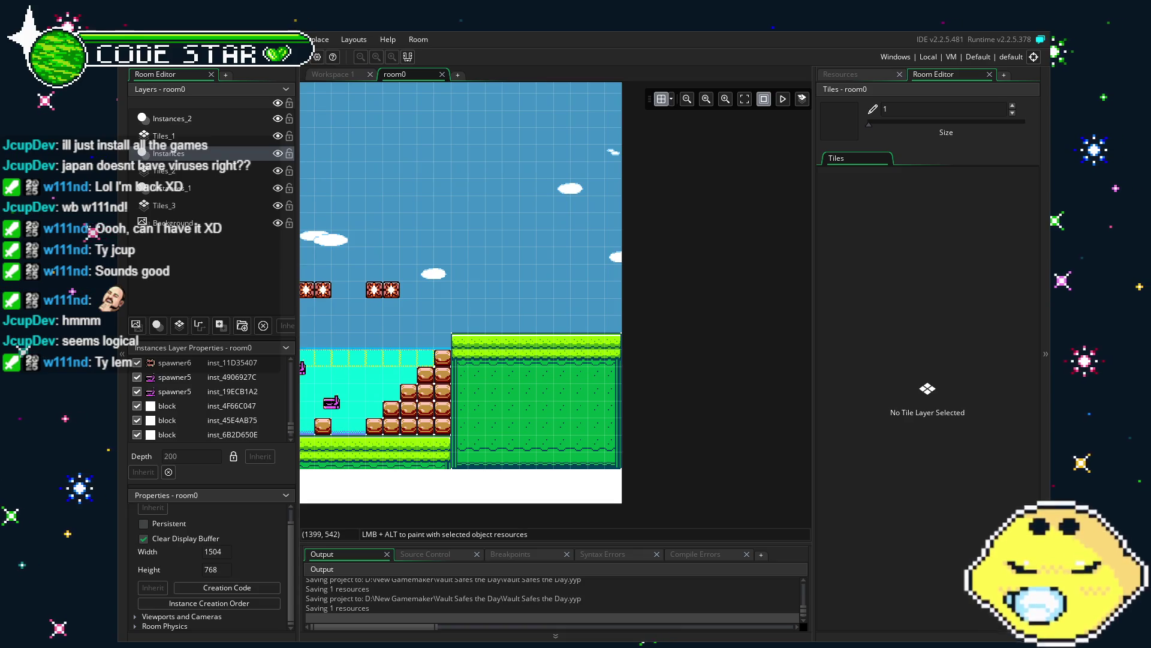
pyautogui.click(227, 552)
pyautogui.press('BackSpace')
pyautogui.press('BackSpace')
pyautogui.press('BackSpace')
pyautogui.write('4512')
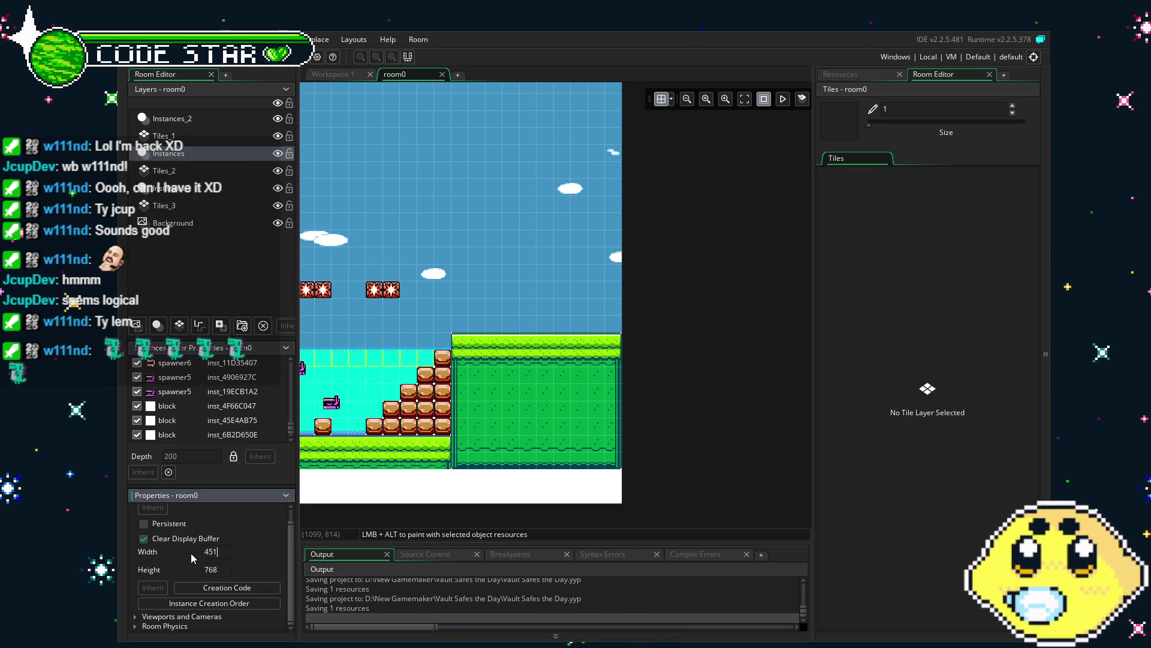
pyautogui.press('Return')
pyautogui.hscroll(10, 429, 420)
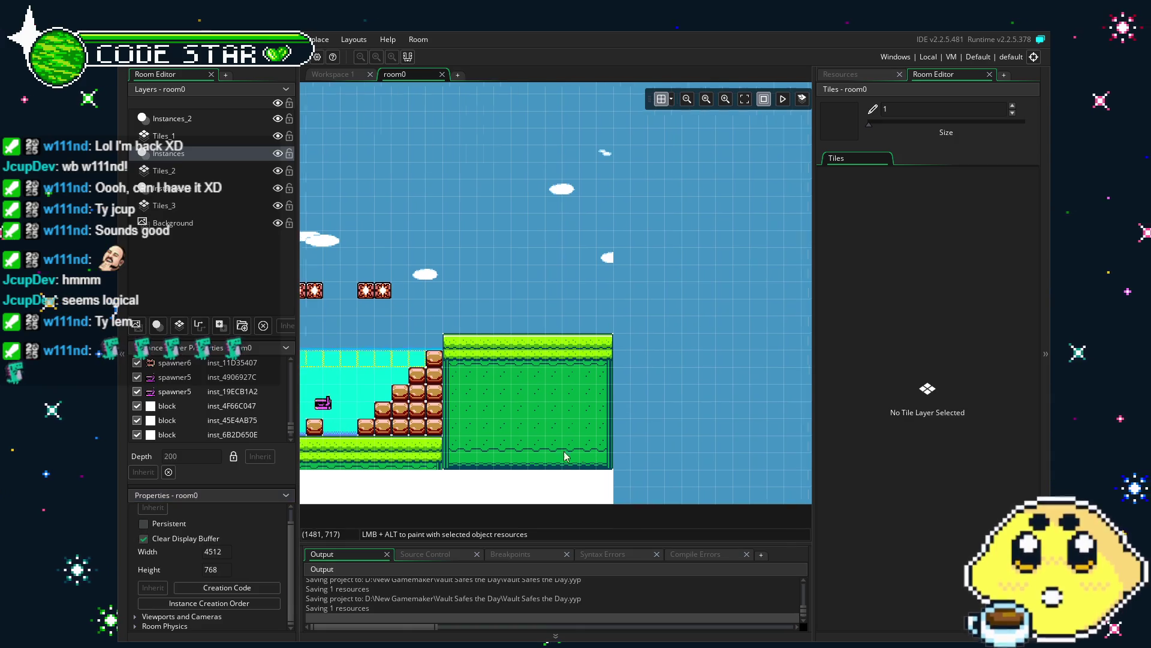
pyautogui.hscroll(-10, 531, 412)
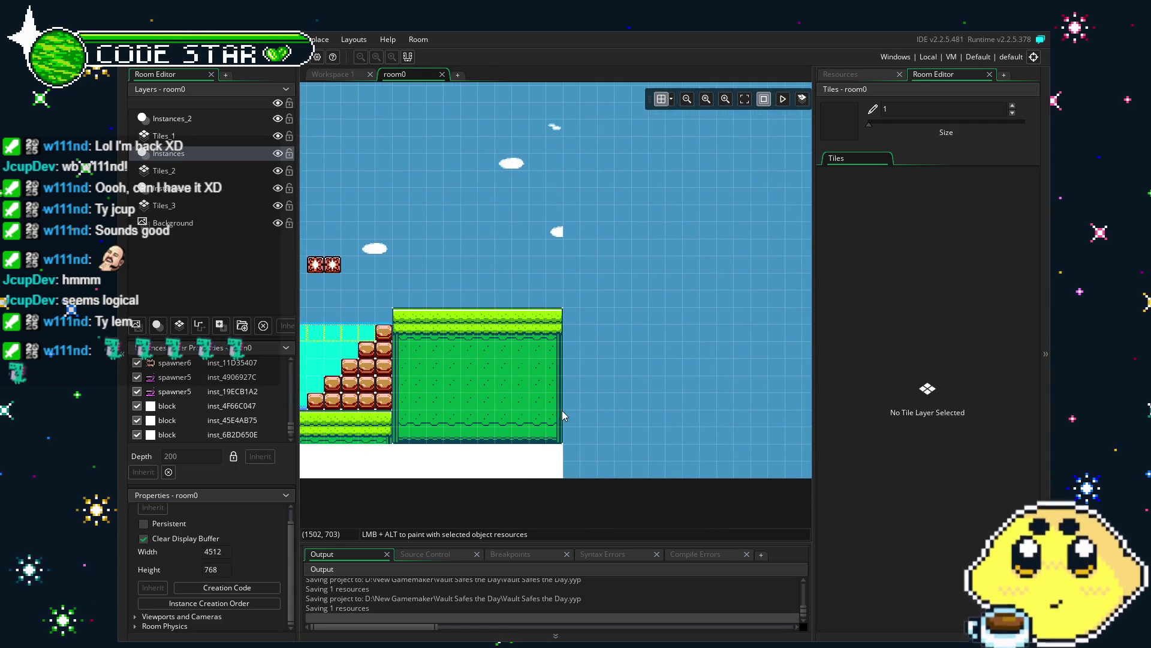
# Step: Show the Resources list and pan the room view to its new right end
pyautogui.click(855, 73)
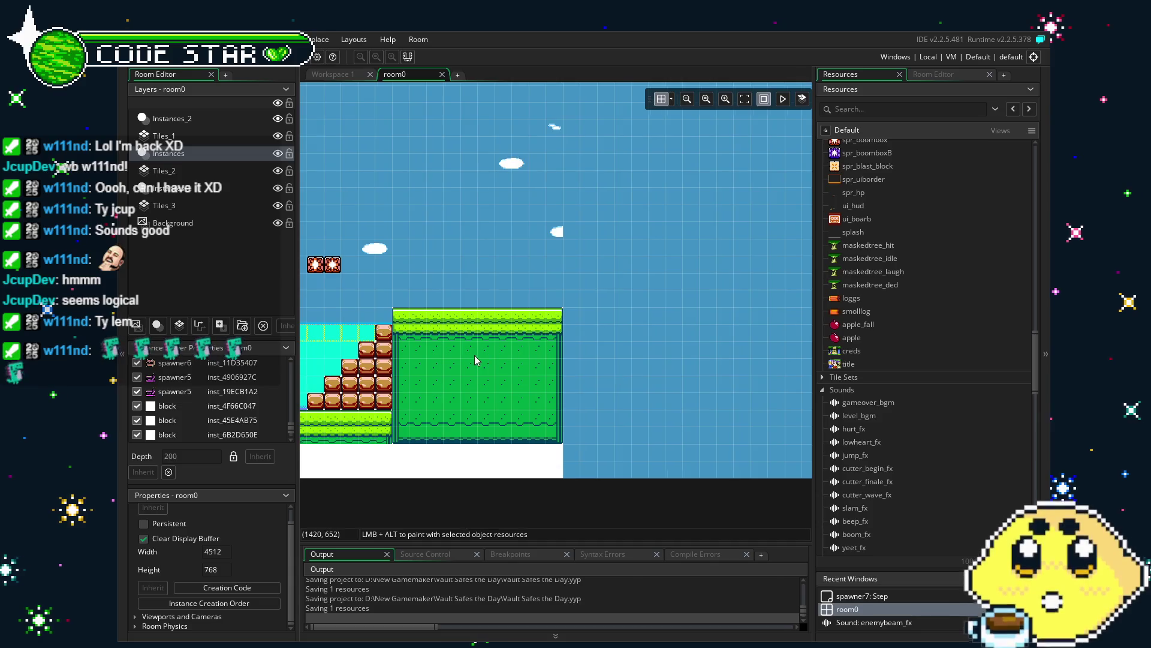
pyautogui.hscroll(-3, 540, 355)
pyautogui.hscroll(2, 563, 360)
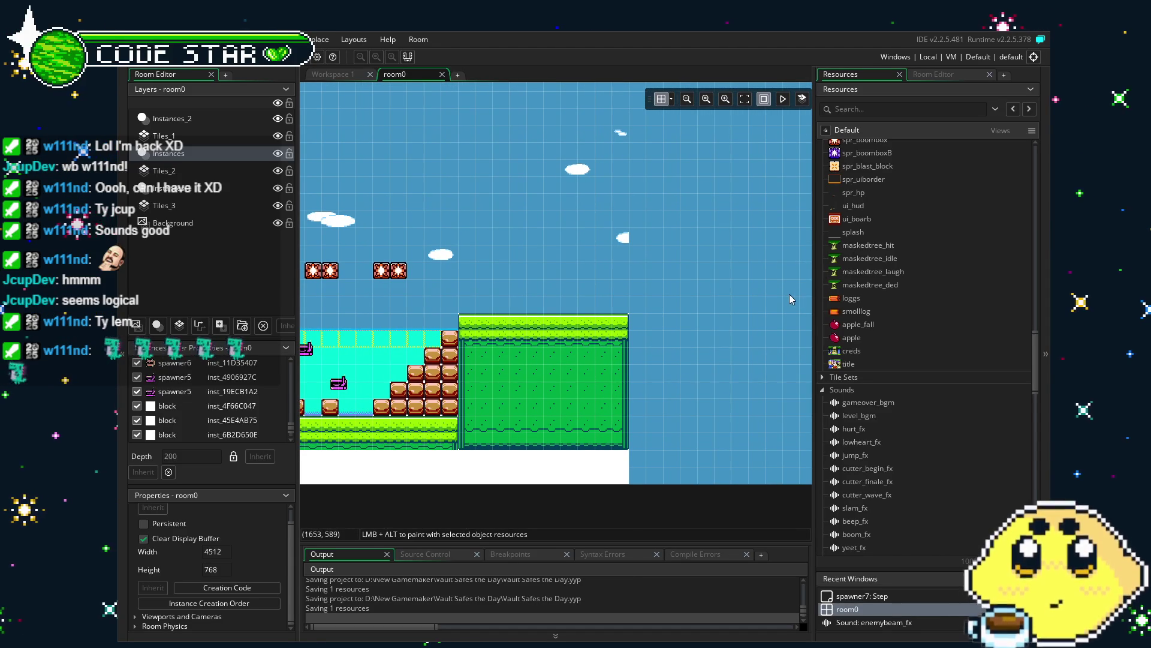
pyautogui.moveTo(789, 293); pyautogui.dragTo(707, 300)
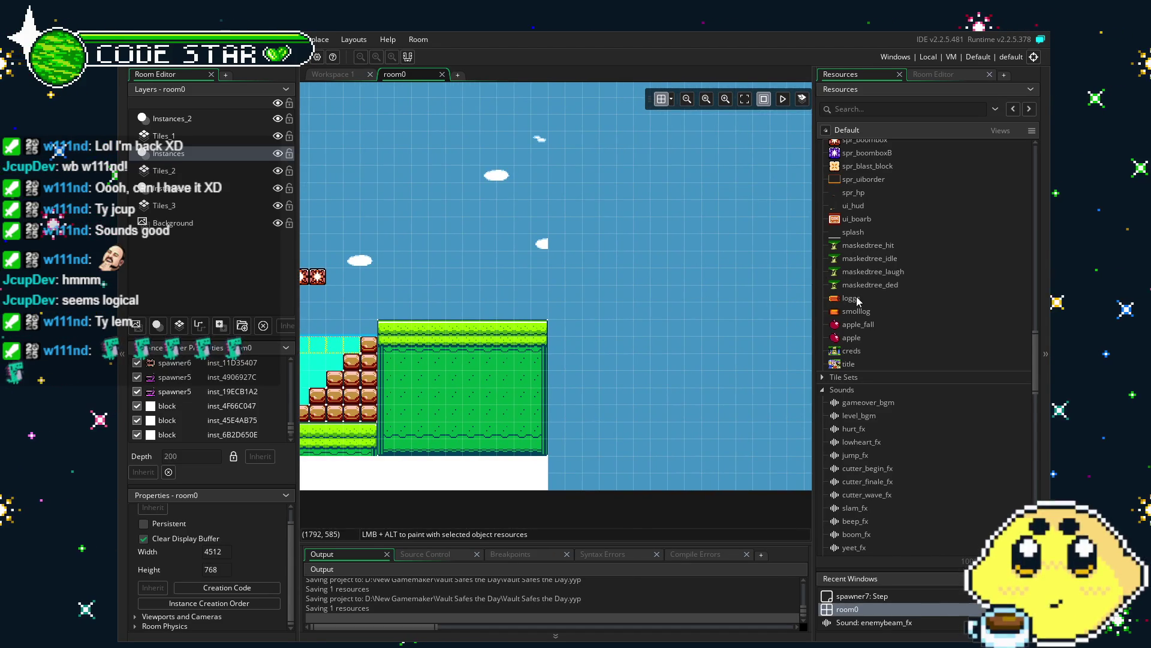
pyautogui.scroll(-3, 884, 447)
pyautogui.scroll(-1, 879, 464)
# Step: Scroll the asset list up to the Sprites group, briefly returning to the room panel
pyautogui.scroll(10, 879, 462)
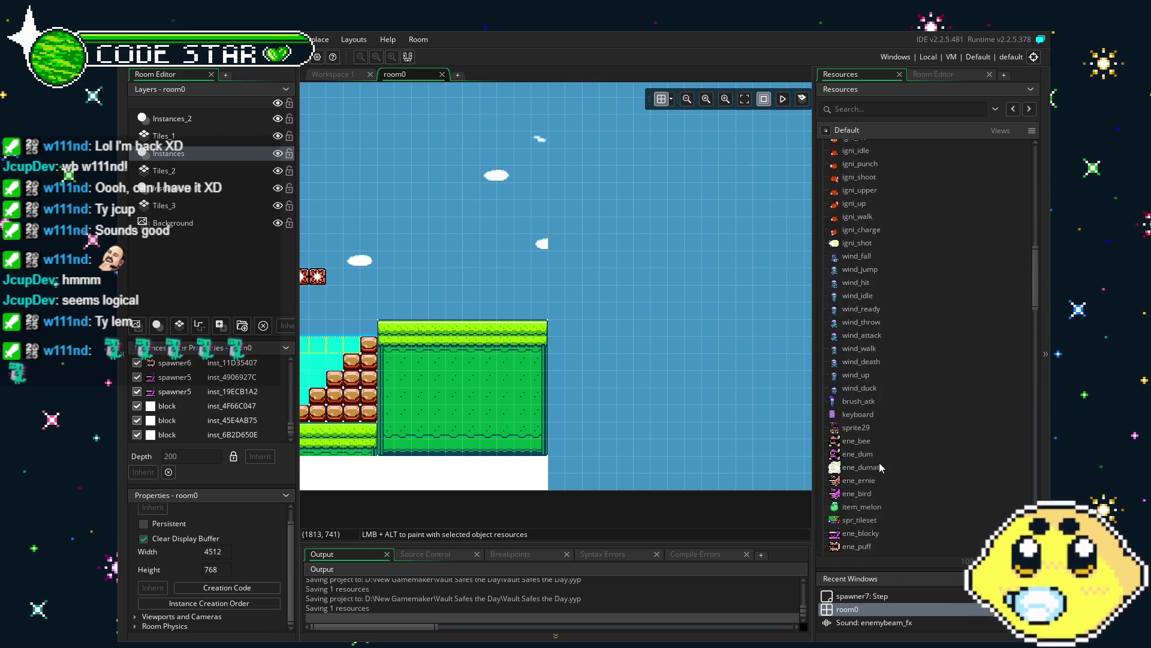
pyautogui.scroll(5, 880, 462)
pyautogui.scroll(2, 879, 462)
pyautogui.moveTo(619, 402)
pyautogui.mouseDown()
pyautogui.moveTo(529, 403)
pyautogui.moveTo(574, 406)
pyautogui.mouseUp()
pyautogui.click(933, 73)
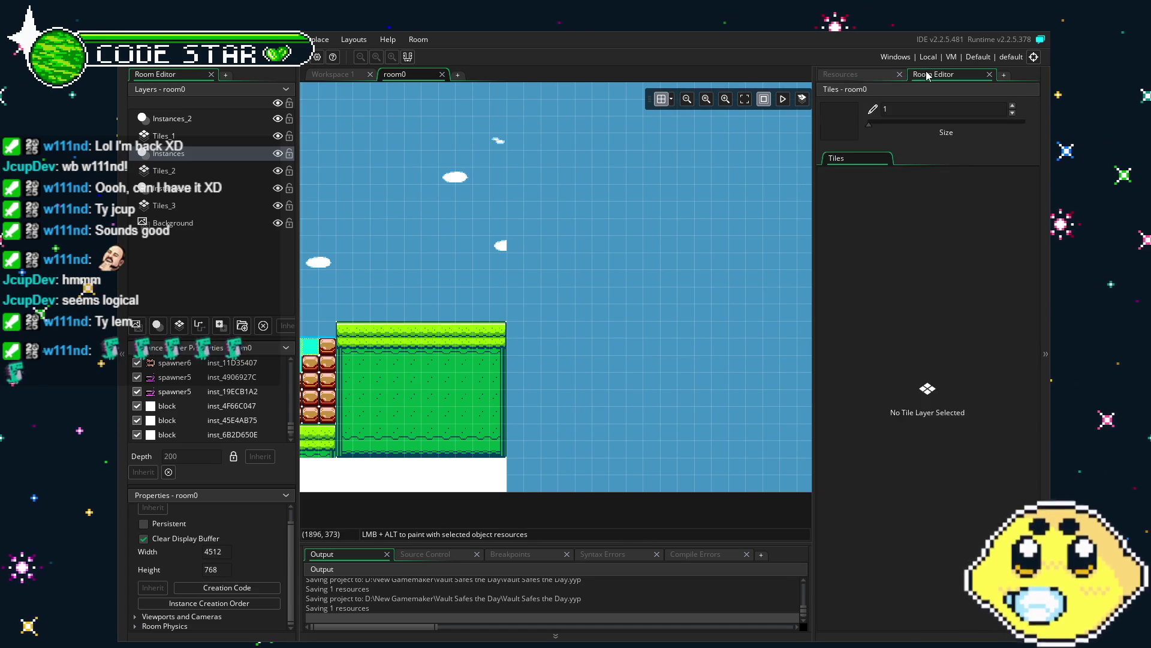
pyautogui.click(841, 74)
pyautogui.moveTo(619, 252); pyautogui.dragTo(643, 287)
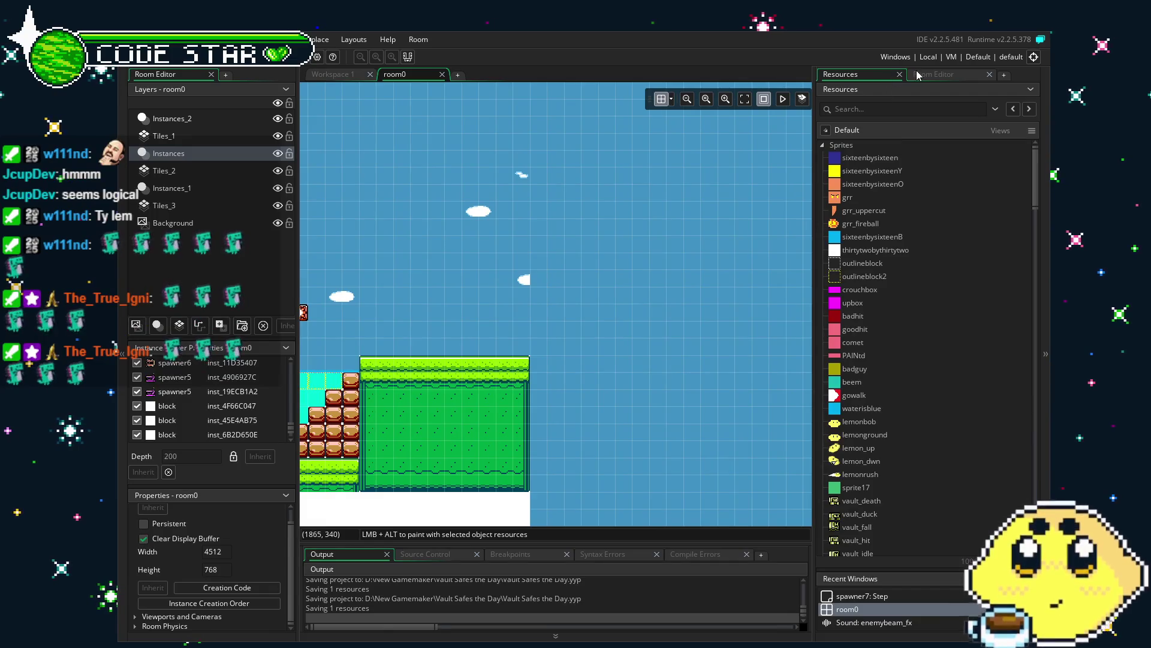
# Step: Select the Tiles_1 layer and pick the cloud tile from the tileset0 palette as the brush
pyautogui.click(195, 137)
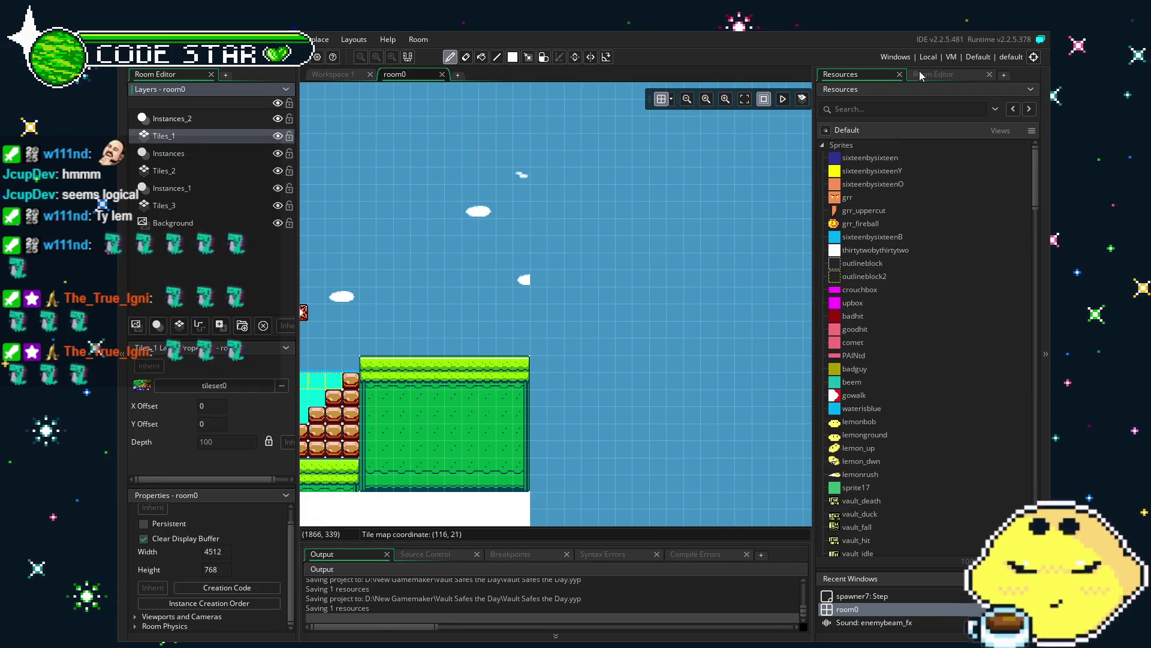
pyautogui.click(926, 74)
pyautogui.scroll(3, 925, 379)
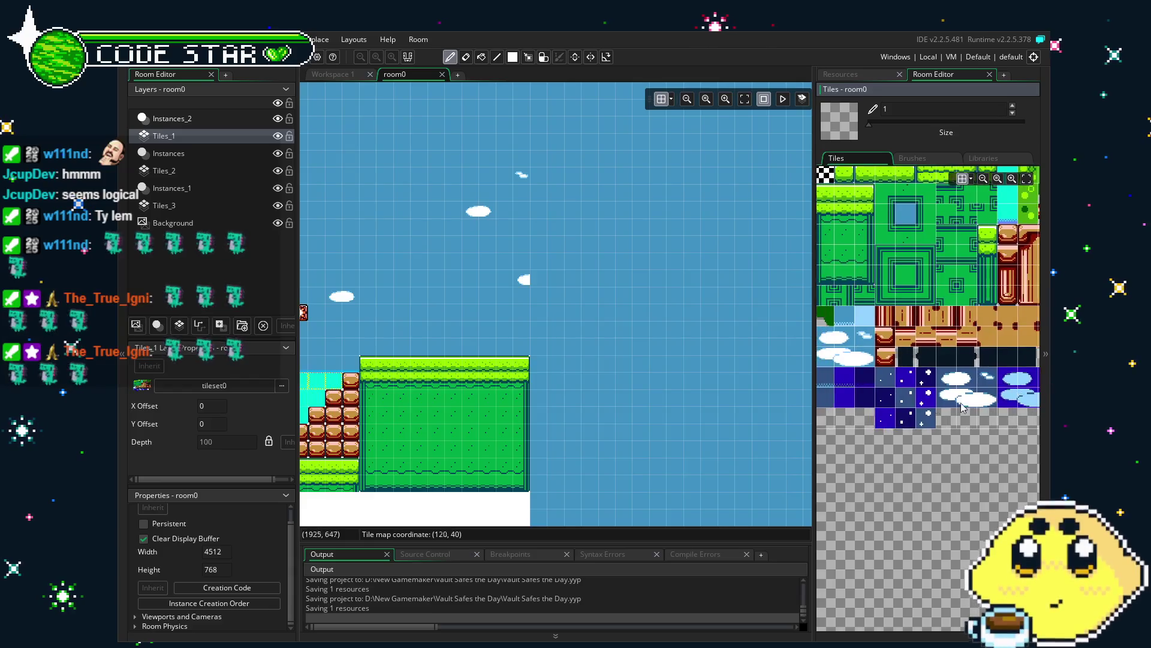
pyautogui.hscroll(-5, 921, 444)
pyautogui.click(858, 425)
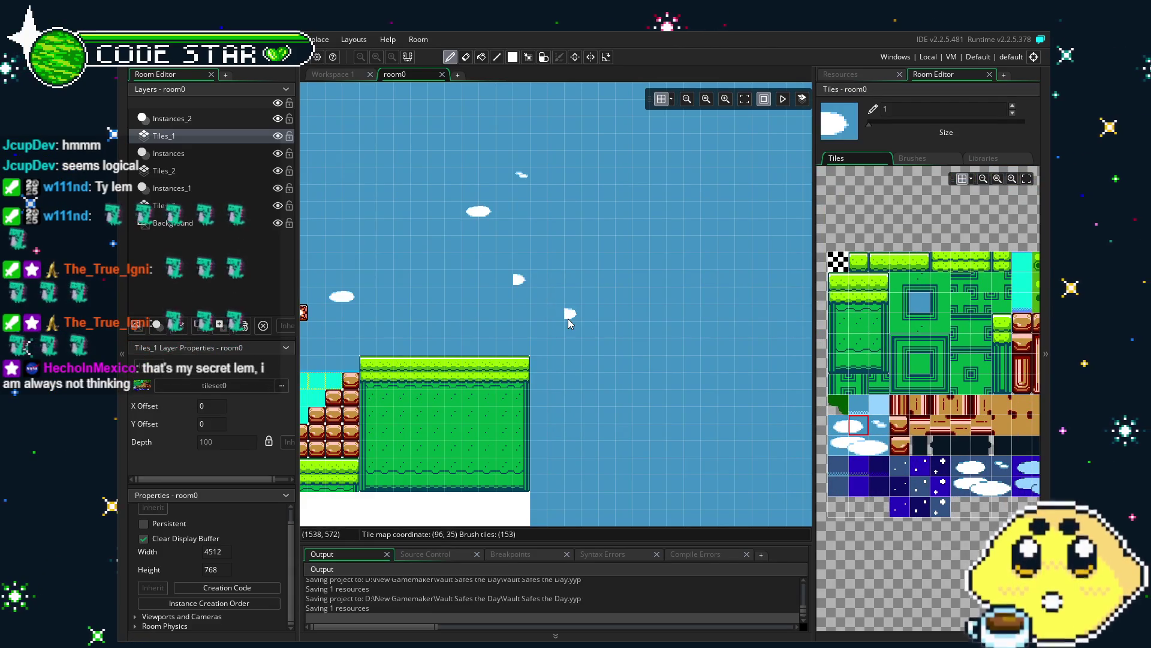
# Step: Erase a grass tile on the platform top with the eraser, then undo the erase
pyautogui.press('e')
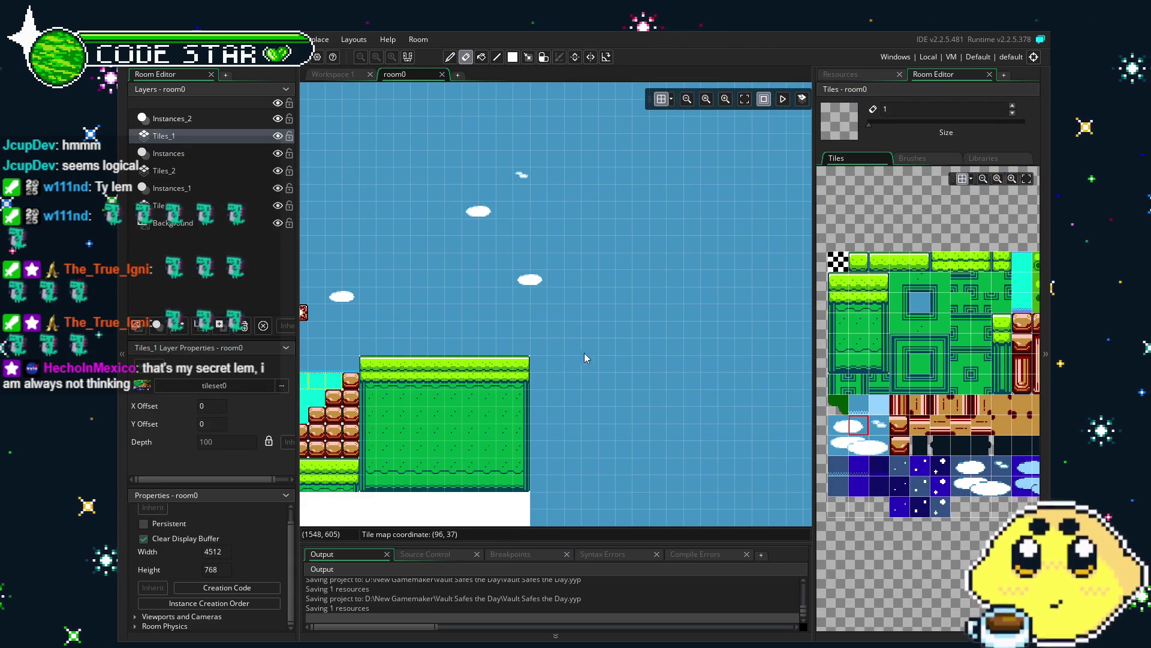
pyautogui.hscroll(2, 570, 354)
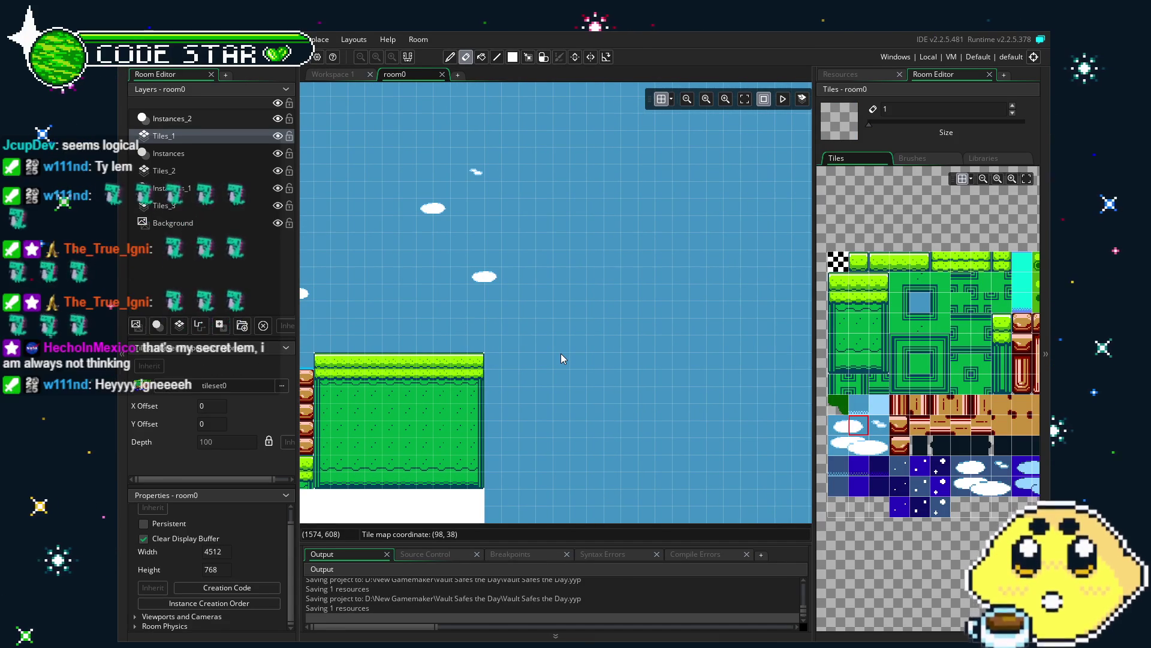
pyautogui.click(447, 361)
pyautogui.scroll(-2, 455, 362)
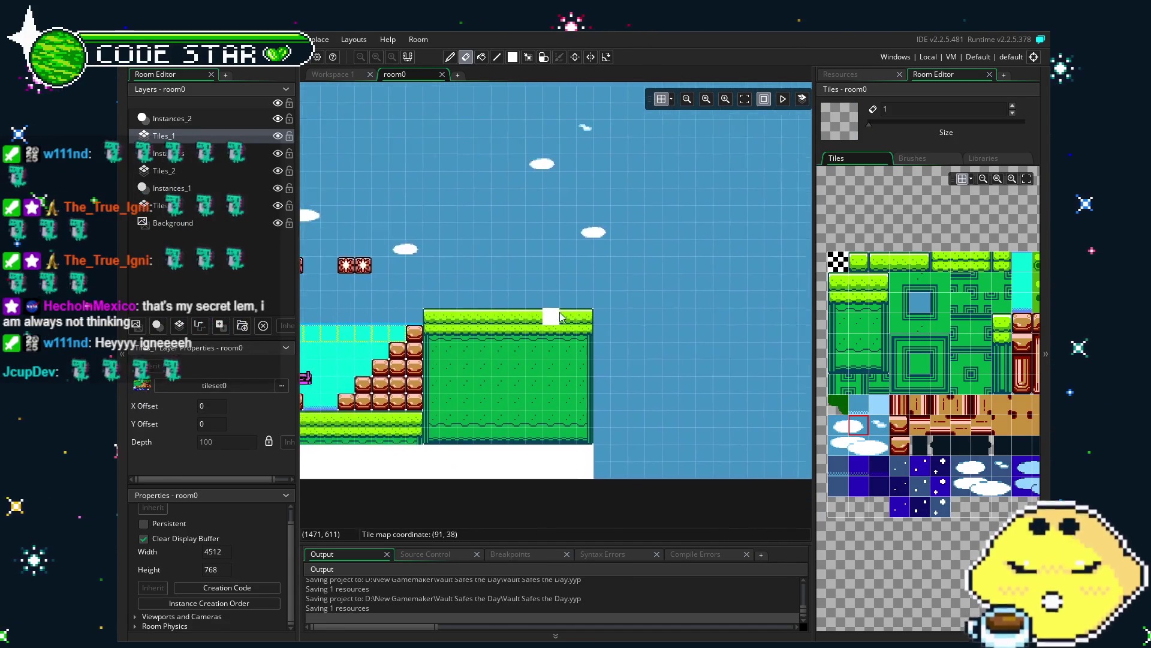
pyautogui.hotkey('ctrl', 'z')
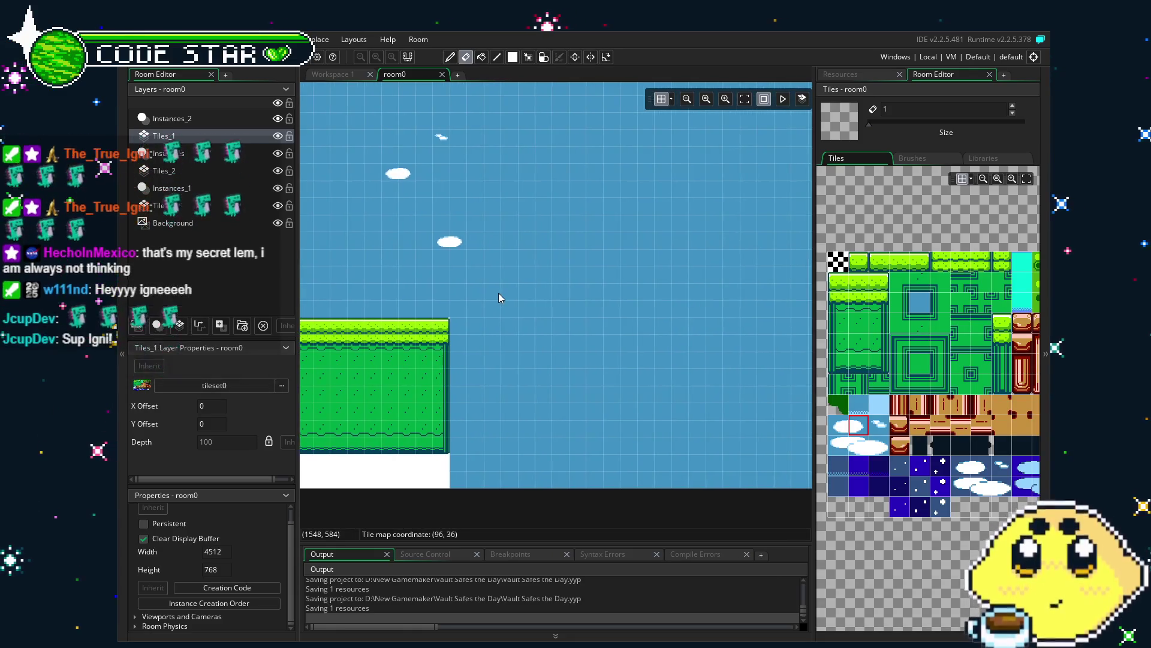
pyautogui.hscroll(-4, 534, 313)
pyautogui.moveTo(595, 316)
pyautogui.mouseDown()
pyautogui.moveTo(686, 312)
pyautogui.moveTo(560, 318)
pyautogui.mouseUp()
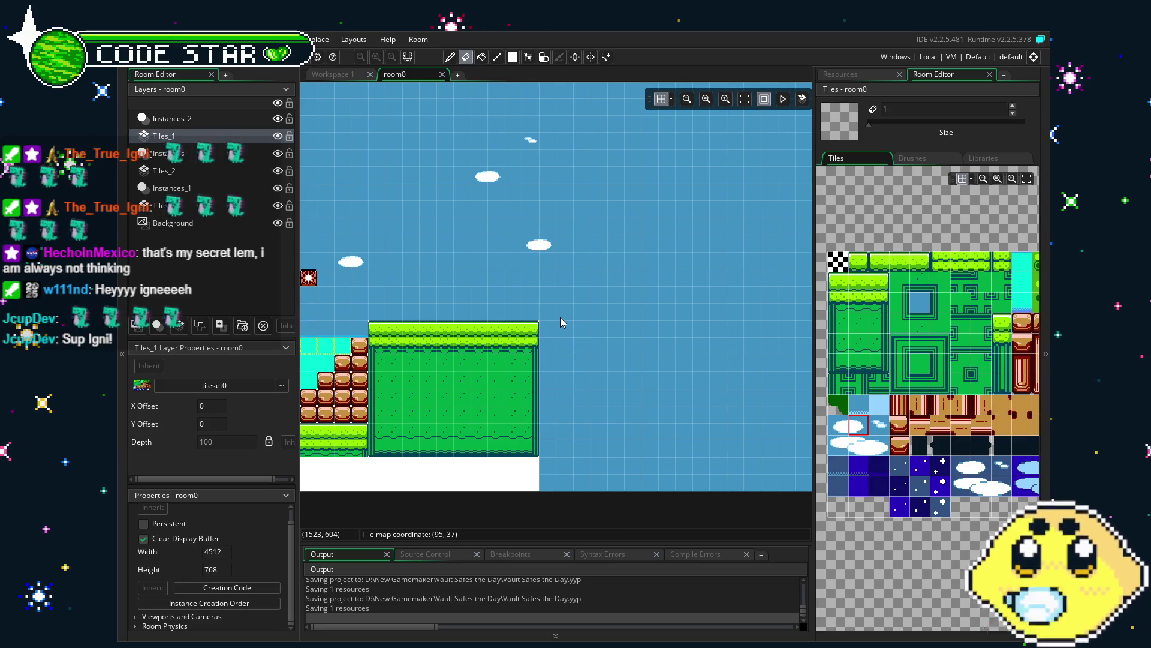
pyautogui.moveTo(560, 318); pyautogui.dragTo(441, 305)
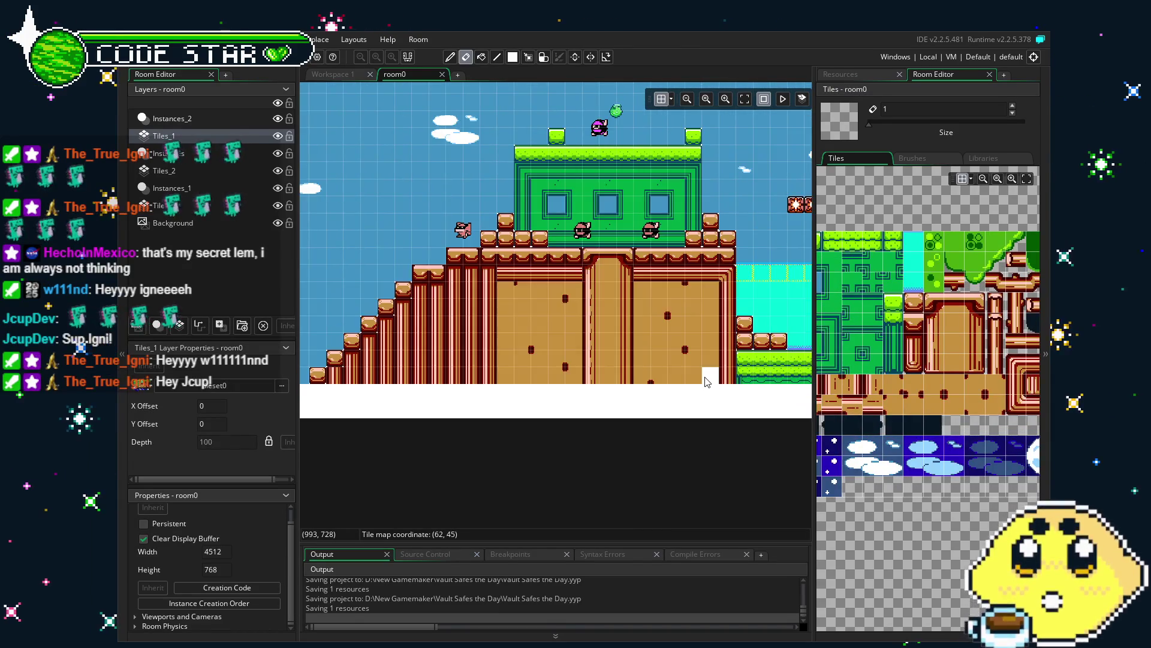
pyautogui.moveTo(507, 391)
pyautogui.mouseDown()
pyautogui.moveTo(778, 385)
pyautogui.moveTo(418, 427)
pyautogui.moveTo(324, 419)
pyautogui.mouseUp()
pyautogui.moveTo(810, 408)
pyautogui.mouseDown()
pyautogui.moveTo(474, 387)
pyautogui.moveTo(394, 403)
pyautogui.mouseUp()
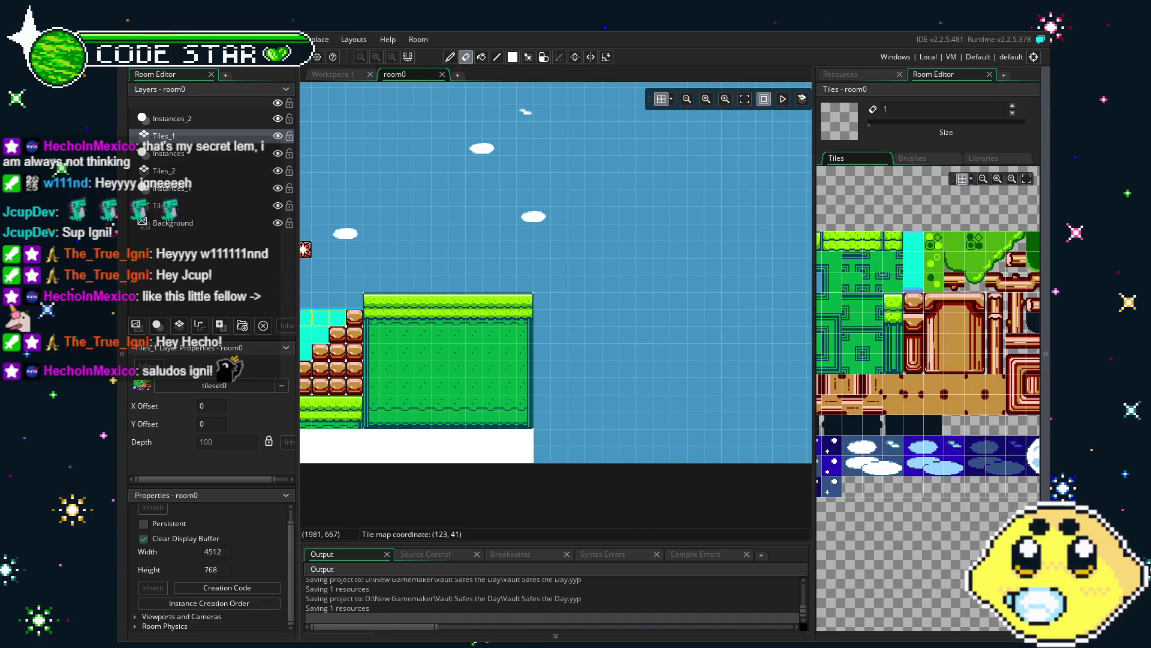
pyautogui.moveTo(365, 462)
pyautogui.mouseDown()
pyautogui.moveTo(613, 467)
pyautogui.moveTo(507, 468)
pyautogui.mouseUp()
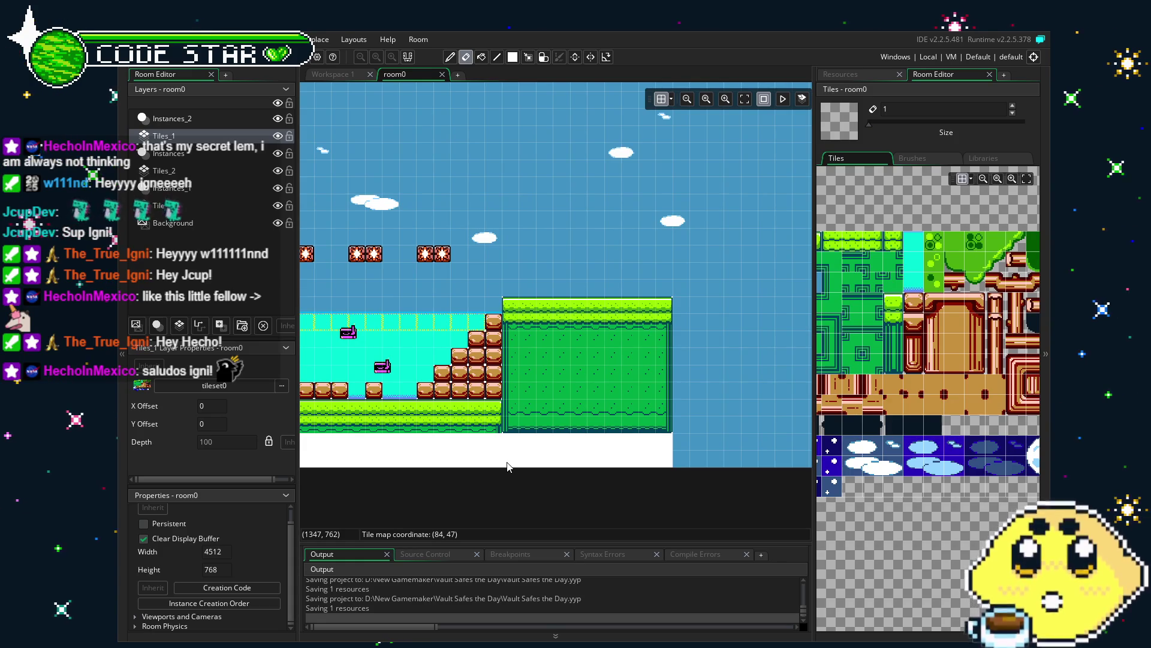
pyautogui.moveTo(507, 467); pyautogui.dragTo(391, 470)
pyautogui.moveTo(635, 333); pyautogui.dragTo(599, 339)
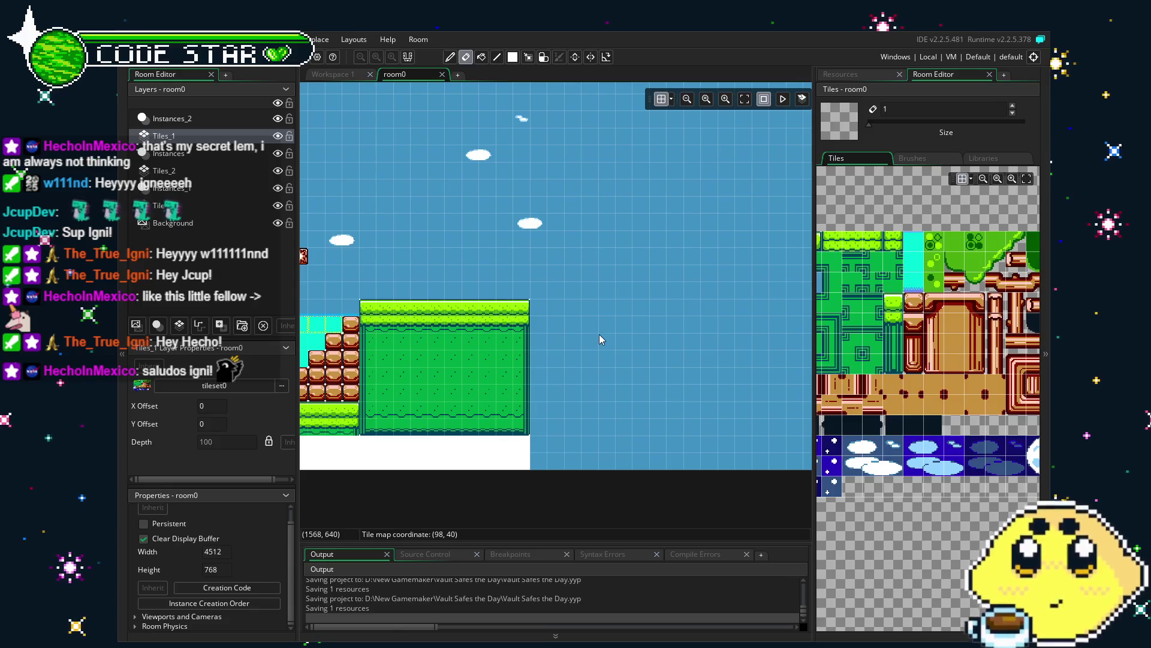
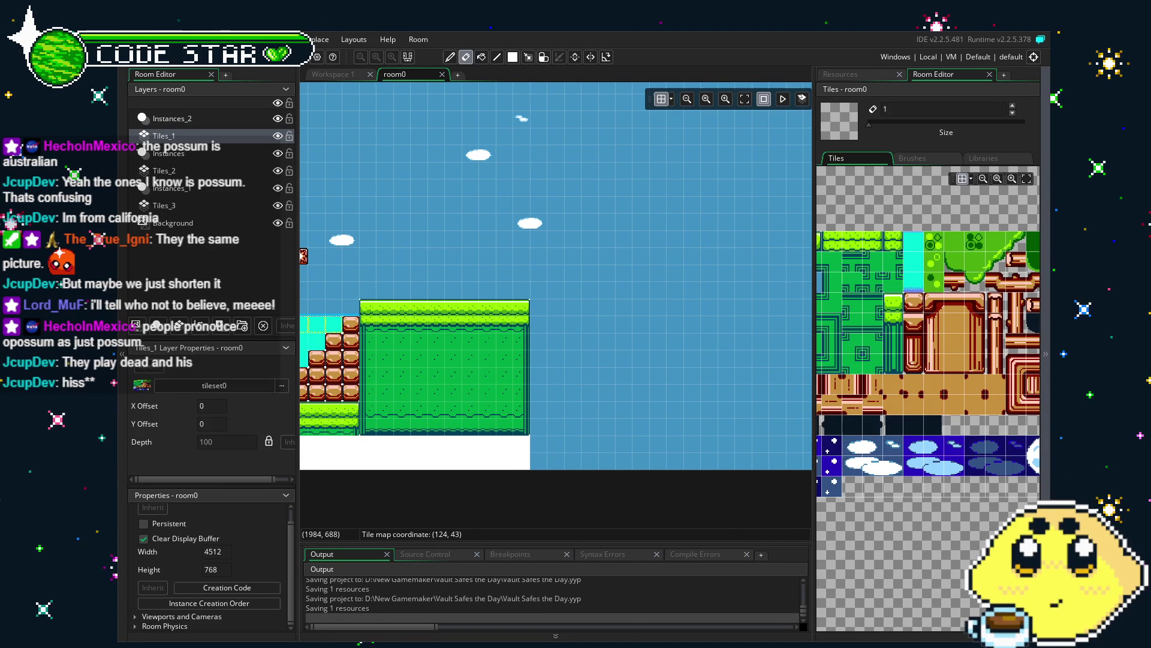
# Step: Paint a two-tile log bridge right of the grass platform, extending it two tiles further right
pyautogui.moveTo(454, 466); pyautogui.dragTo(588, 470)
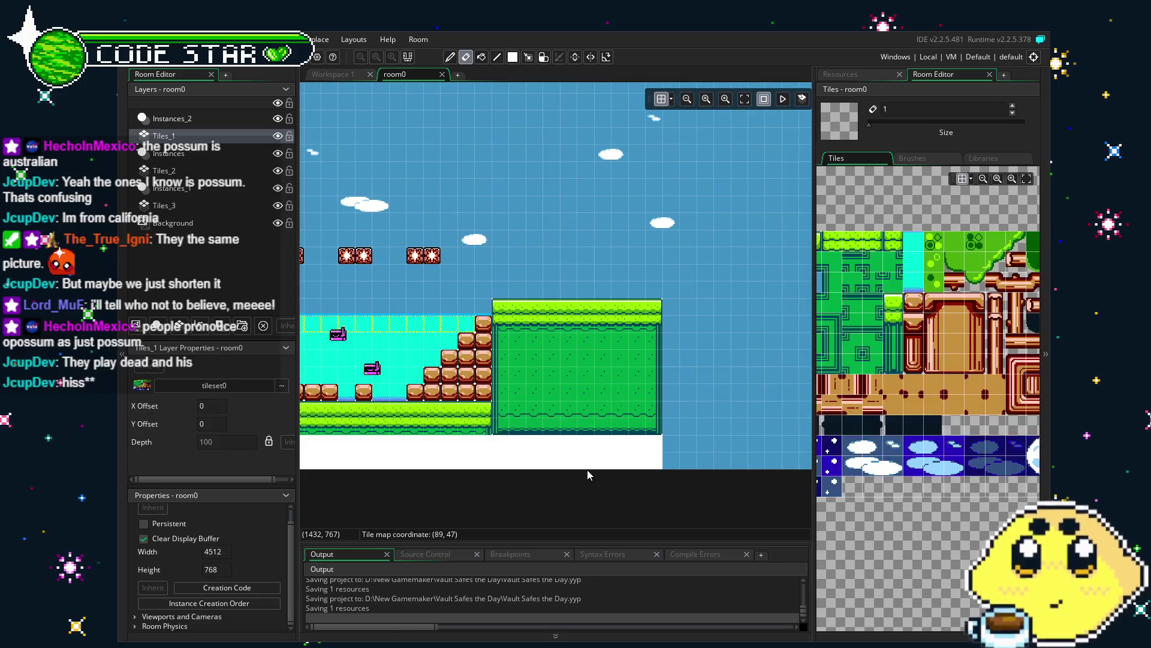
pyautogui.moveTo(481, 480)
pyautogui.mouseDown()
pyautogui.moveTo(603, 475)
pyautogui.moveTo(610, 496)
pyautogui.moveTo(416, 505)
pyautogui.mouseUp()
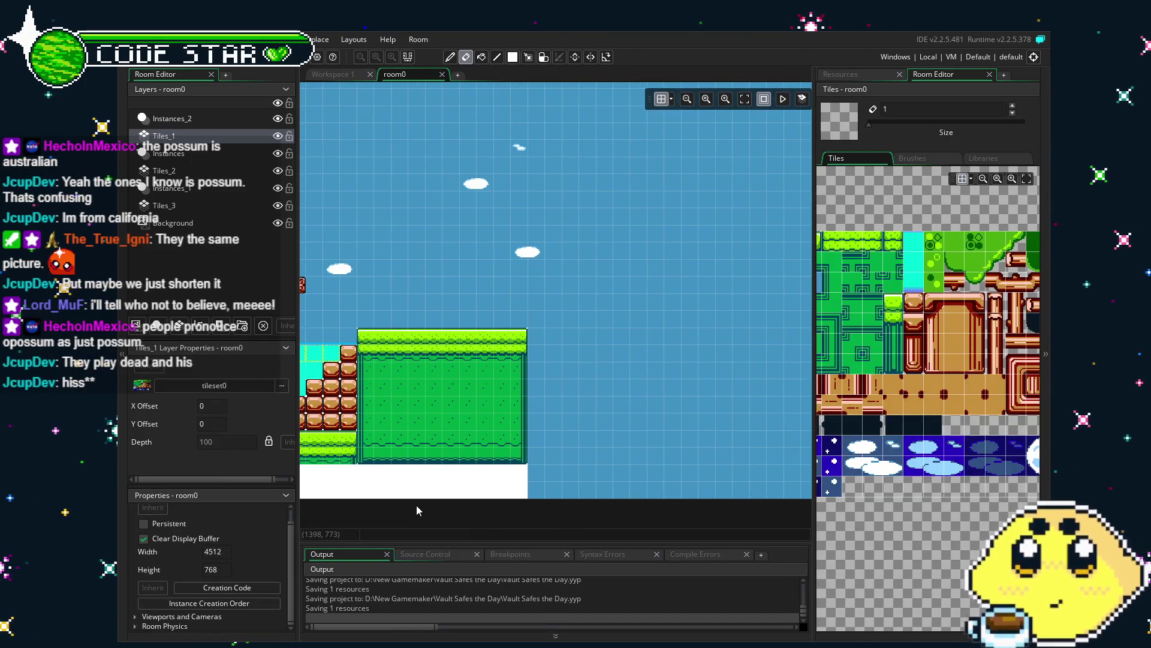
pyautogui.click(973, 354)
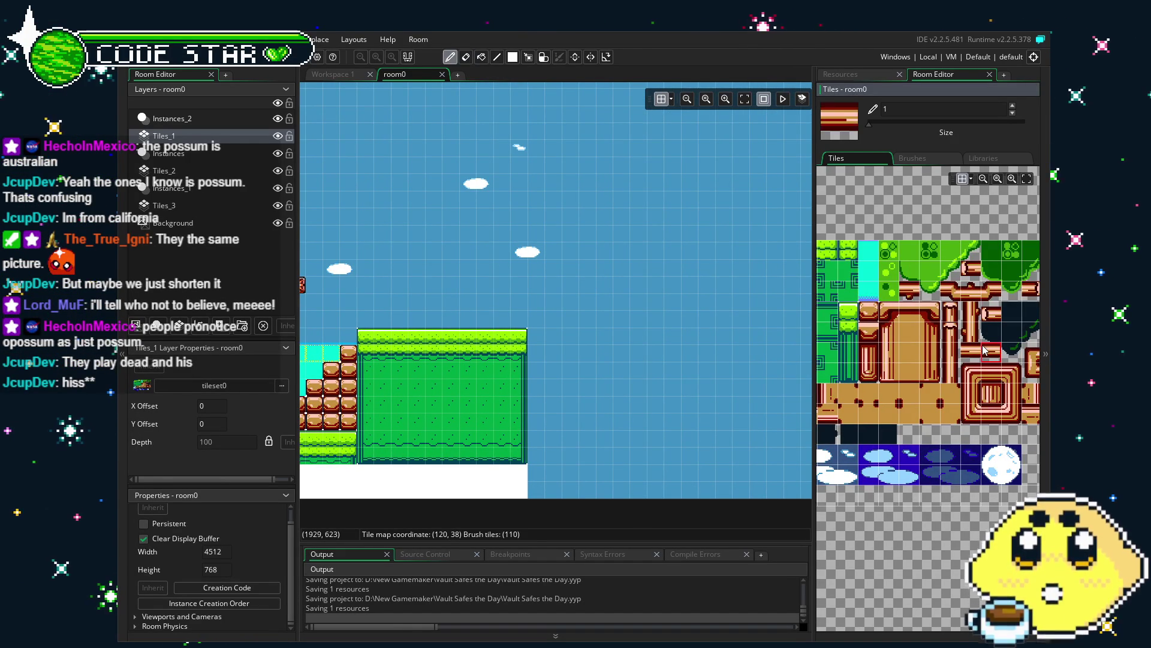
pyautogui.moveTo(973, 354); pyautogui.dragTo(969, 354)
pyautogui.moveTo(529, 331); pyautogui.dragTo(666, 331)
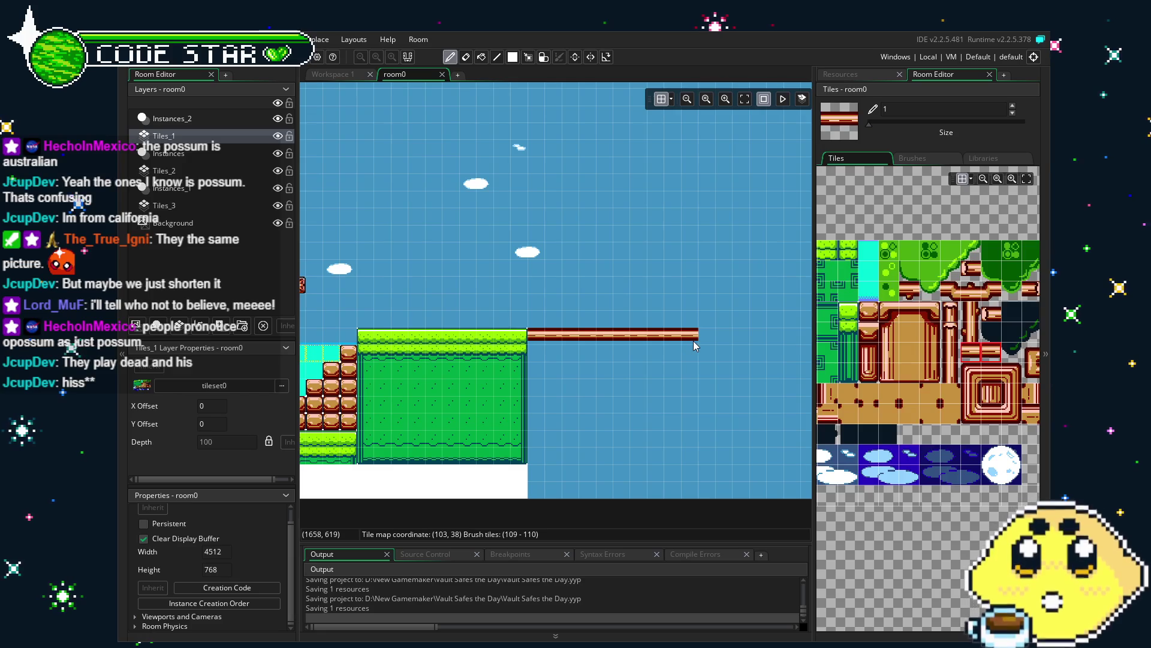
pyautogui.hscroll(2, 573, 337)
pyautogui.moveTo(593, 336); pyautogui.dragTo(610, 336)
pyautogui.scroll(1, 584, 401)
pyautogui.hscroll(-2, 682, 393)
# Step: Copy the grass platform tiles as a brush for the next ground block past the bridge
pyautogui.moveTo(682, 394); pyautogui.dragTo(752, 370)
pyautogui.press('m')
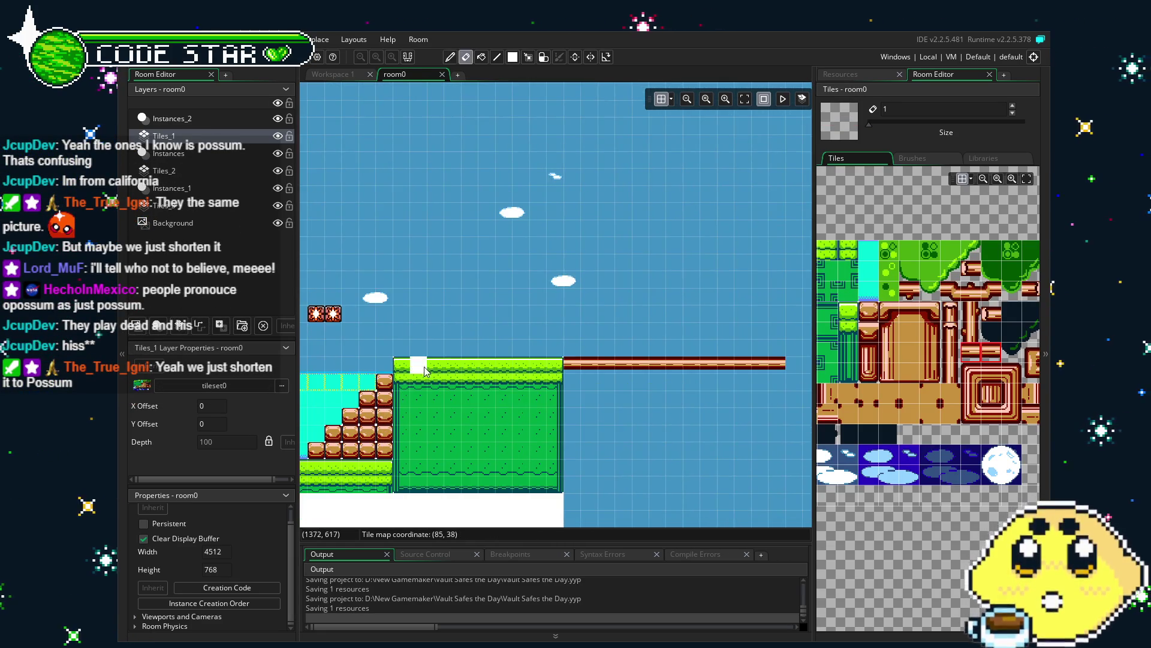
pyautogui.moveTo(397, 360)
pyautogui.mouseDown()
pyautogui.moveTo(497, 387)
pyautogui.moveTo(560, 387)
pyautogui.mouseUp()
pyautogui.hotkey('ctrl', 'c')
pyautogui.moveTo(703, 287); pyautogui.dragTo(667, 255)
pyautogui.press('m')
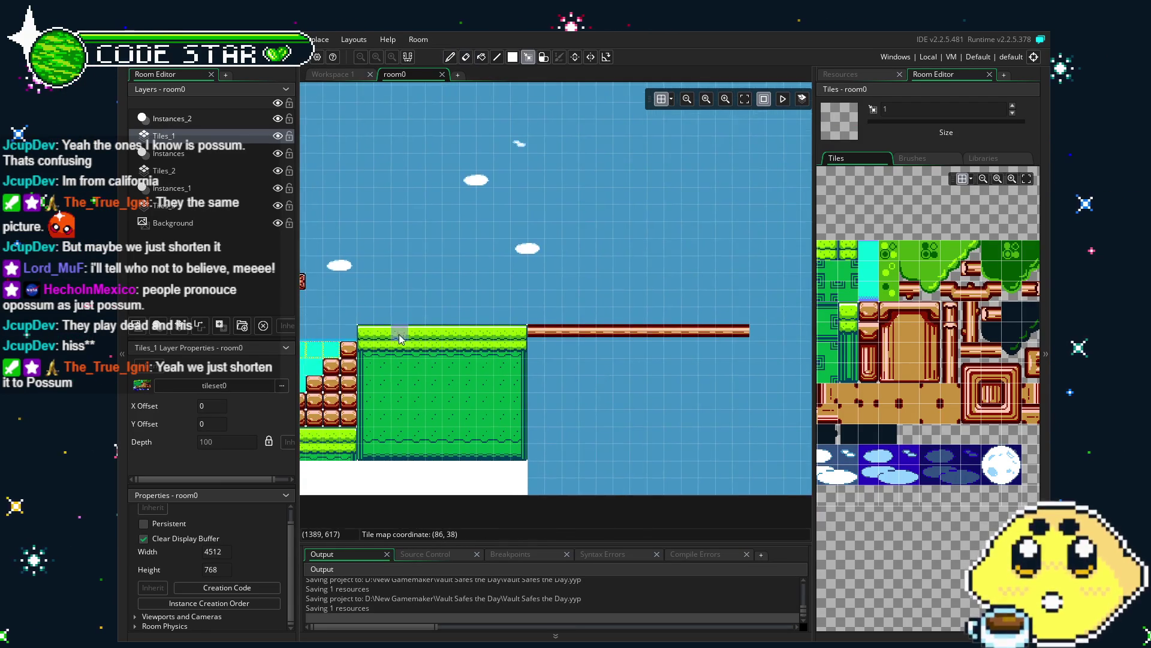
pyautogui.moveTo(385, 348); pyautogui.dragTo(511, 441)
pyautogui.moveTo(780, 399); pyautogui.dragTo(603, 382)
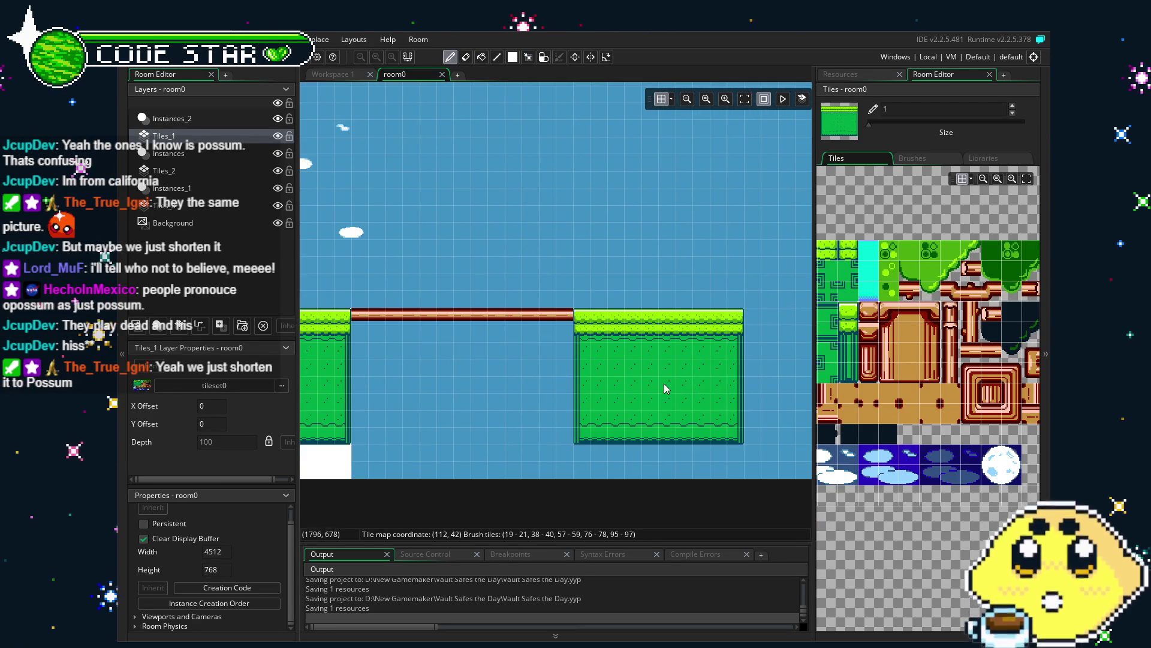
# Step: Show the project's resources and make the Instances layer holding the blocks active
pyautogui.press('e')
pyautogui.moveTo(504, 437); pyautogui.dragTo(676, 430)
pyautogui.click(840, 74)
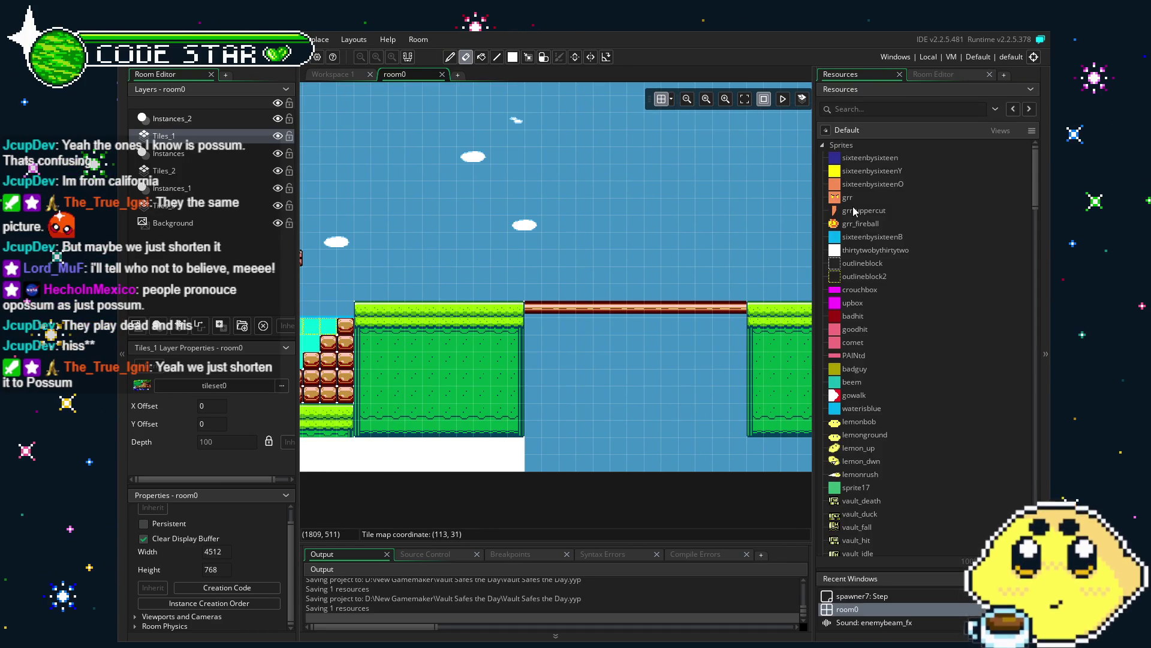
pyautogui.moveTo(868, 253)
pyautogui.mouseDown()
pyautogui.moveTo(553, 324)
pyautogui.moveTo(304, 134)
pyautogui.mouseUp()
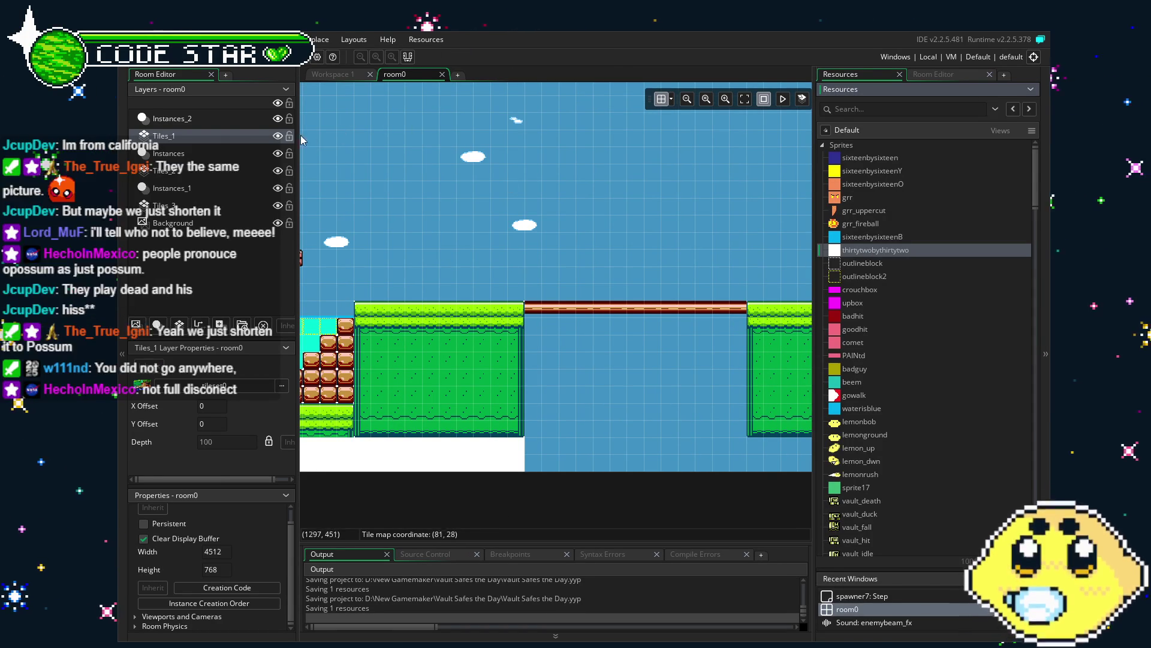
pyautogui.click(172, 119)
pyautogui.click(168, 154)
# Step: Place a block object and stretch it into a thin strip along the log bridge
pyautogui.moveTo(868, 250)
pyautogui.mouseDown()
pyautogui.moveTo(579, 300)
pyautogui.moveTo(929, 472)
pyautogui.mouseUp()
pyautogui.scroll(-5, 930, 472)
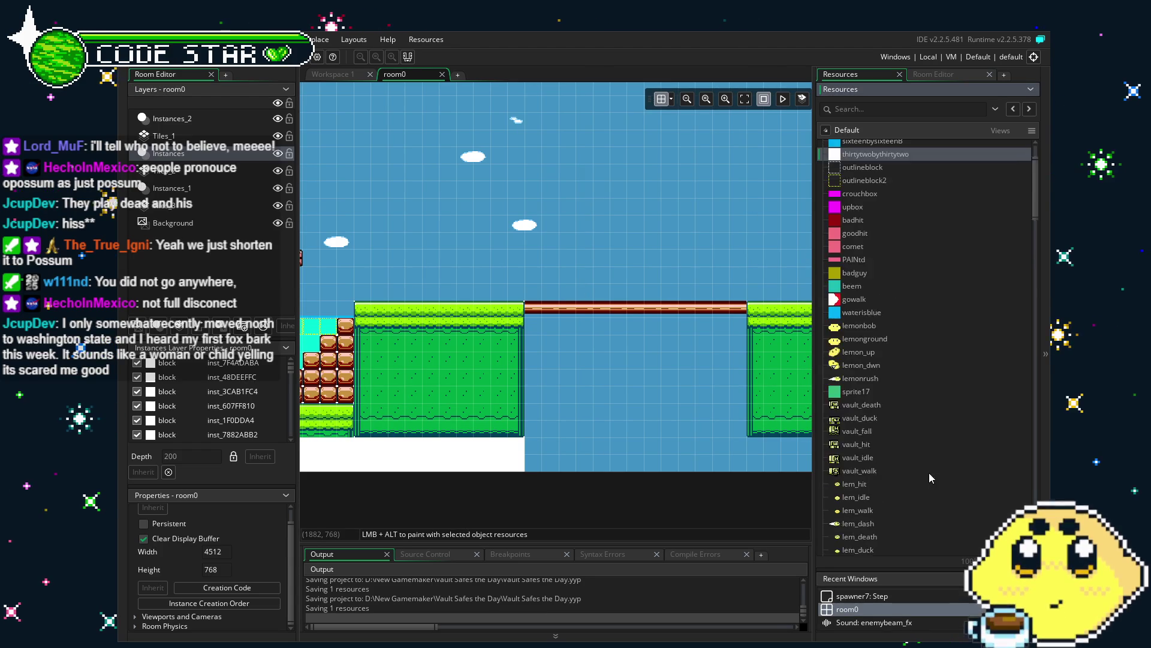
pyautogui.scroll(-4, 1038, 243)
pyautogui.scroll(-15, 1026, 398)
pyautogui.scroll(-5, 1027, 399)
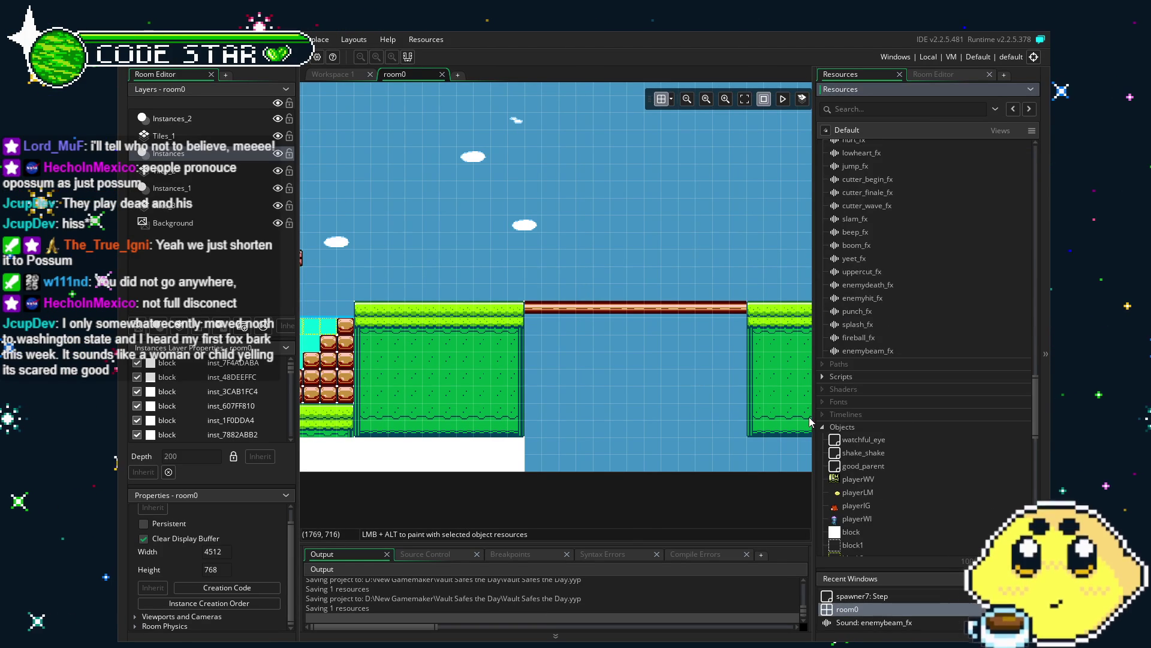
pyautogui.scroll(-5, 556, 276)
pyautogui.scroll(-2, 869, 444)
pyautogui.scroll(3, 681, 411)
pyautogui.scroll(3, 681, 405)
pyautogui.moveTo(851, 436)
pyautogui.mouseDown()
pyautogui.moveTo(543, 328)
pyautogui.moveTo(578, 329)
pyautogui.mouseUp()
pyautogui.hotkey('ctrl', 'z')
pyautogui.moveTo(552, 332); pyautogui.dragTo(754, 328)
pyautogui.click(683, 387)
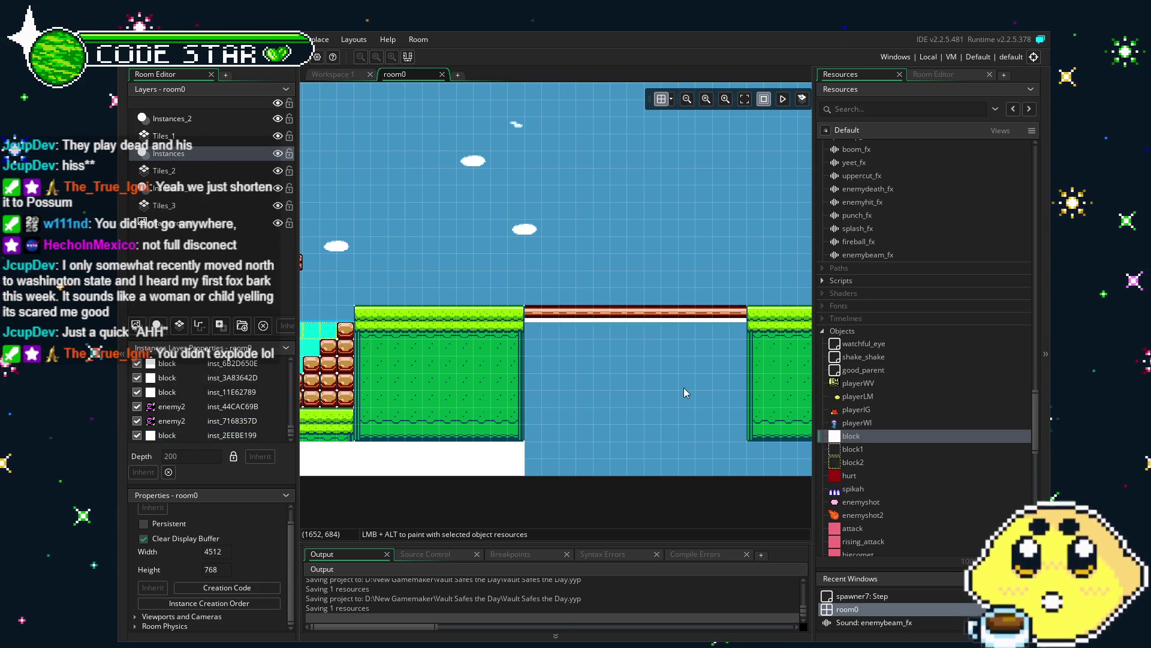
pyautogui.moveTo(684, 387); pyautogui.dragTo(499, 355)
# Step: Add a second block beside the green platform, extended downward
pyautogui.moveTo(851, 435)
pyautogui.mouseDown()
pyautogui.moveTo(586, 269)
pyautogui.moveTo(569, 316)
pyautogui.moveTo(579, 313)
pyautogui.mouseUp()
pyautogui.moveTo(590, 328)
pyautogui.mouseDown()
pyautogui.moveTo(690, 377)
pyautogui.moveTo(725, 429)
pyautogui.moveTo(425, 419)
pyautogui.moveTo(488, 421)
pyautogui.moveTo(667, 355)
pyautogui.moveTo(742, 352)
pyautogui.mouseUp()
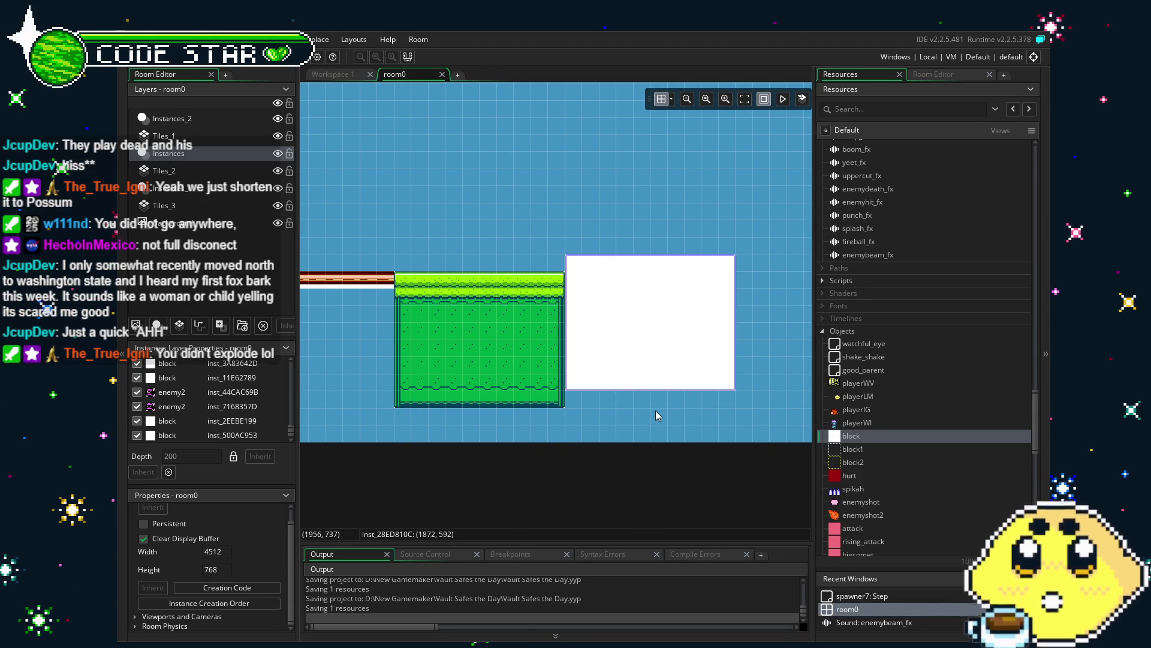
pyautogui.moveTo(652, 408); pyautogui.dragTo(651, 415)
pyautogui.click(463, 433)
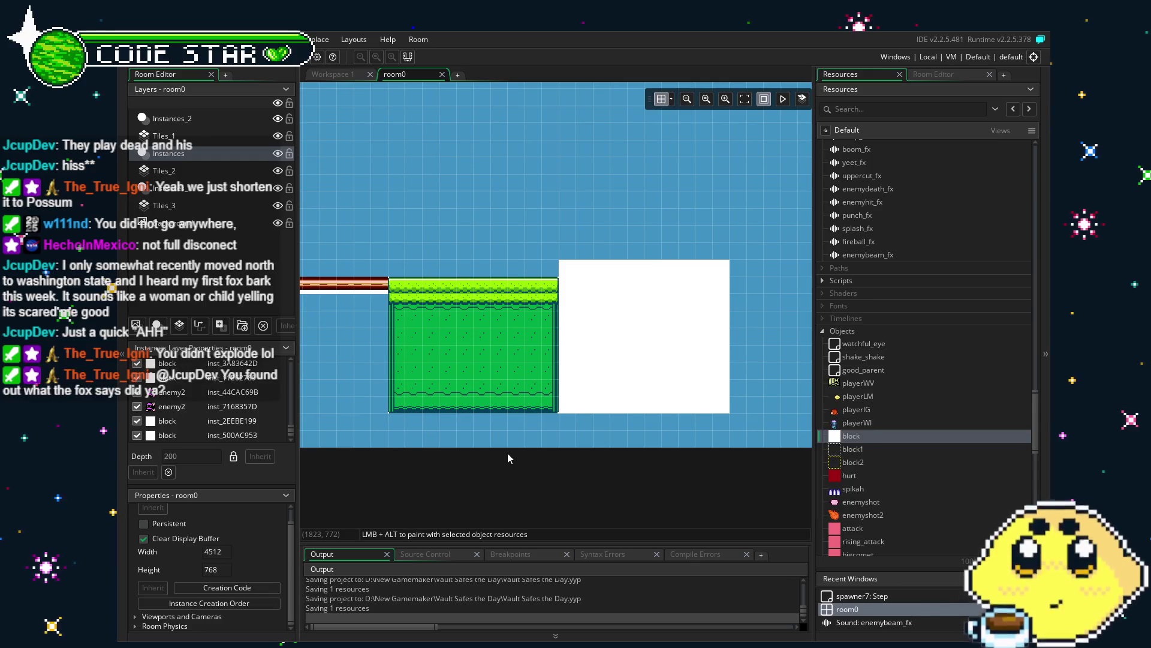
pyautogui.moveTo(508, 452); pyautogui.dragTo(475, 463)
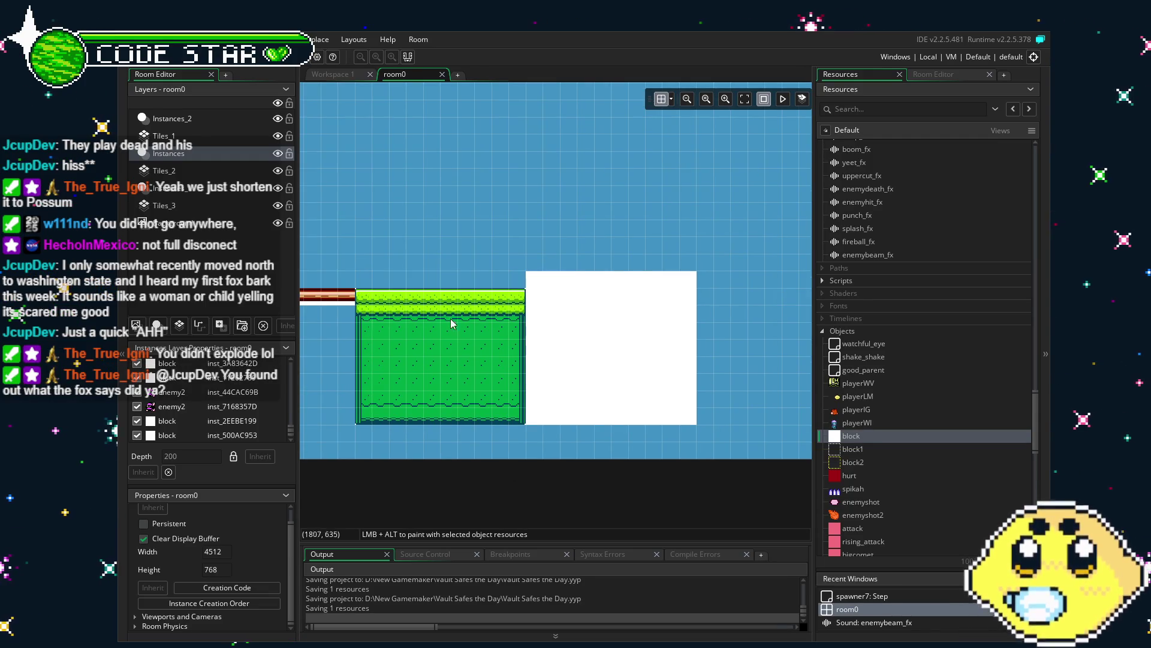
# Step: On Tiles_1, copy the green platform block as a tile brush
pyautogui.click(211, 135)
pyautogui.press('m')
pyautogui.moveTo(373, 275)
pyautogui.mouseDown()
pyautogui.moveTo(457, 372)
pyautogui.moveTo(523, 422)
pyautogui.mouseUp()
pyautogui.hotkey('ctrl', 'c')
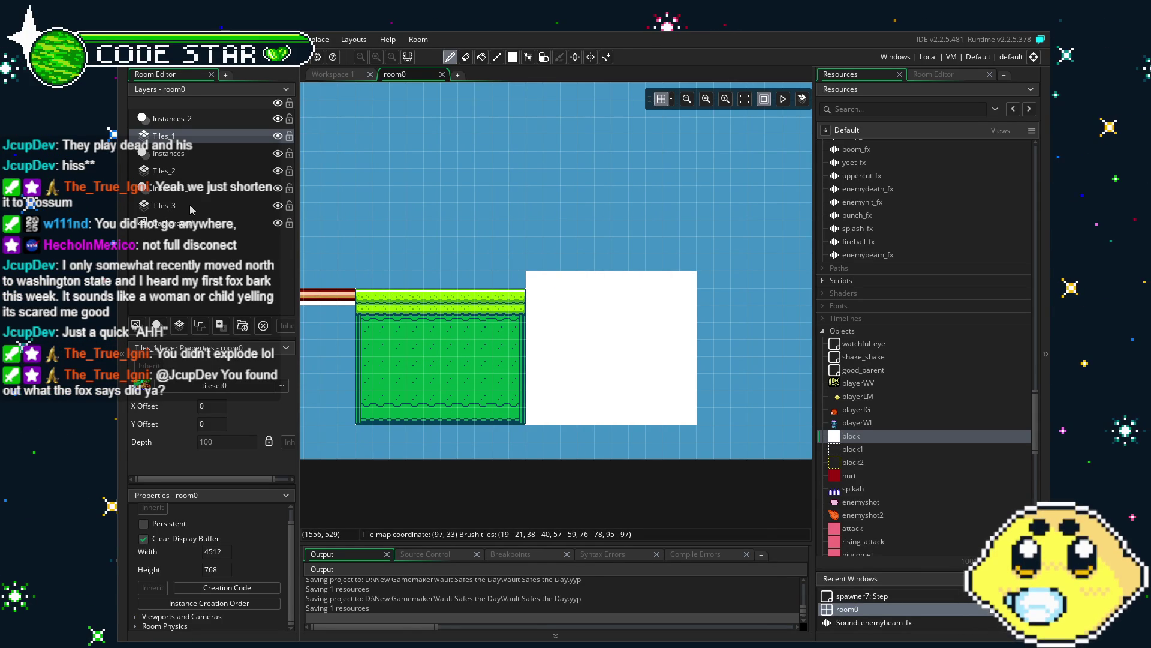
# Step: On Tiles_2, stamp grass platform blocks side by side into one wide raised platform
pyautogui.click(164, 171)
pyautogui.click(624, 246)
pyautogui.hscroll(3, 624, 246)
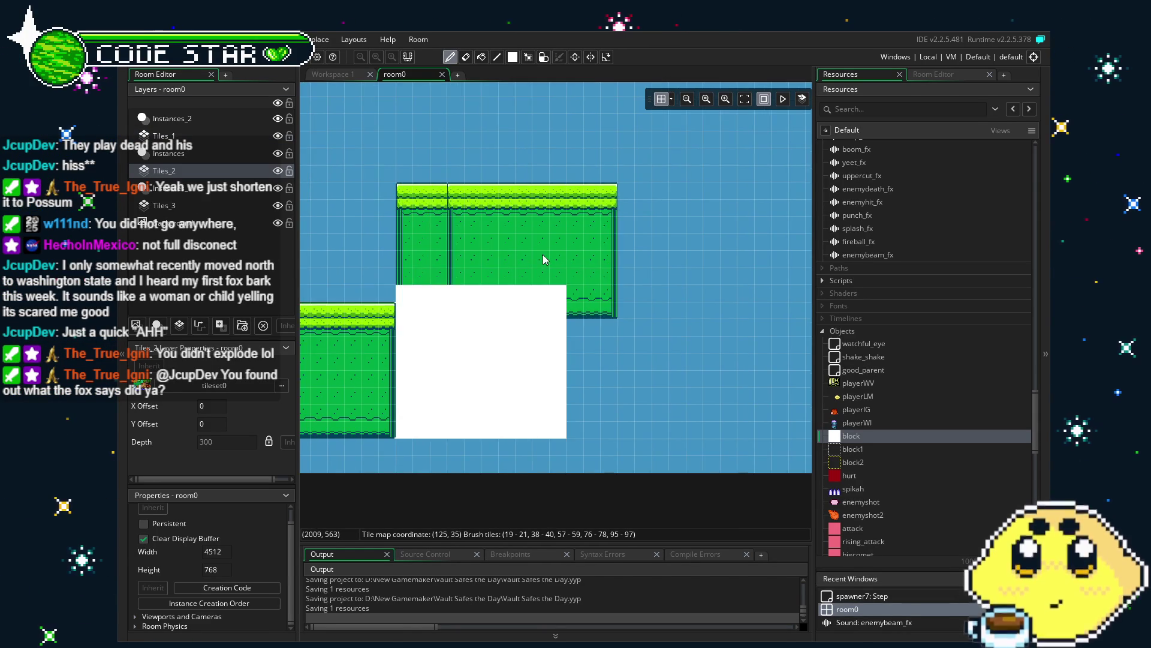
pyautogui.press('e')
pyautogui.click(454, 192)
pyautogui.hotkey('ctrl', 'z')
pyautogui.moveTo(456, 188); pyautogui.dragTo(564, 294)
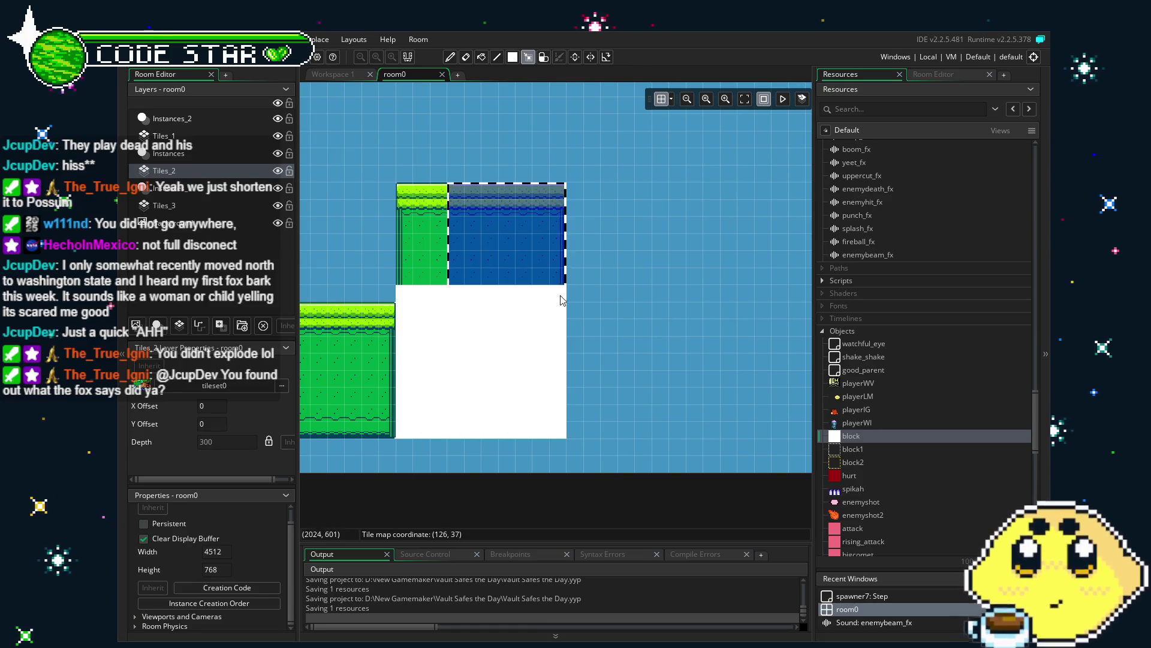
pyautogui.click(580, 290)
pyautogui.click(626, 248)
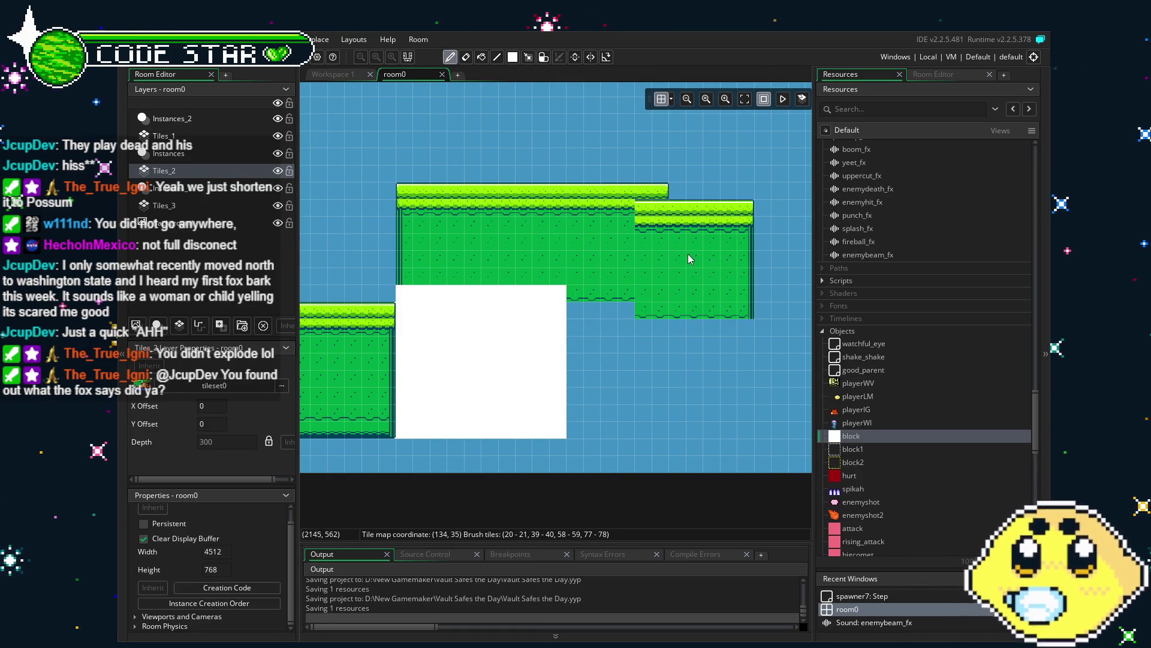
pyautogui.click(678, 250)
# Step: On Tiles_1, stamp a grass platform over the white block and erase the stray white strip
pyautogui.press('e')
pyautogui.hscroll(1, 524, 361)
pyautogui.moveTo(524, 360)
pyautogui.mouseDown()
pyautogui.moveTo(485, 355)
pyautogui.moveTo(618, 330)
pyautogui.mouseUp()
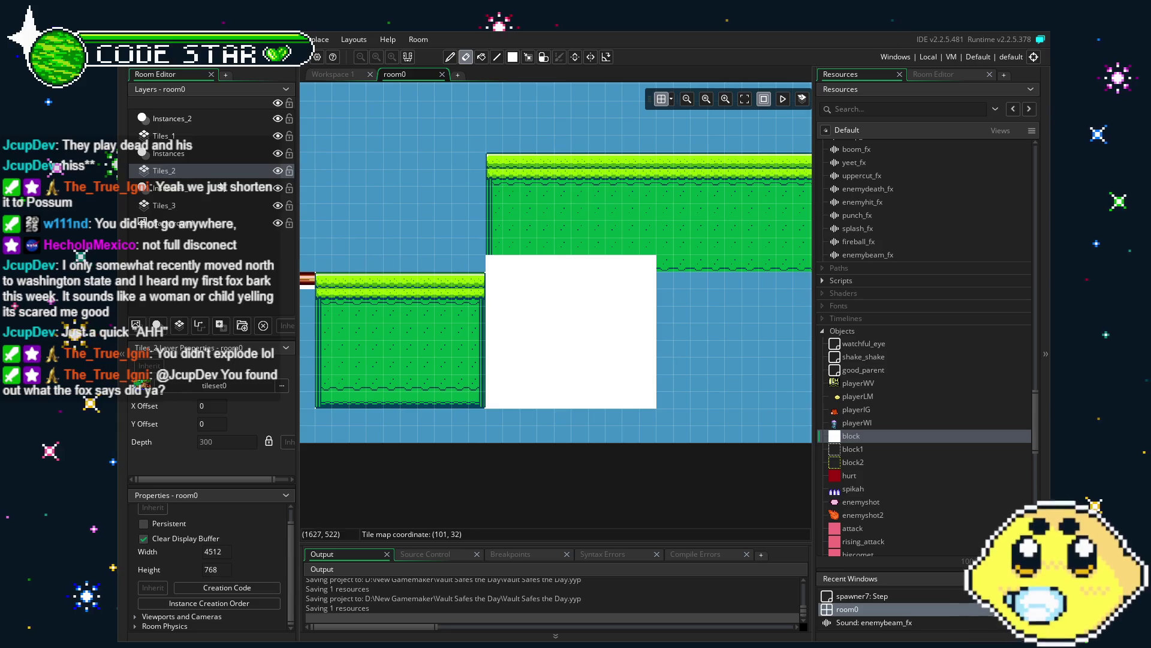
pyautogui.click(161, 135)
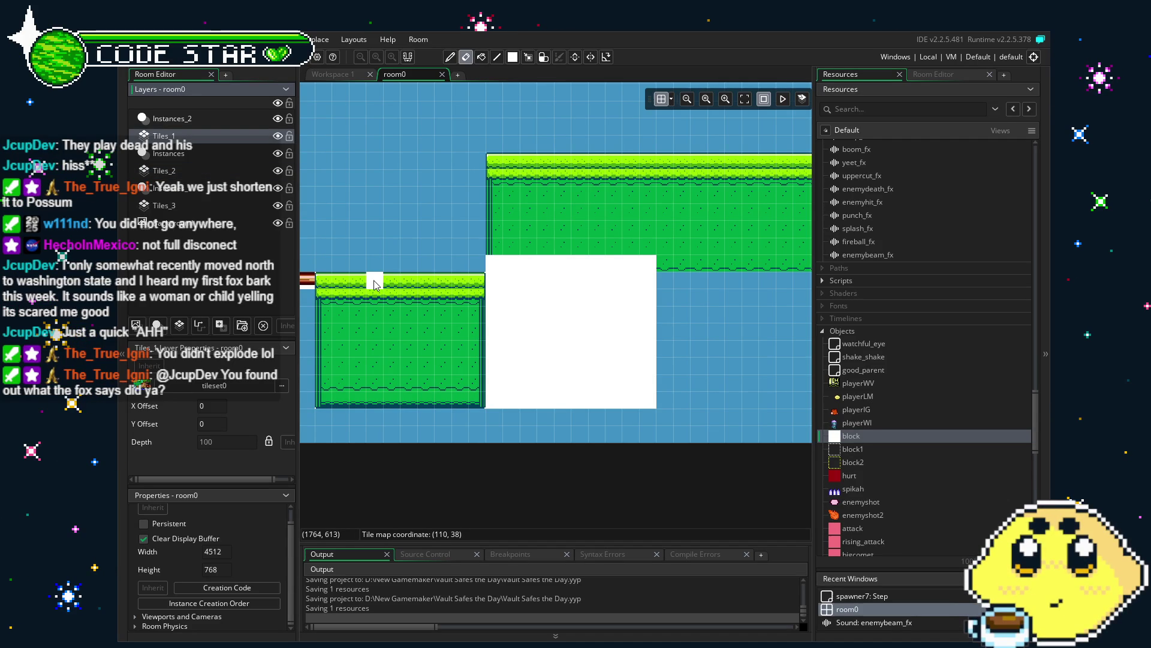
pyautogui.click(575, 339)
pyautogui.press('e')
pyautogui.moveTo(651, 400); pyautogui.dragTo(488, 400)
pyautogui.hscroll(2, 517, 418)
pyautogui.hscroll(2, 516, 418)
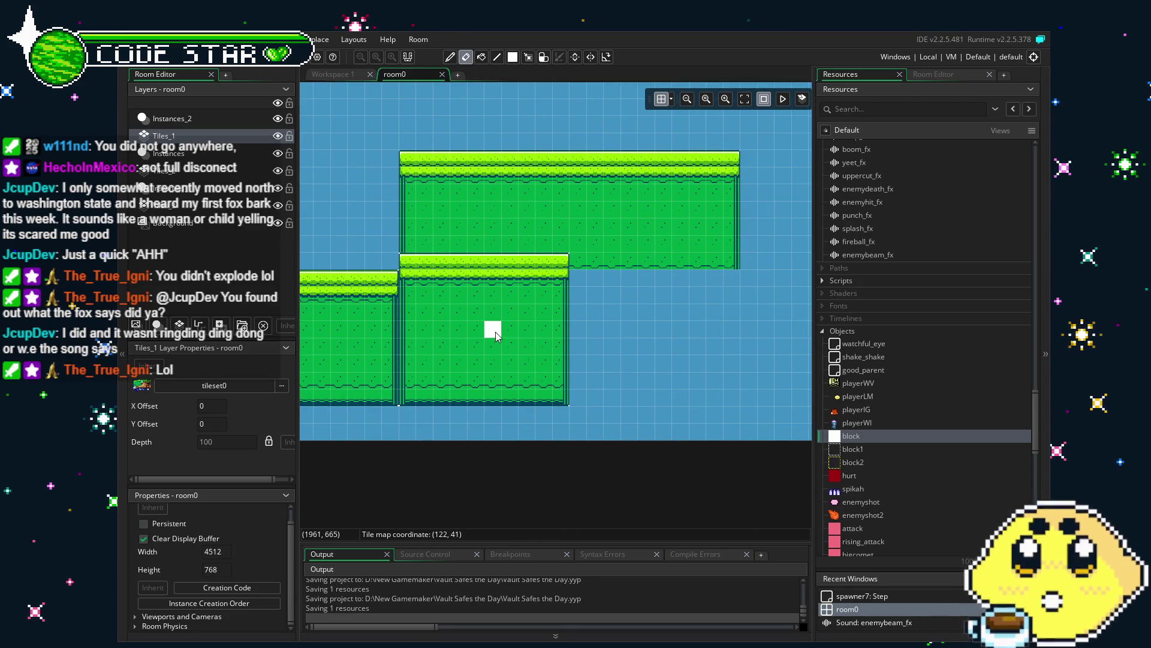
pyautogui.click(172, 118)
pyautogui.click(180, 153)
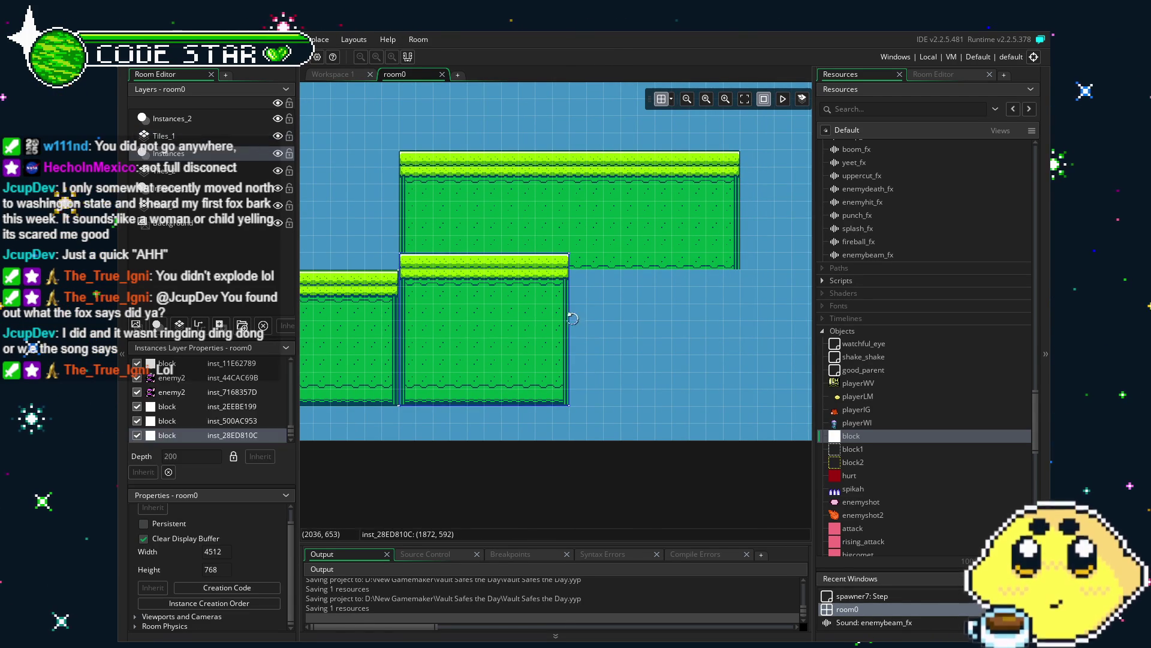
# Step: Stretch a white block right of the middle platform and paint grass tiles over it on Tiles_1
pyautogui.moveTo(569, 326); pyautogui.dragTo(746, 324)
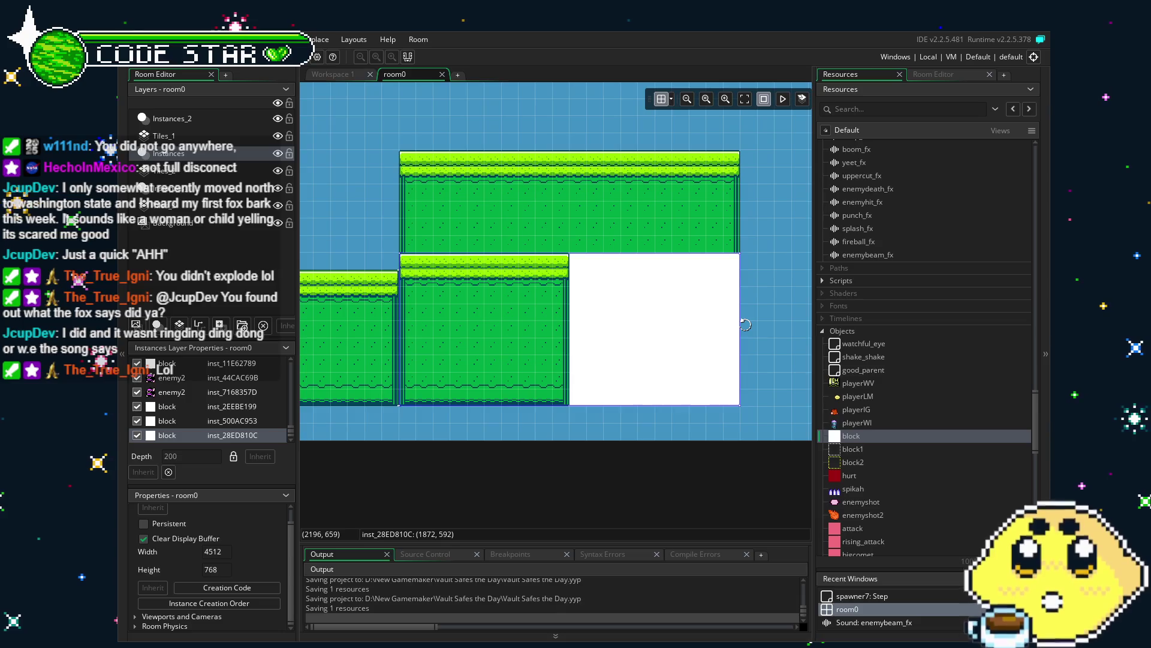
pyautogui.click(162, 135)
pyautogui.moveTo(451, 253); pyautogui.dragTo(563, 412)
pyautogui.click(628, 334)
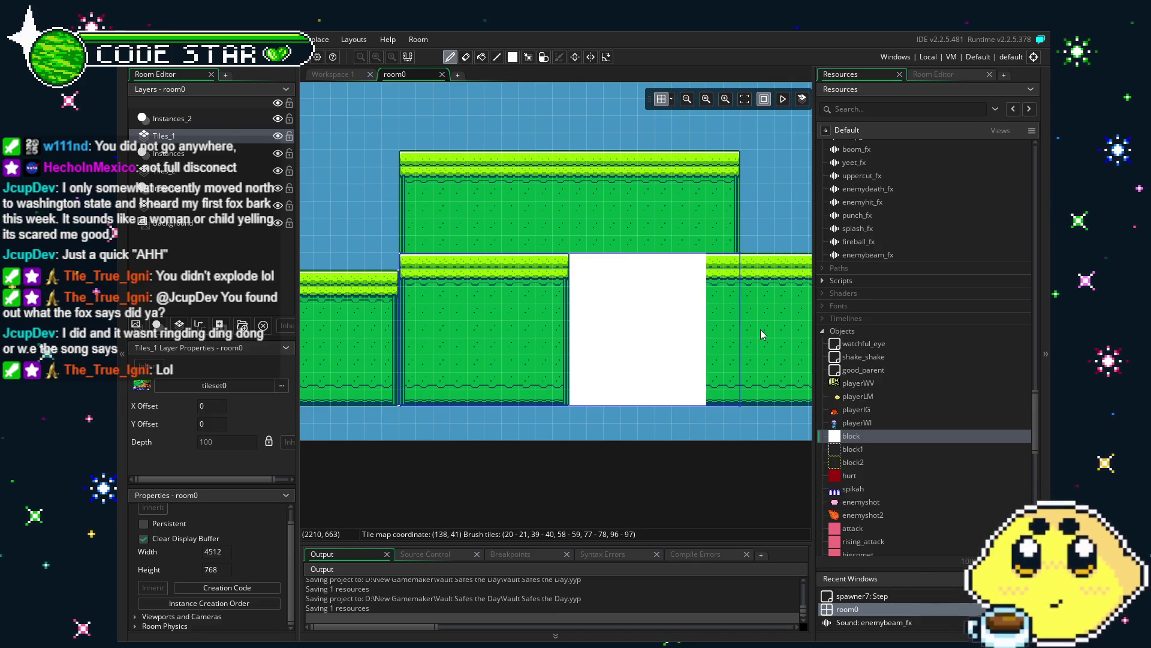
pyautogui.press('m')
pyautogui.moveTo(508, 268); pyautogui.dragTo(509, 395)
pyautogui.moveTo(695, 336); pyautogui.dragTo(613, 336)
pyautogui.click(591, 337)
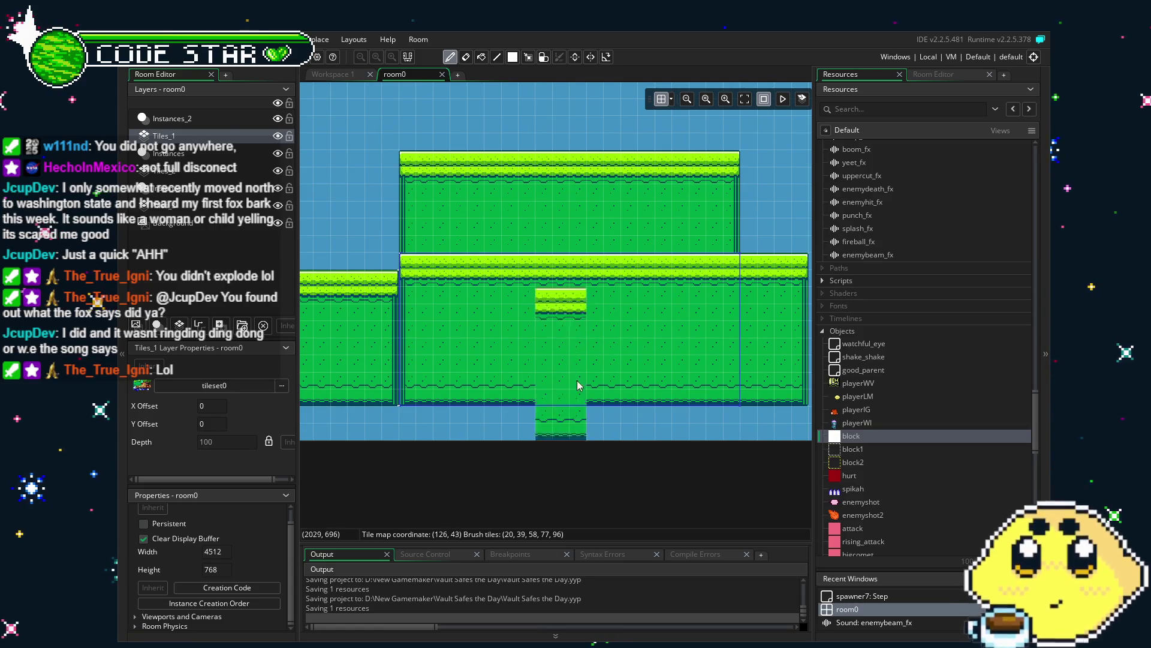
pyautogui.scroll(2, 591, 337)
# Step: Erase a stray tile on the platform top and add a block along the upper platform's top
pyautogui.press('e')
pyautogui.scroll(-2, 721, 255)
pyautogui.click(721, 255)
pyautogui.moveTo(754, 255); pyautogui.dragTo(810, 238)
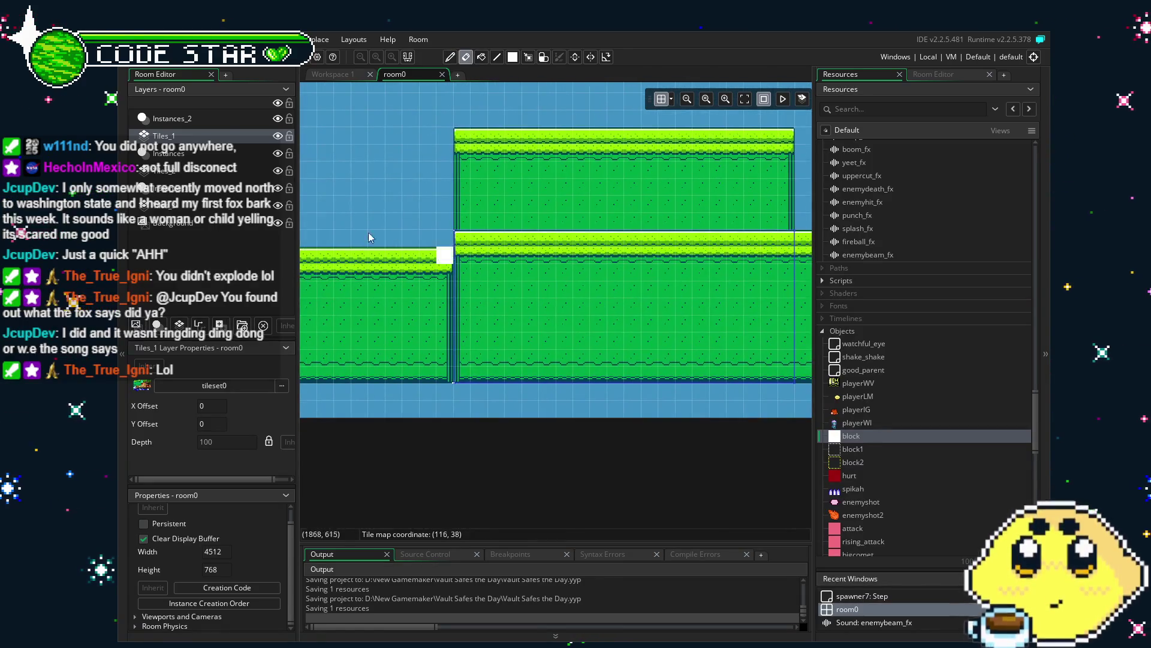
pyautogui.click(568, 314)
pyautogui.scroll(-1, 569, 313)
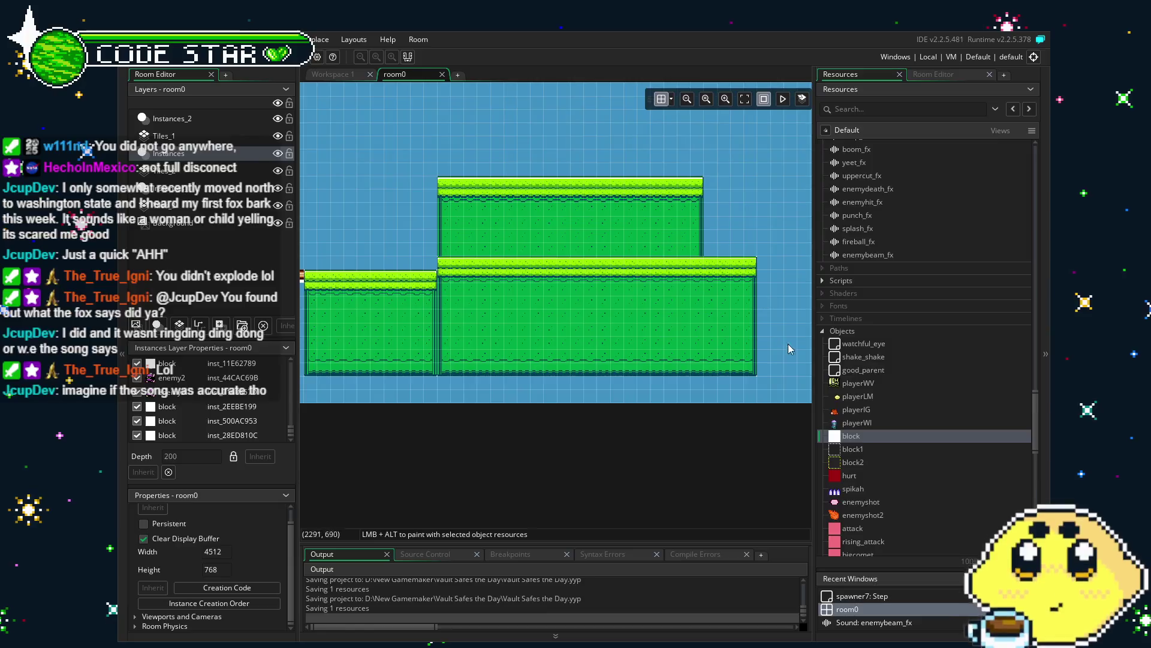
pyautogui.moveTo(851, 435)
pyautogui.mouseDown()
pyautogui.moveTo(689, 267)
pyautogui.moveTo(459, 198)
pyautogui.moveTo(703, 202)
pyautogui.mouseUp()
pyautogui.moveTo(384, 285)
pyautogui.mouseDown()
pyautogui.moveTo(696, 298)
pyautogui.moveTo(773, 289)
pyautogui.mouseUp()
# Step: Shorten the upper white block so it sits flush above the raised platform's grass
pyautogui.scroll(-1, 695, 298)
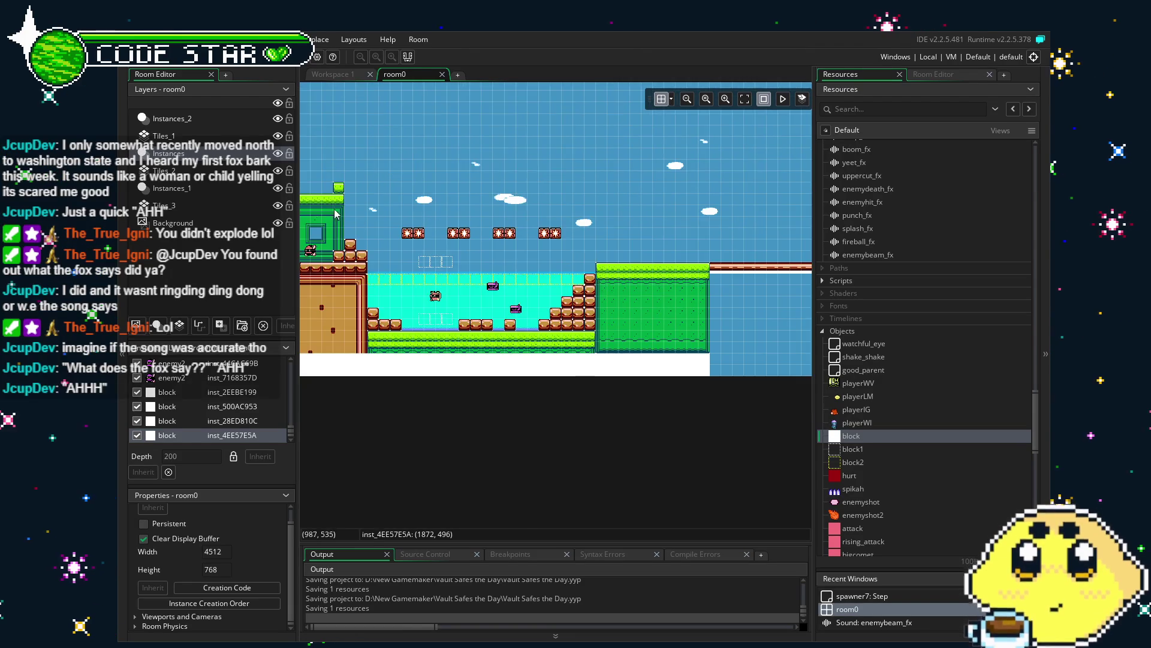
pyautogui.hscroll(3, 573, 242)
pyautogui.hscroll(4, 572, 241)
pyautogui.click(605, 233)
pyautogui.moveTo(606, 239); pyautogui.dragTo(606, 227)
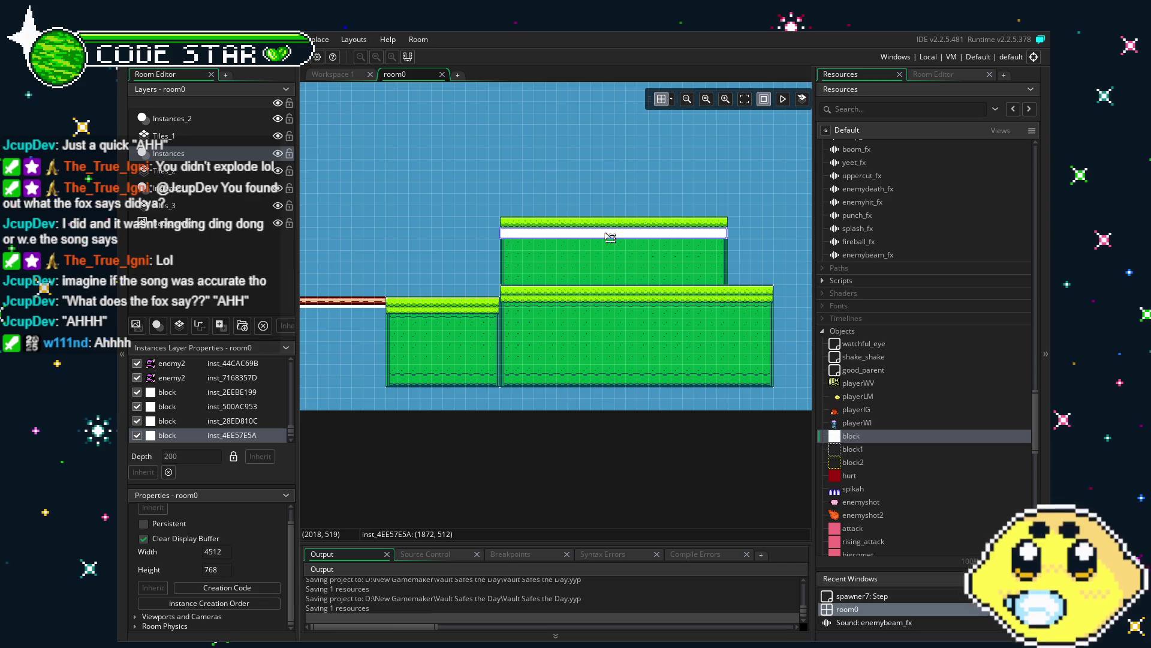
pyautogui.click(479, 263)
pyautogui.hscroll(-10, 477, 263)
pyautogui.hscroll(12, 675, 243)
pyautogui.scroll(1, 469, 264)
pyautogui.scroll(1, 531, 297)
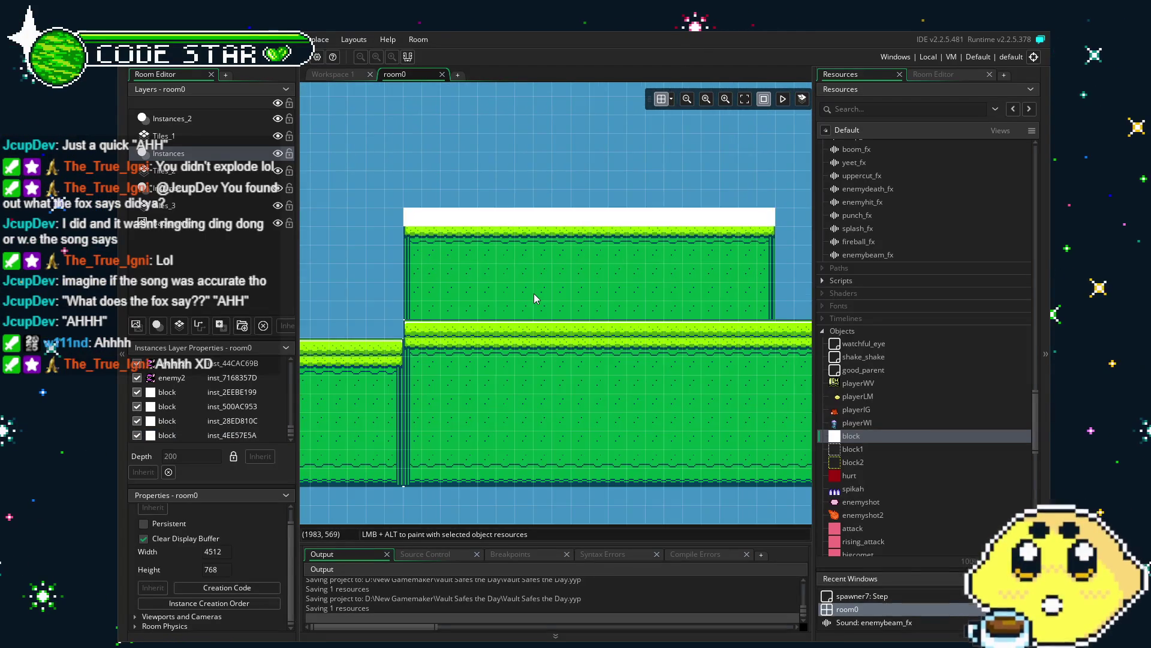
pyautogui.click(198, 135)
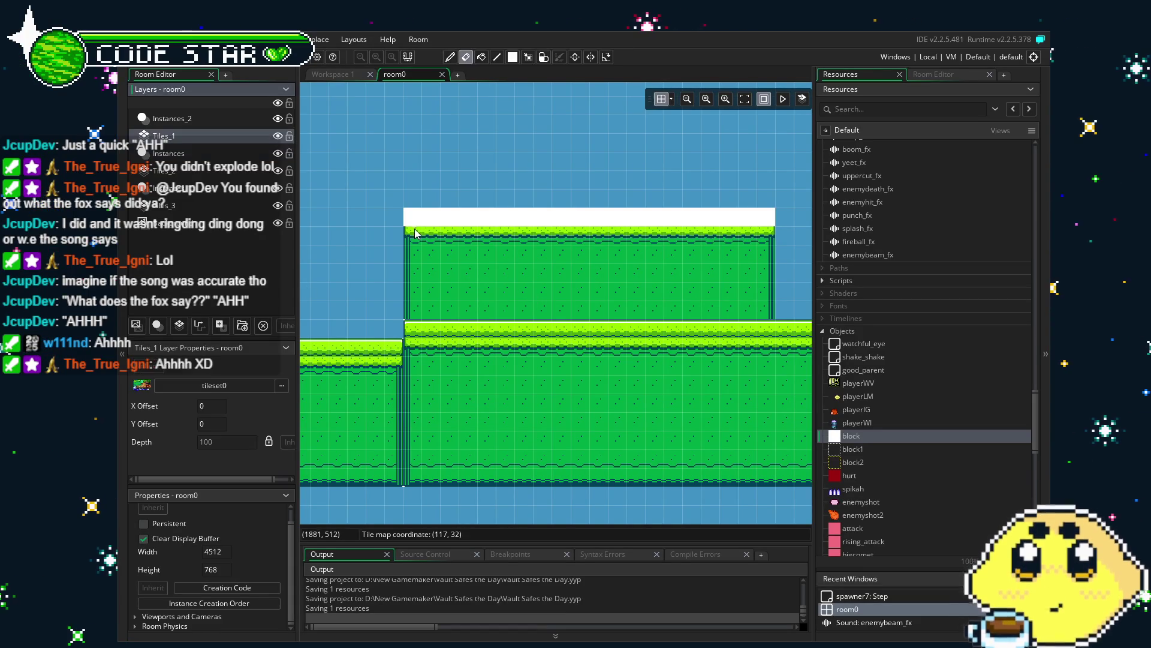
# Step: Copy the building-top grass tiles as a brush and erase the white strip on Tiles_1
pyautogui.click(240, 171)
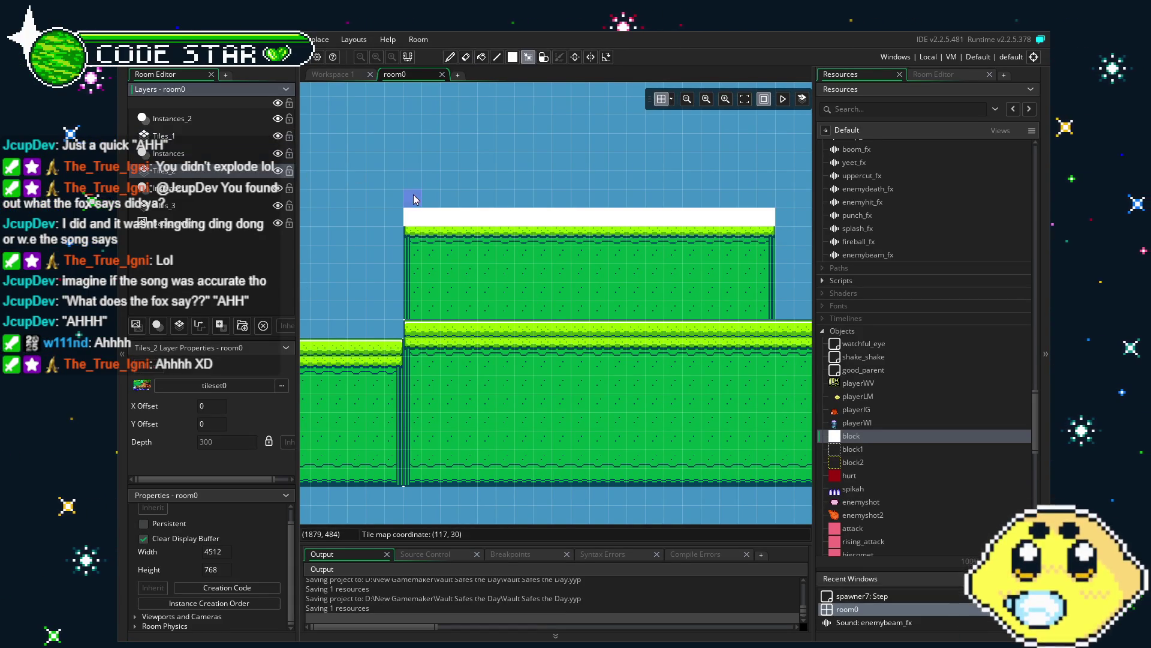
pyautogui.press('m')
pyautogui.moveTo(402, 193)
pyautogui.mouseDown()
pyautogui.moveTo(663, 240)
pyautogui.moveTo(777, 235)
pyautogui.moveTo(781, 222)
pyautogui.mouseUp()
pyautogui.hotkey('ctrl', 'c')
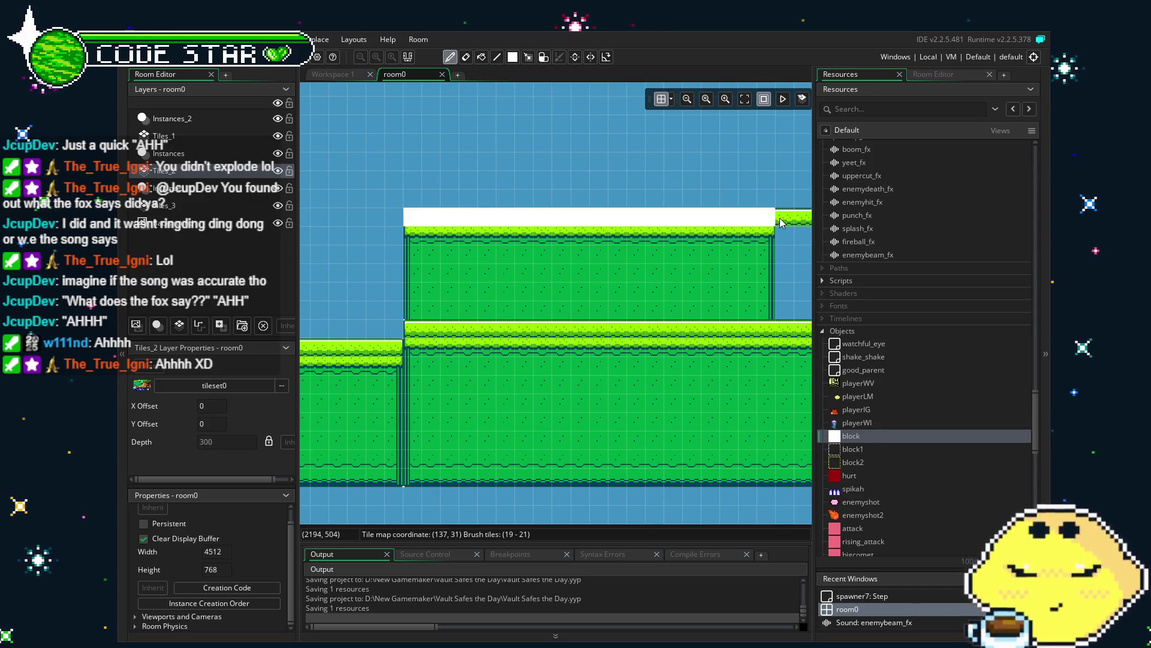
pyautogui.click(164, 136)
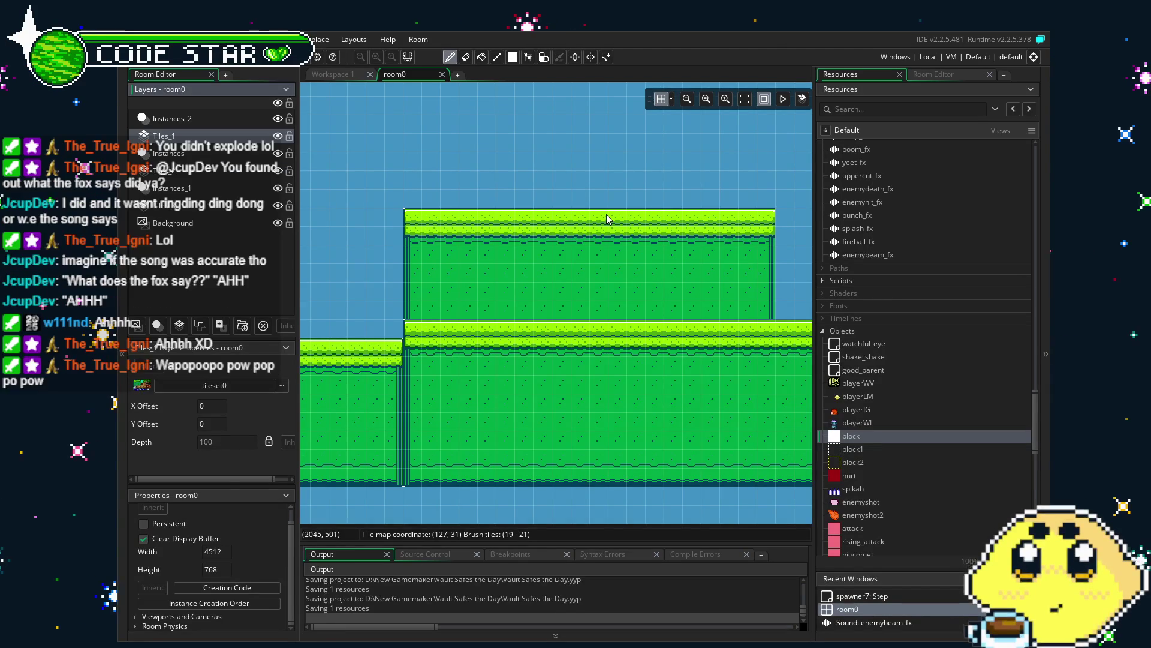
pyautogui.press('e')
pyautogui.scroll(-1, 584, 330)
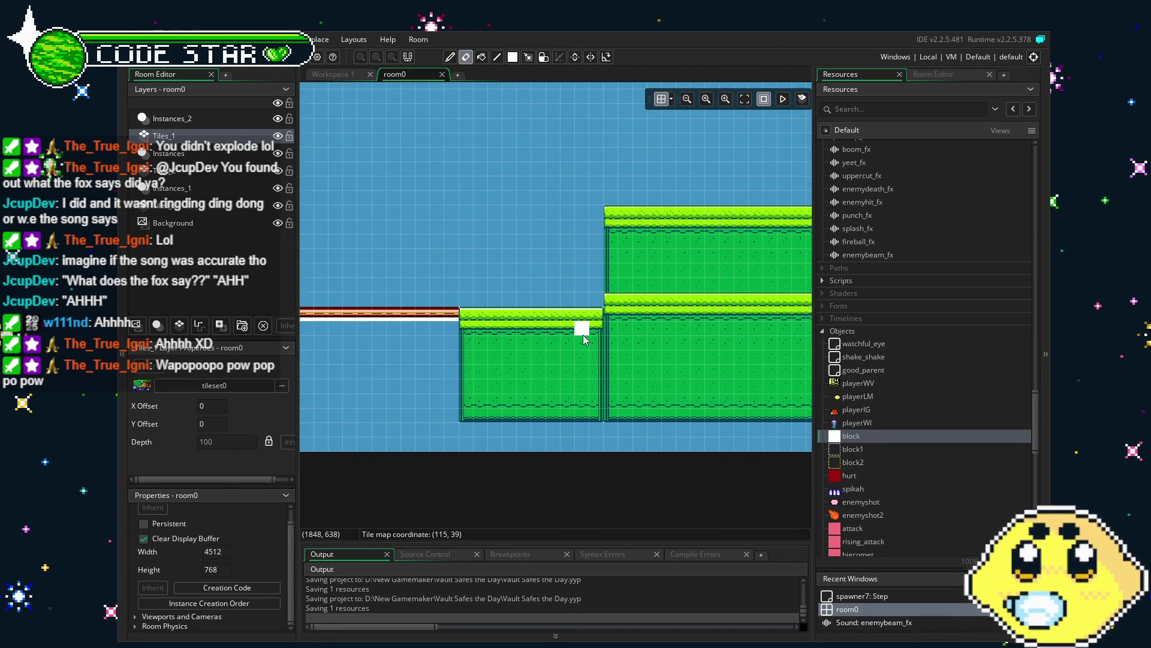
pyautogui.hscroll(5, 572, 351)
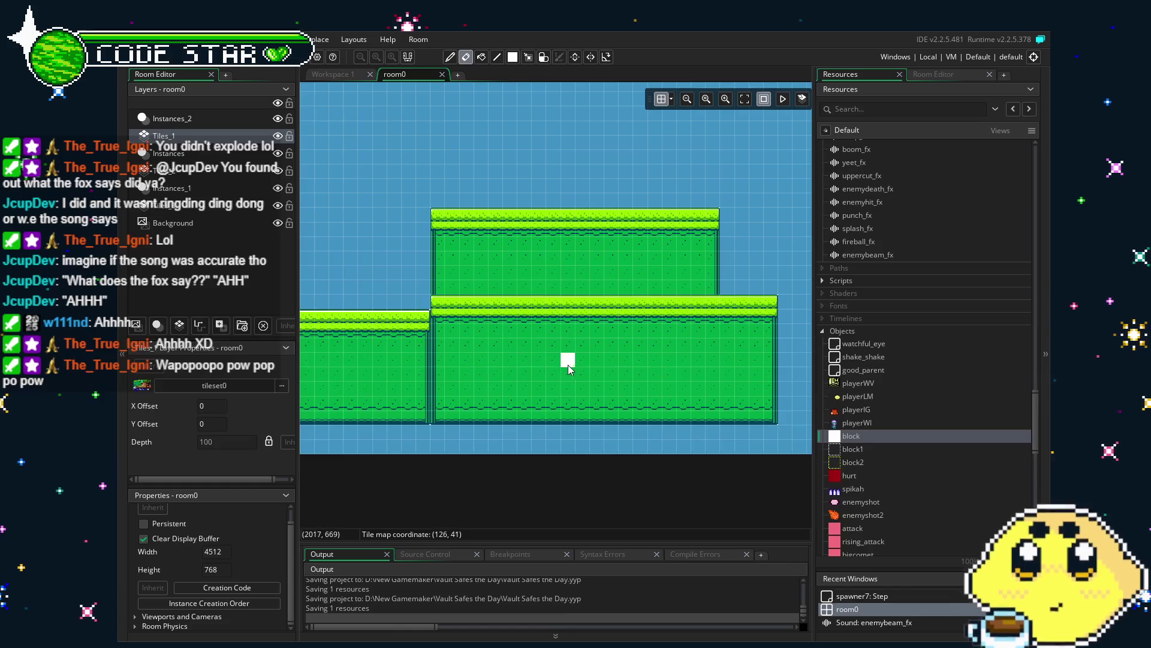
pyautogui.hscroll(-5, 510, 378)
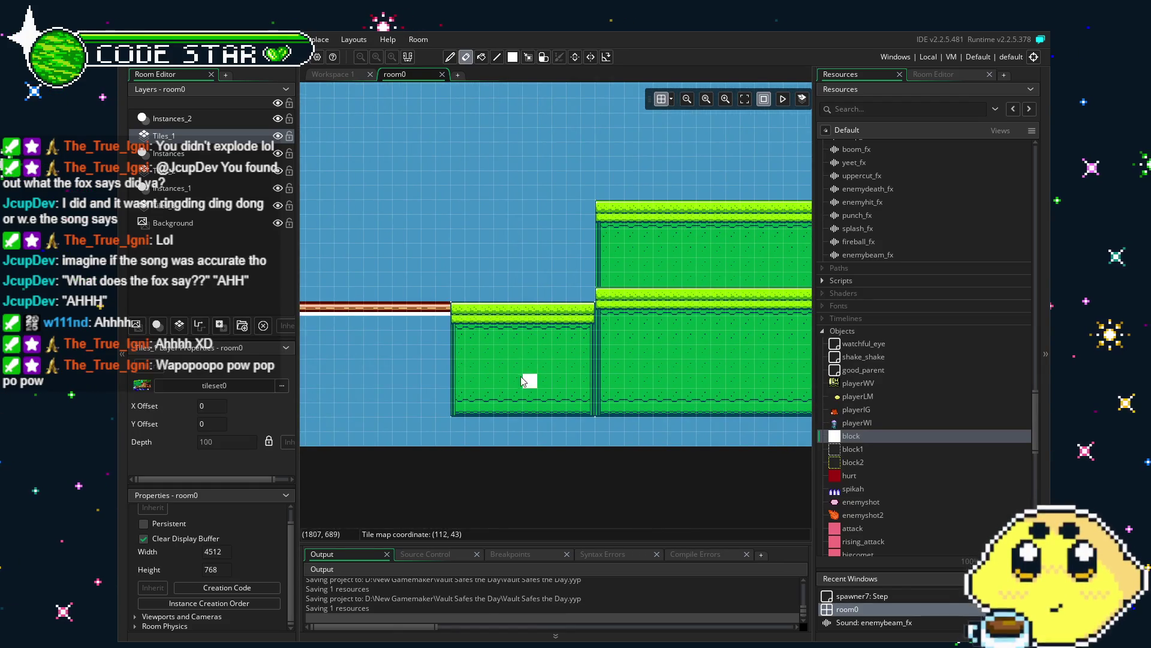
pyautogui.hscroll(-6, 660, 370)
pyautogui.hscroll(3, 483, 376)
pyautogui.hscroll(1, 483, 376)
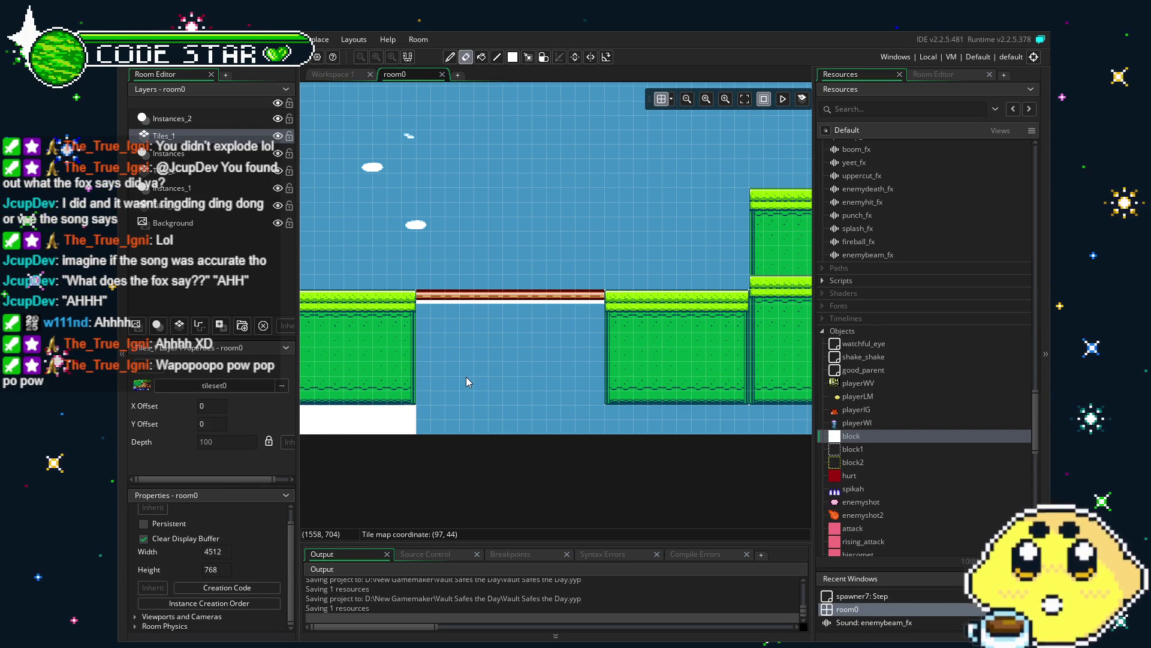
pyautogui.moveTo(520, 338); pyautogui.dragTo(258, 349)
pyautogui.moveTo(594, 303)
pyautogui.mouseDown()
pyautogui.moveTo(504, 314)
pyautogui.moveTo(662, 292)
pyautogui.moveTo(879, 104)
pyautogui.mouseUp()
# Step: On Tiles_2, paint two windows onto the upper building wall
pyautogui.click(933, 73)
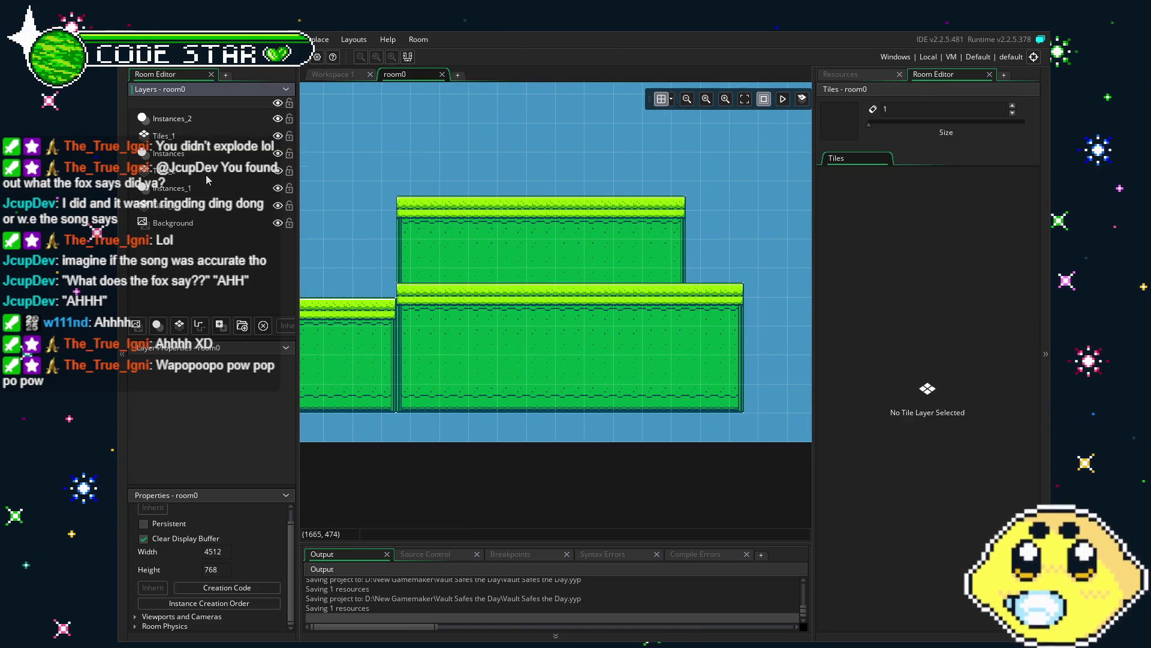
pyautogui.click(163, 171)
pyautogui.moveTo(932, 264); pyautogui.dragTo(972, 305)
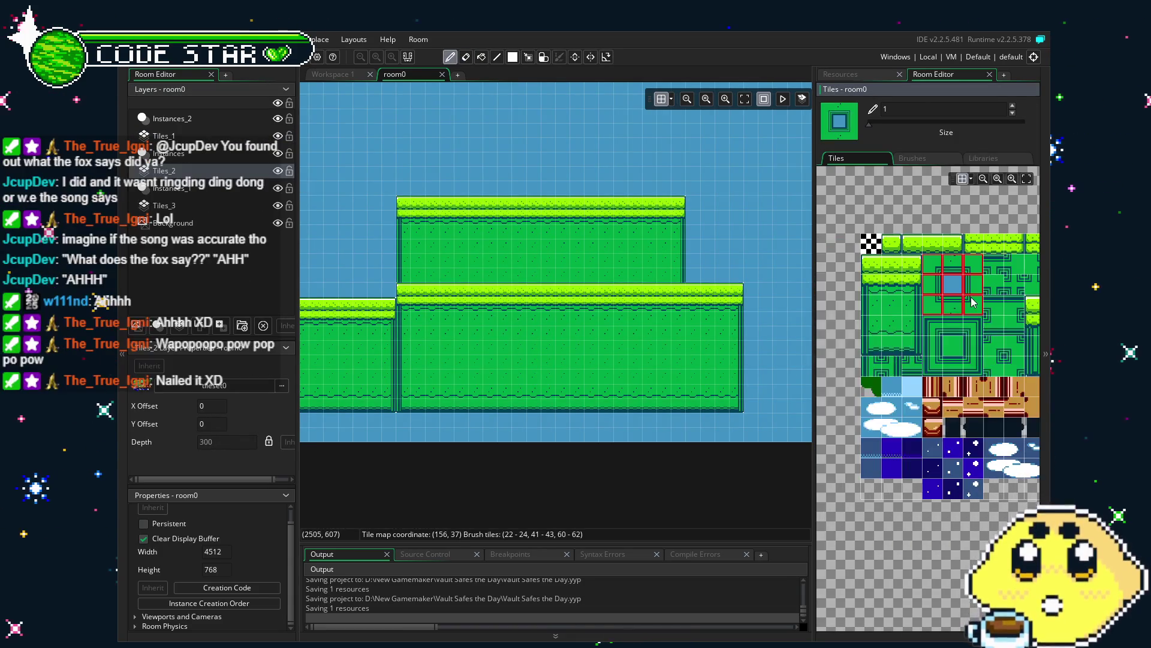
pyautogui.click(636, 263)
pyautogui.click(462, 262)
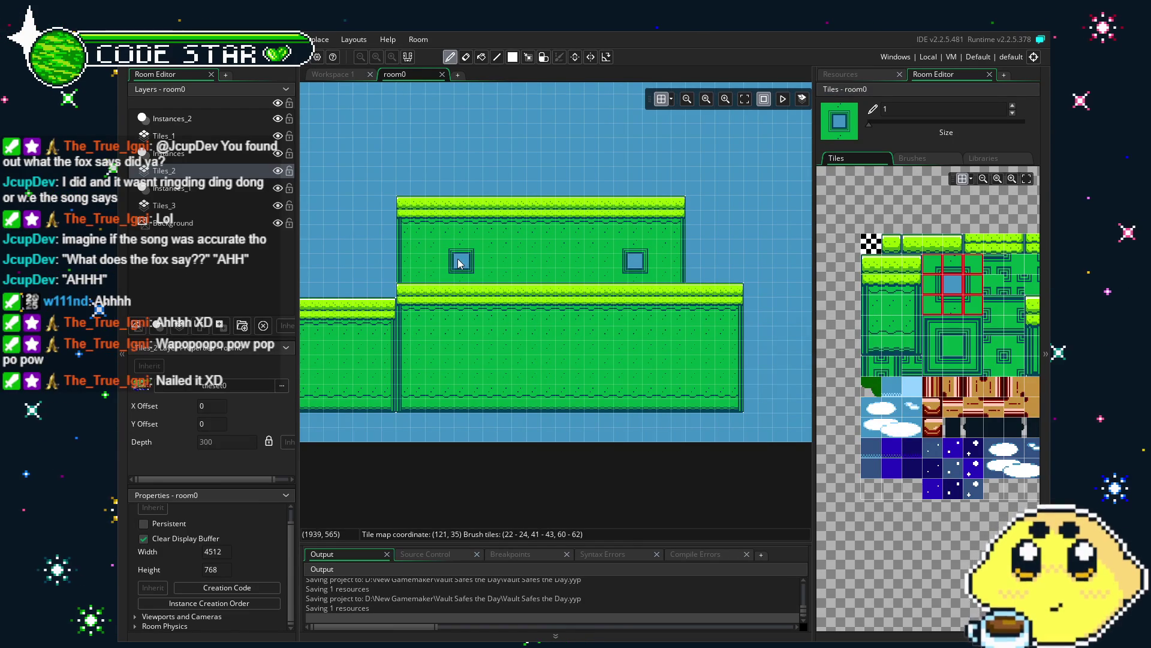
pyautogui.hscroll(3, 545, 266)
pyautogui.hscroll(2, 966, 266)
# Step: Frame the right and left windows with the framed-square tile block
pyautogui.click(910, 316)
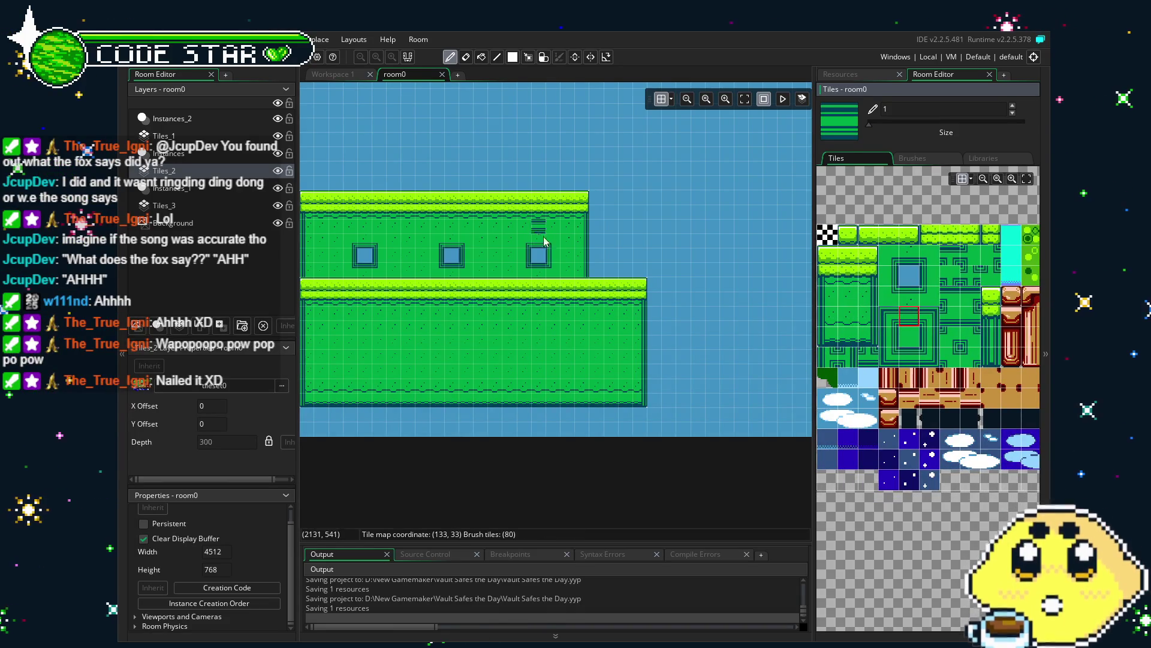
pyautogui.moveTo(895, 325); pyautogui.dragTo(929, 357)
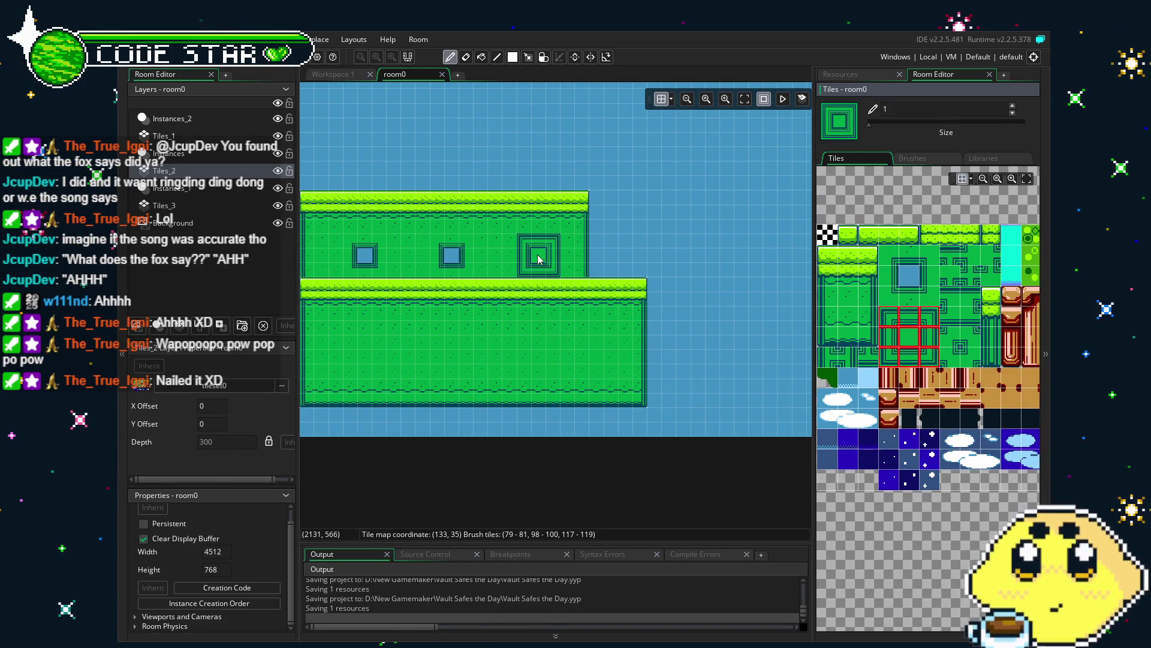
pyautogui.click(539, 255)
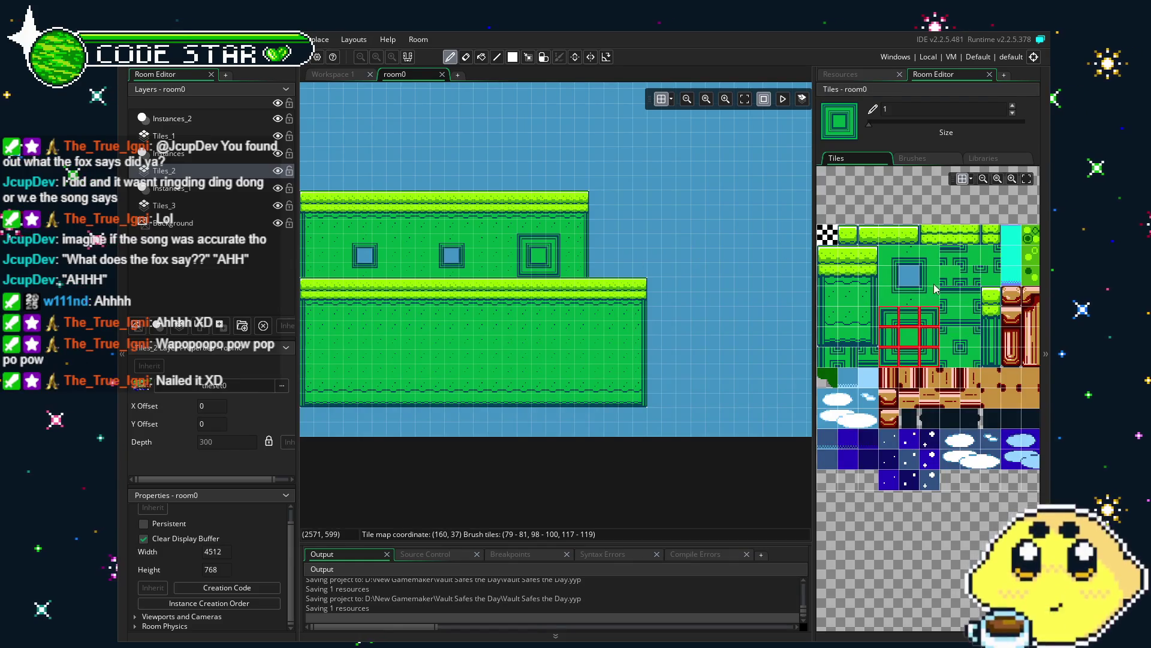
pyautogui.keyDown('ctrl'); pyautogui.click(539, 260); pyautogui.keyUp('ctrl')
pyautogui.hscroll(-4, 690, 345)
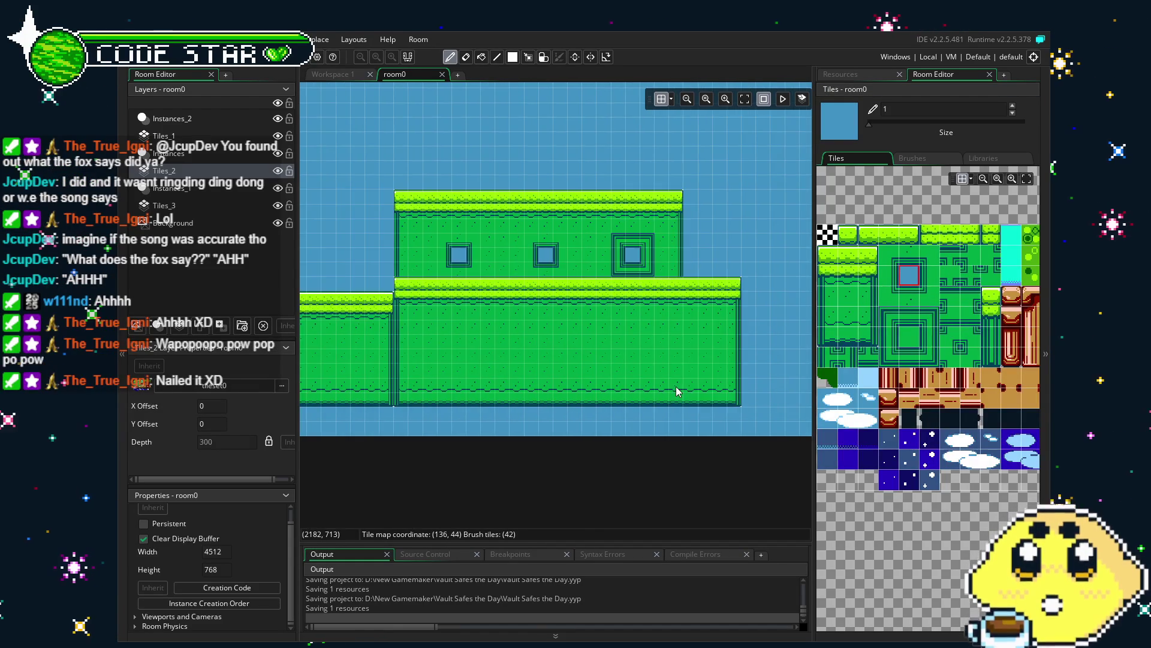
pyautogui.moveTo(890, 317); pyautogui.dragTo(924, 359)
pyautogui.click(459, 254)
pyautogui.click(909, 276)
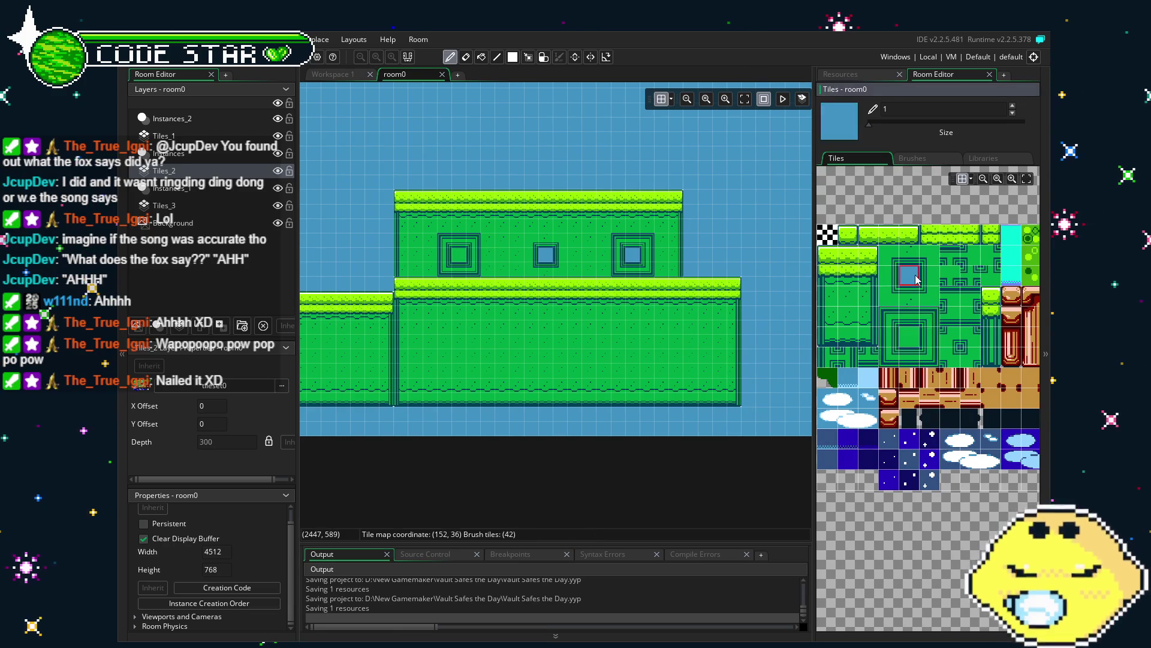
# Step: Place a three-tile cloud in the sky beside the building
pyautogui.hscroll(-4, 503, 356)
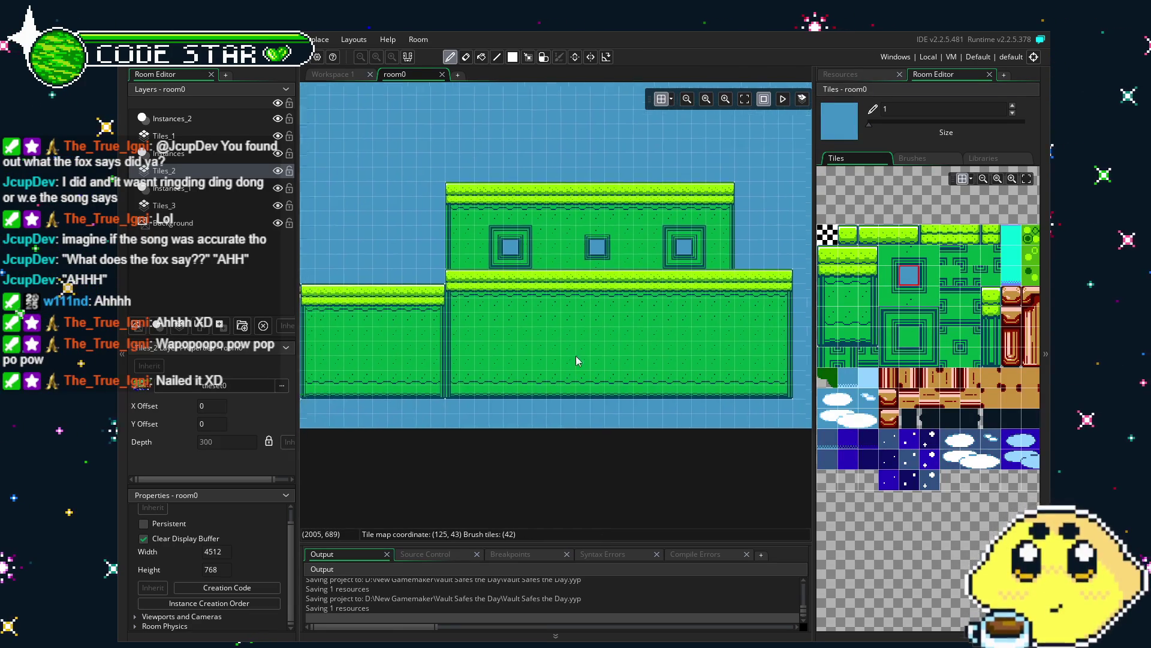
pyautogui.hscroll(4, 596, 358)
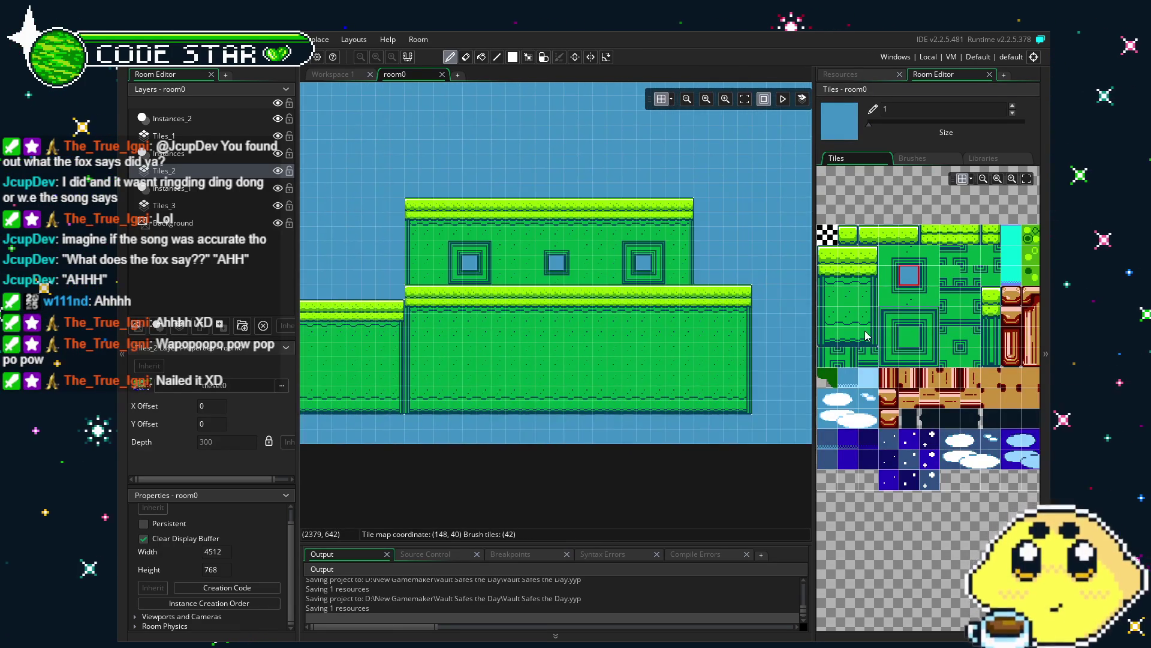
pyautogui.moveTo(855, 332)
pyautogui.mouseDown()
pyautogui.moveTo(830, 336)
pyautogui.moveTo(851, 335)
pyautogui.mouseUp()
pyautogui.hscroll(-5, 703, 376)
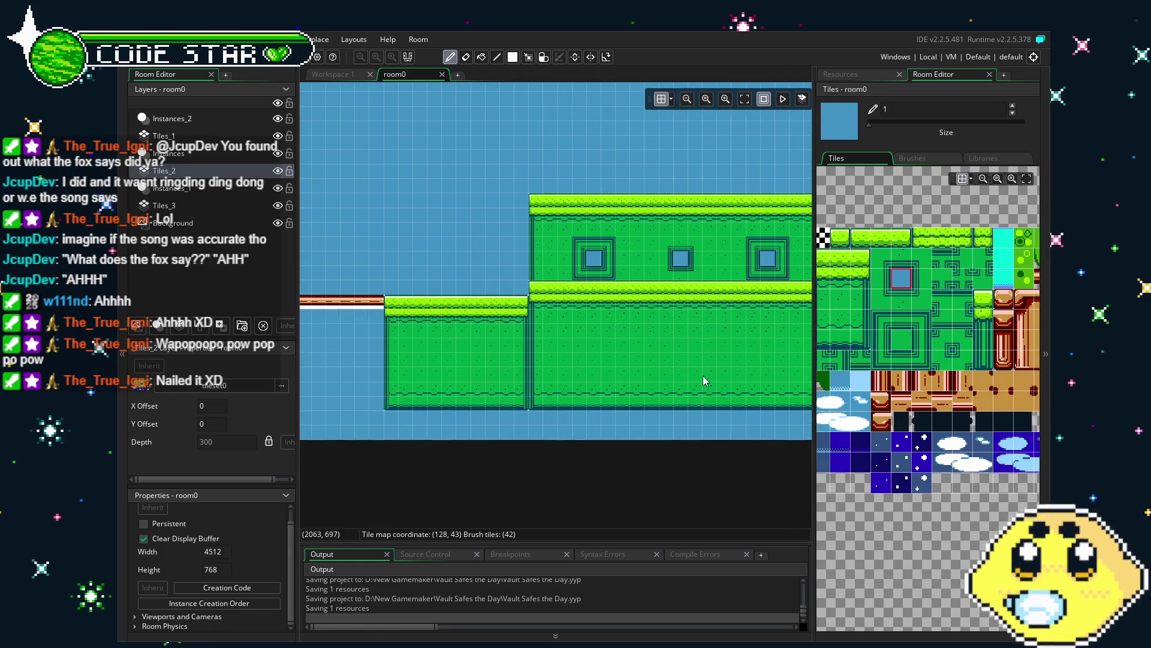
pyautogui.moveTo(694, 376)
pyautogui.mouseDown()
pyautogui.moveTo(494, 379)
pyautogui.moveTo(588, 385)
pyautogui.mouseUp()
pyautogui.moveTo(822, 421)
pyautogui.mouseDown()
pyautogui.moveTo(862, 422)
pyautogui.moveTo(843, 402)
pyautogui.mouseUp()
pyautogui.click(753, 236)
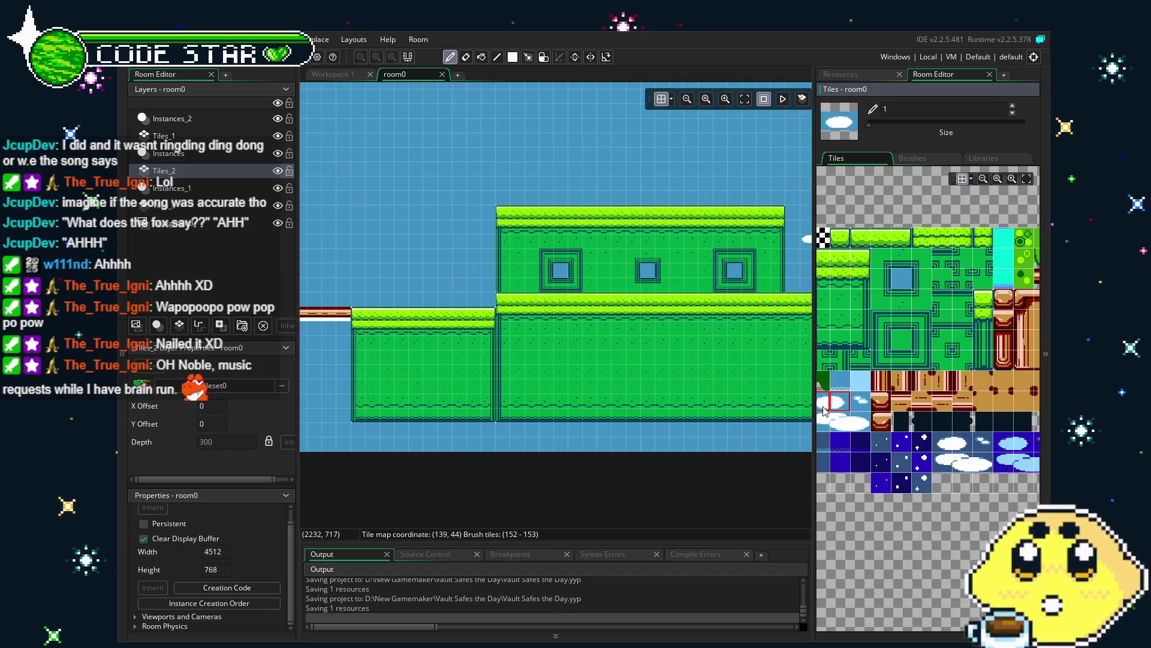
# Step: Stamp cloud tiles at two more spots in the sky left of the buildings
pyautogui.click(481, 230)
pyautogui.scroll(1, 419, 300)
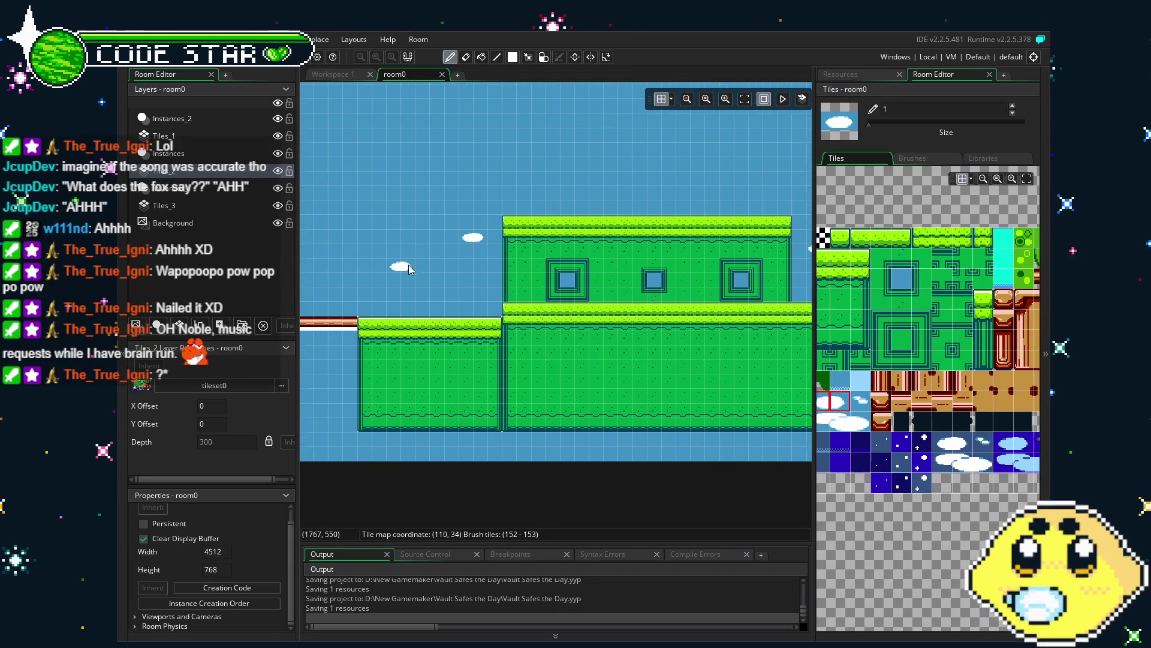
pyautogui.click(639, 182)
# Step: Pick a small cloud tile, reselect the three-tile cloud, then switch to the eraser
pyautogui.click(910, 396)
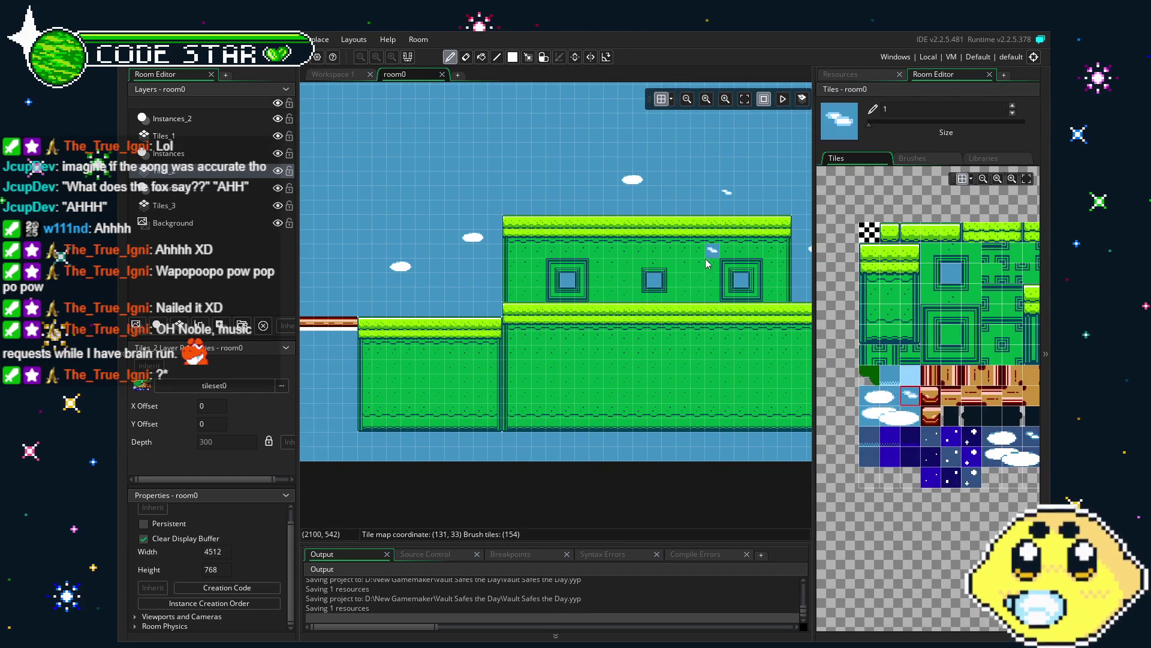
pyautogui.hscroll(3, 750, 302)
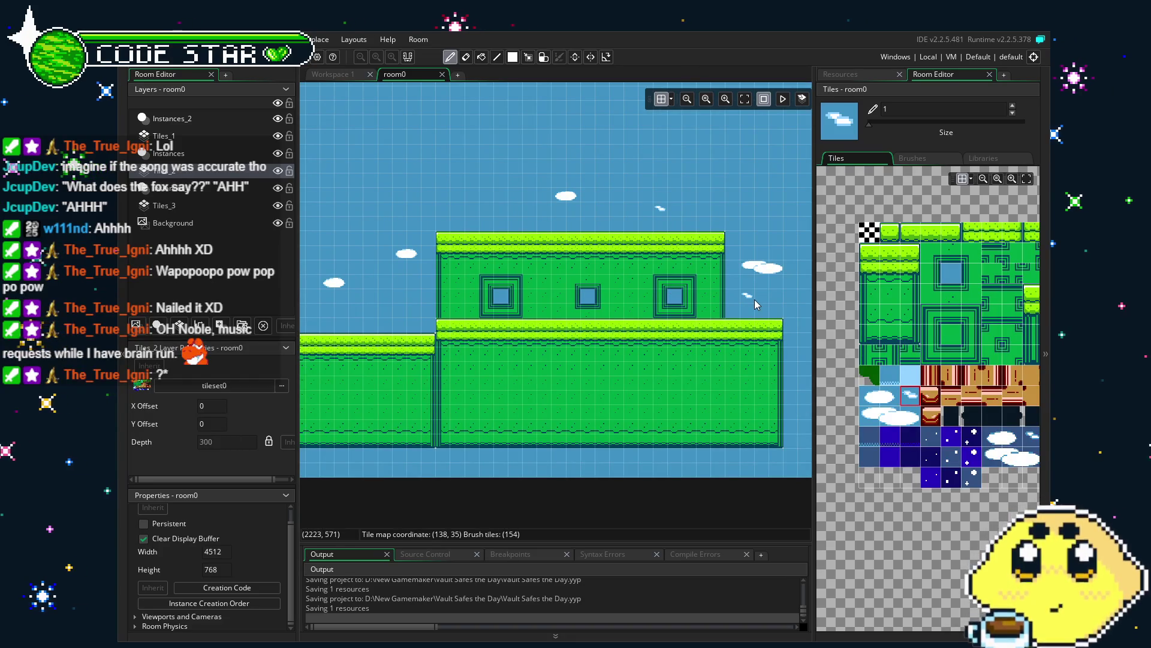
pyautogui.hscroll(-5, 707, 405)
pyautogui.hscroll(-2, 776, 405)
pyautogui.hscroll(2, 777, 410)
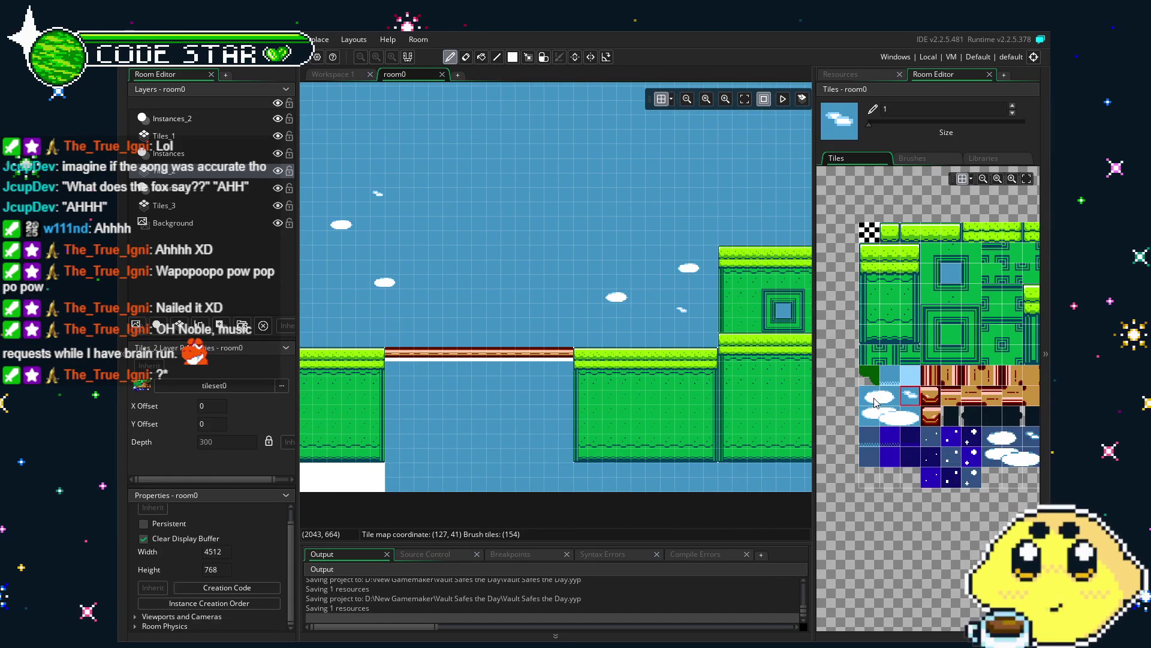
pyautogui.moveTo(870, 416); pyautogui.dragTo(910, 416)
pyautogui.hscroll(5, 718, 424)
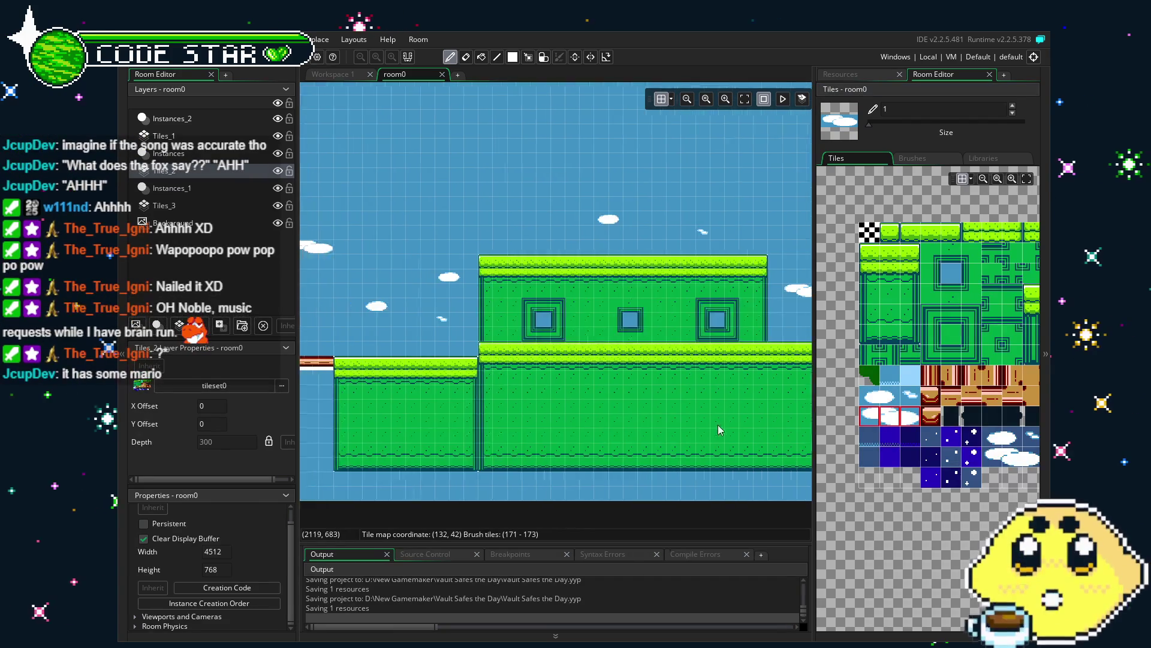
pyautogui.hscroll(2, 637, 441)
pyautogui.hscroll(-3, 564, 444)
pyautogui.press('e')
pyautogui.moveTo(670, 439); pyautogui.dragTo(602, 438)
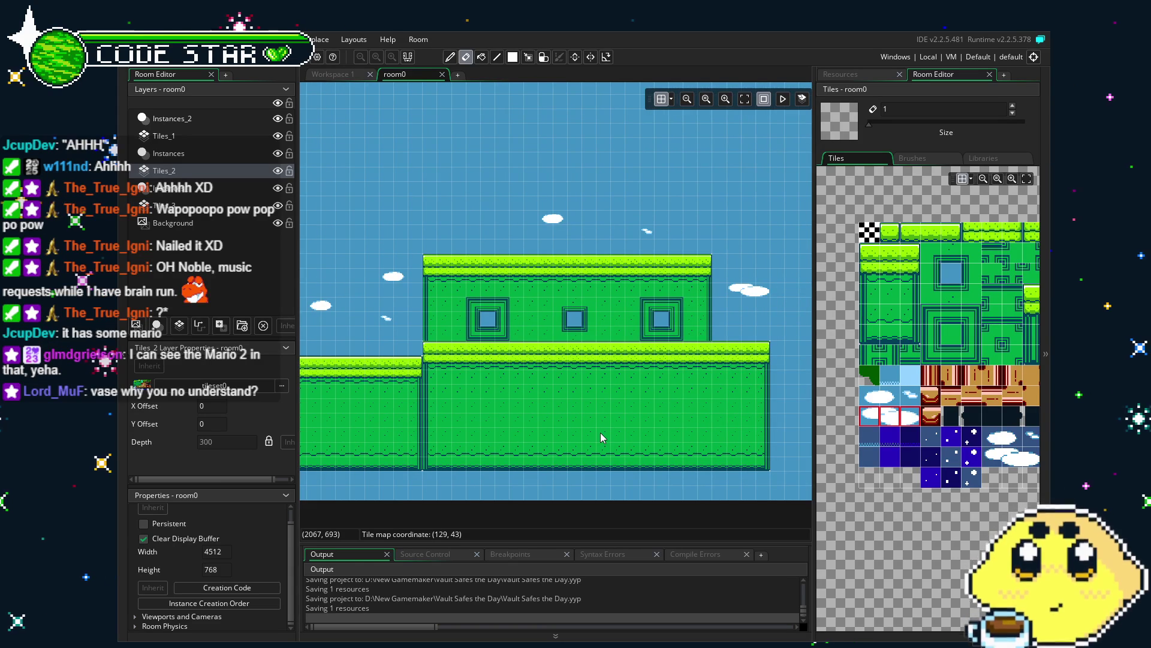
pyautogui.moveTo(940, 487); pyautogui.dragTo(899, 492)
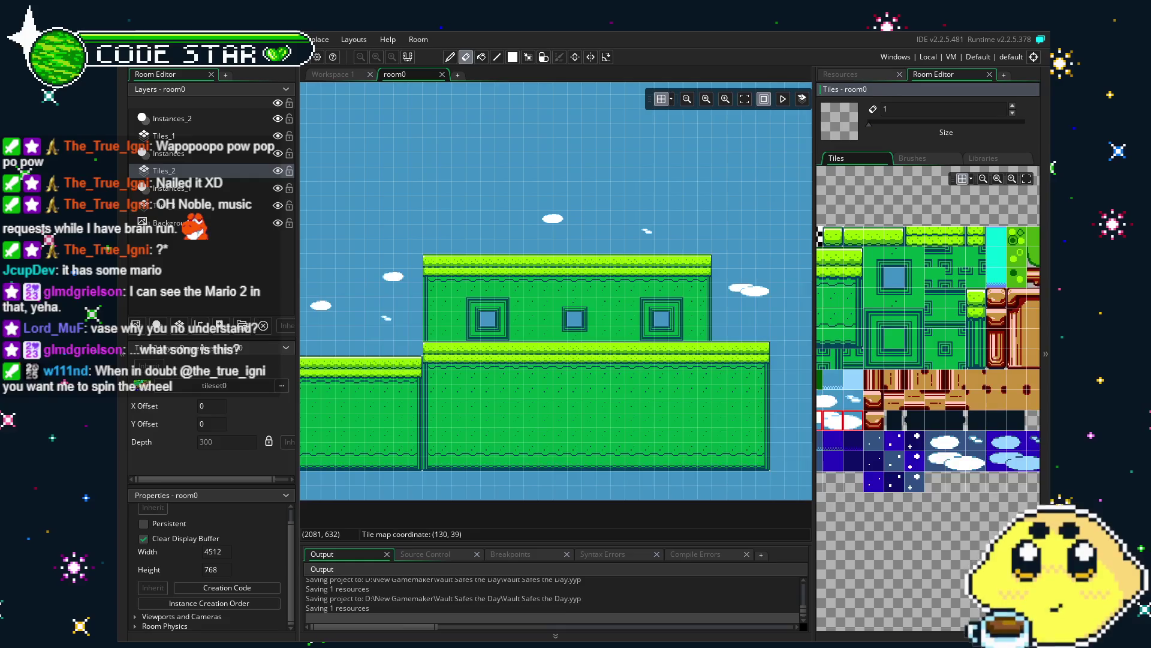
pyautogui.hscroll(10, 454, 374)
pyautogui.scroll(2, 454, 374)
pyautogui.hscroll(4, 637, 370)
pyautogui.hscroll(8, 638, 370)
pyautogui.scroll(-2, 638, 370)
pyautogui.scroll(-1, 670, 376)
pyautogui.hscroll(-15, 670, 376)
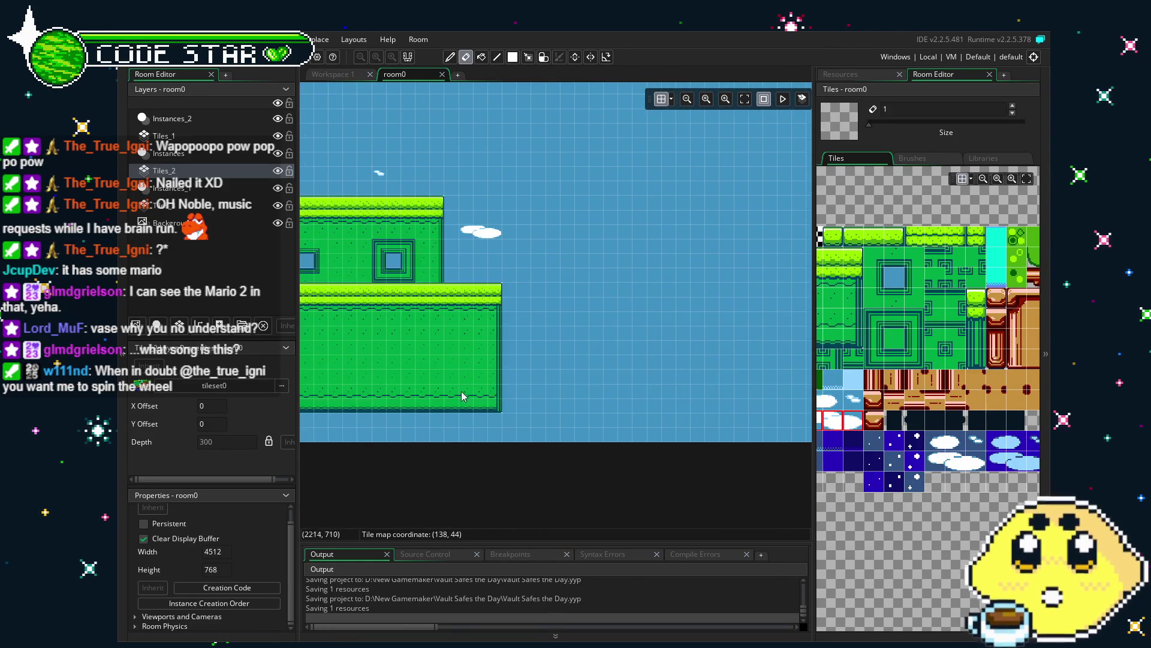
pyautogui.hscroll(1, 495, 380)
pyautogui.hscroll(-7, 495, 385)
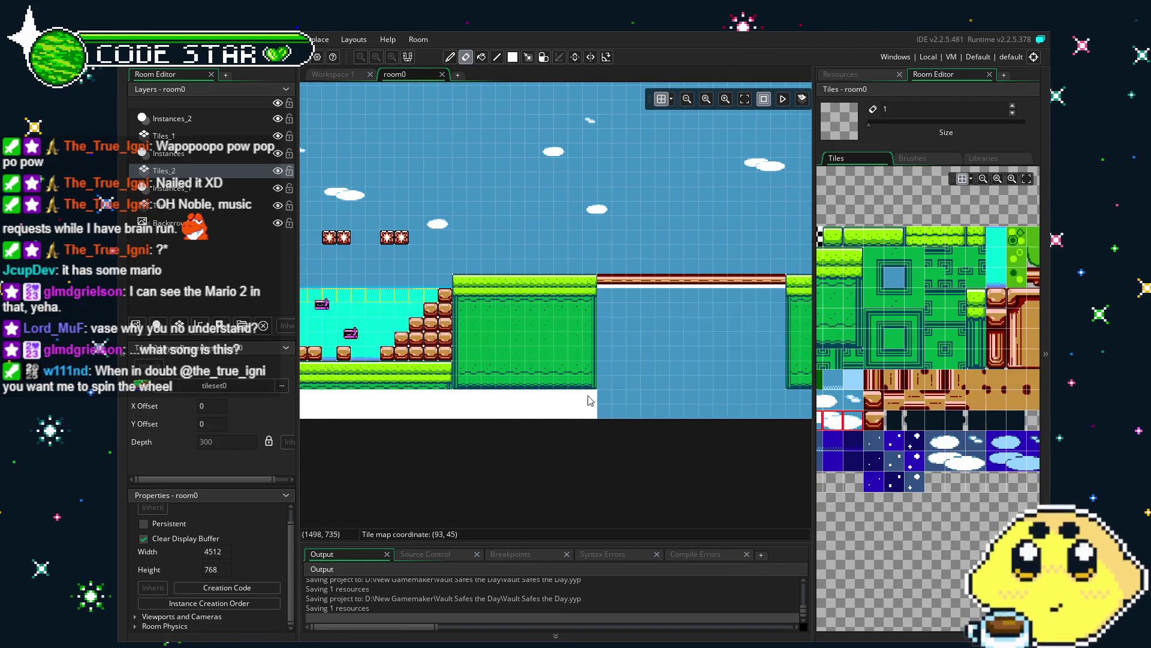
pyautogui.click(252, 135)
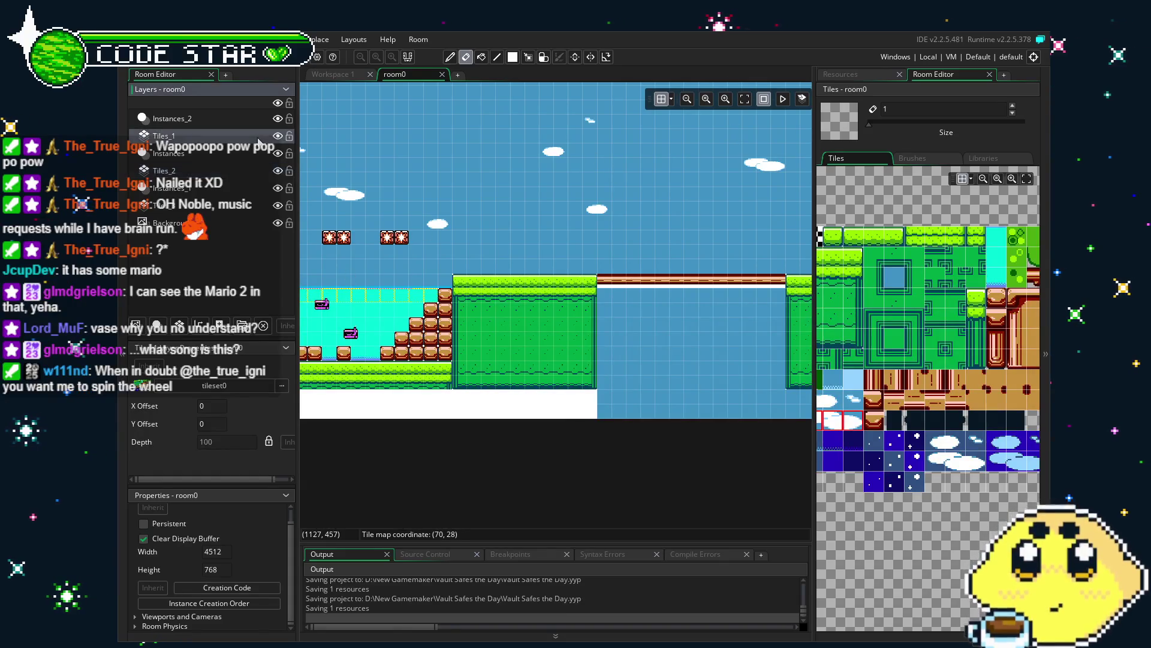
pyautogui.hscroll(-15, 720, 367)
pyautogui.hscroll(5, 721, 367)
# Step: Run the game with F5, jump, and run right shooting at the enemy
pyautogui.press('F5')
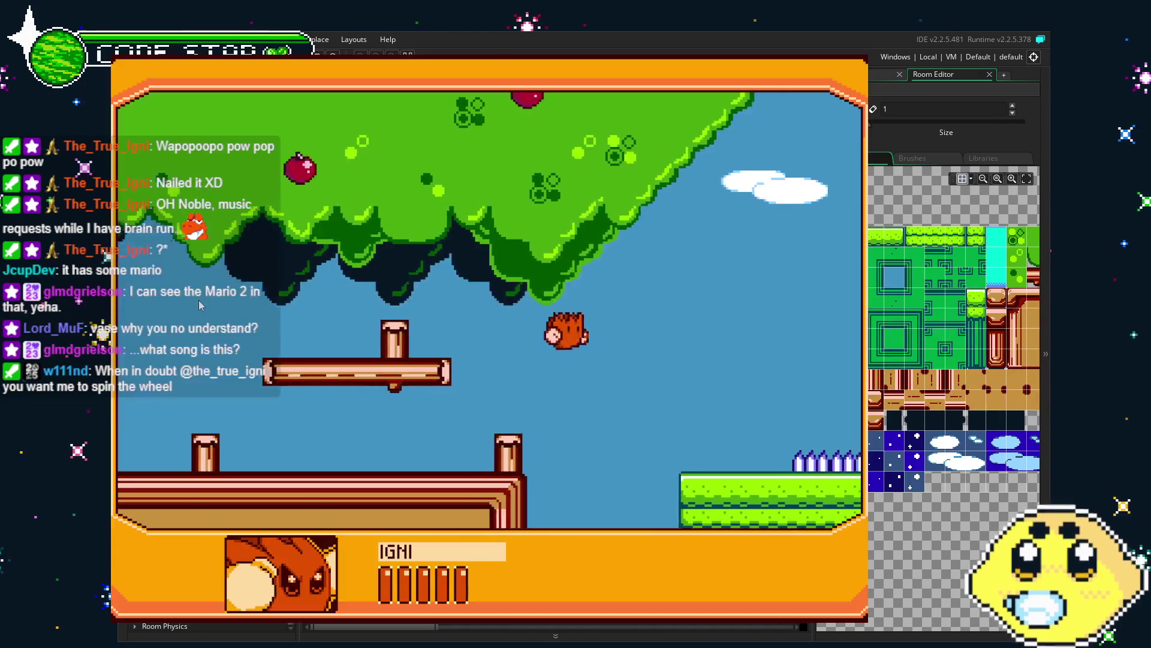
pyautogui.press('space')
pyautogui.press('Right')
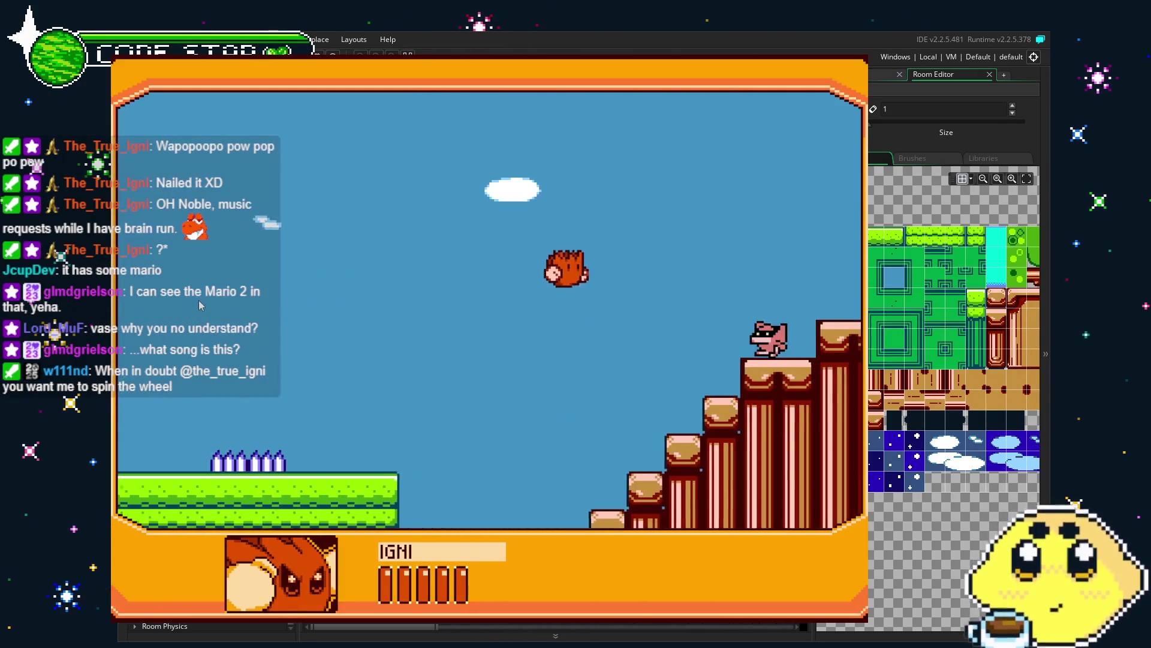
pyautogui.press('Right')
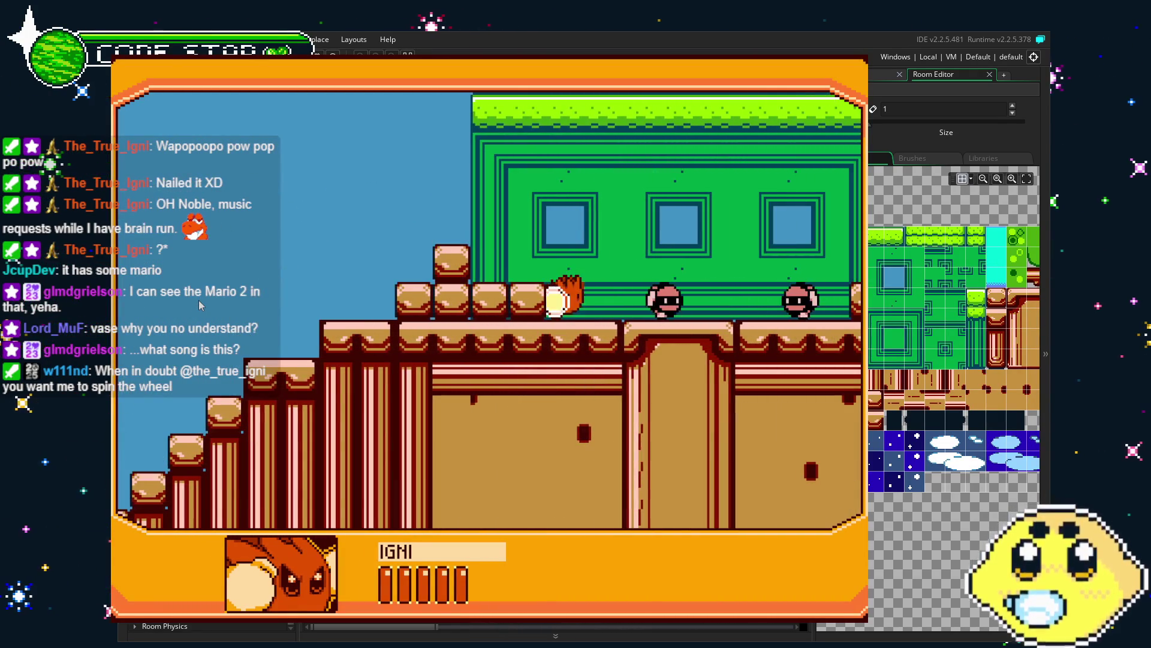
pyautogui.press('x')
pyautogui.press('Right')
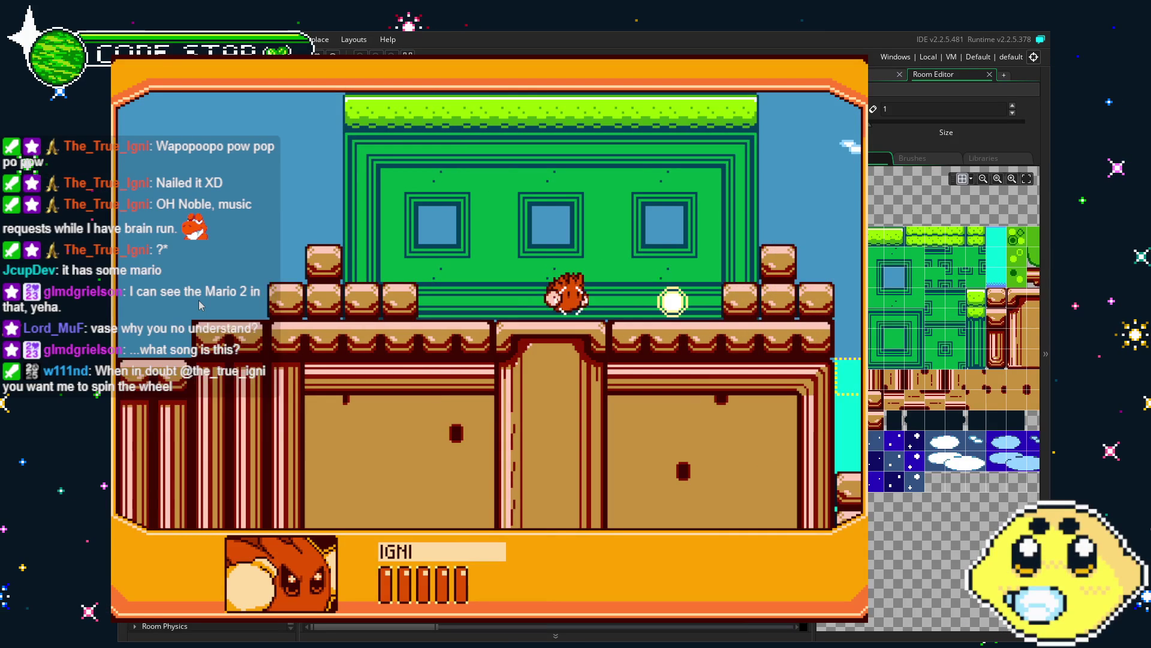
# Step: Run across the grass and bridge, attack in the building, exit to the sky area, then quit
pyautogui.press('Right')
pyautogui.press('Right')
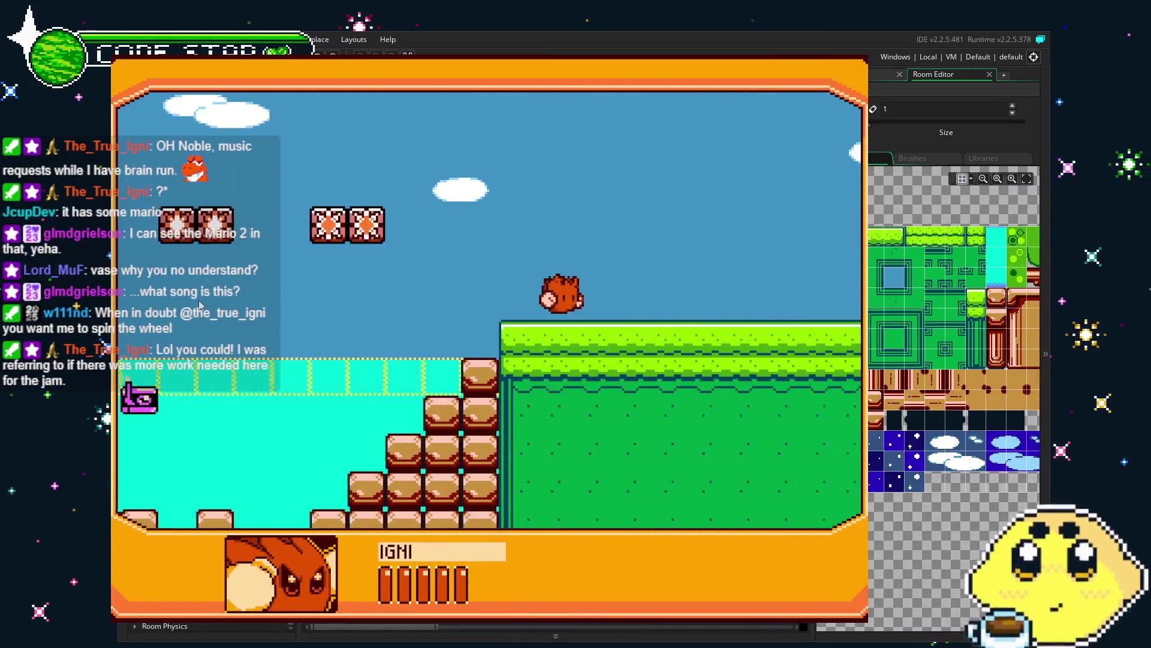
pyautogui.press('Right')
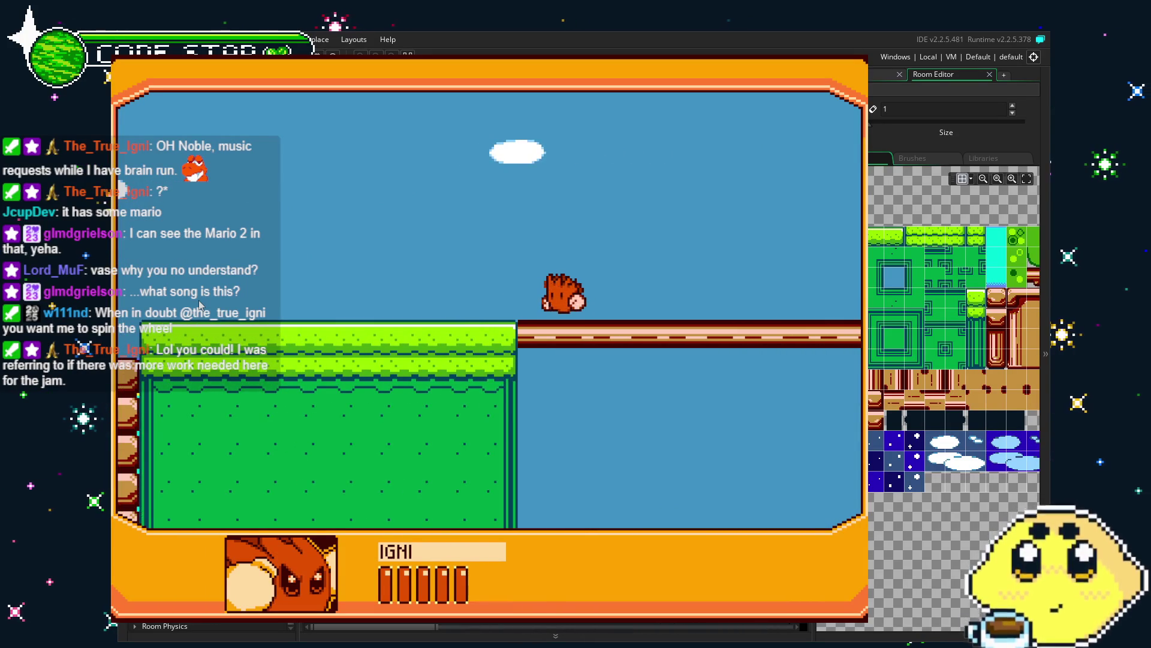
pyautogui.press('Right')
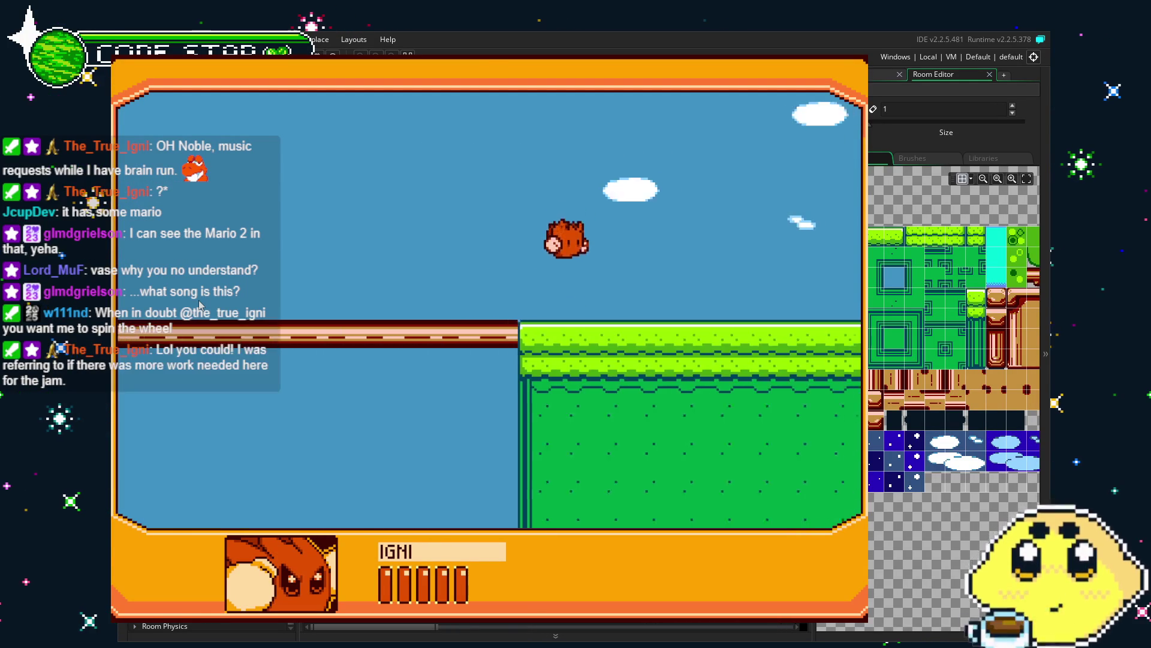
pyautogui.press('Right')
pyautogui.press('Right')
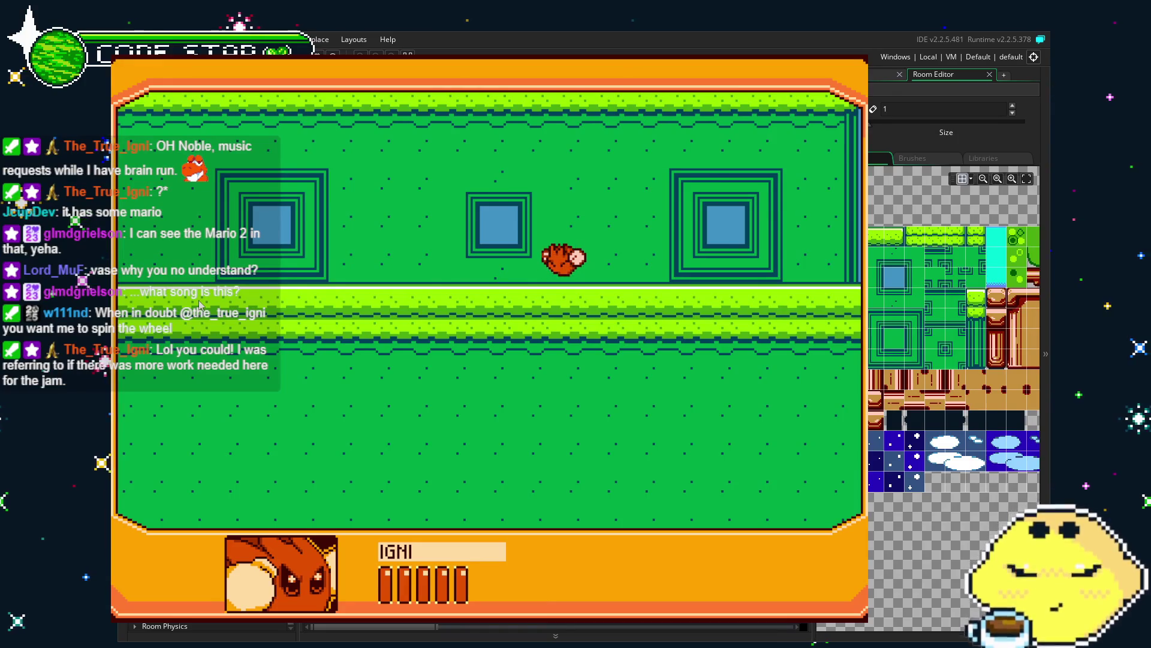
pyautogui.press('x')
pyautogui.press('Right')
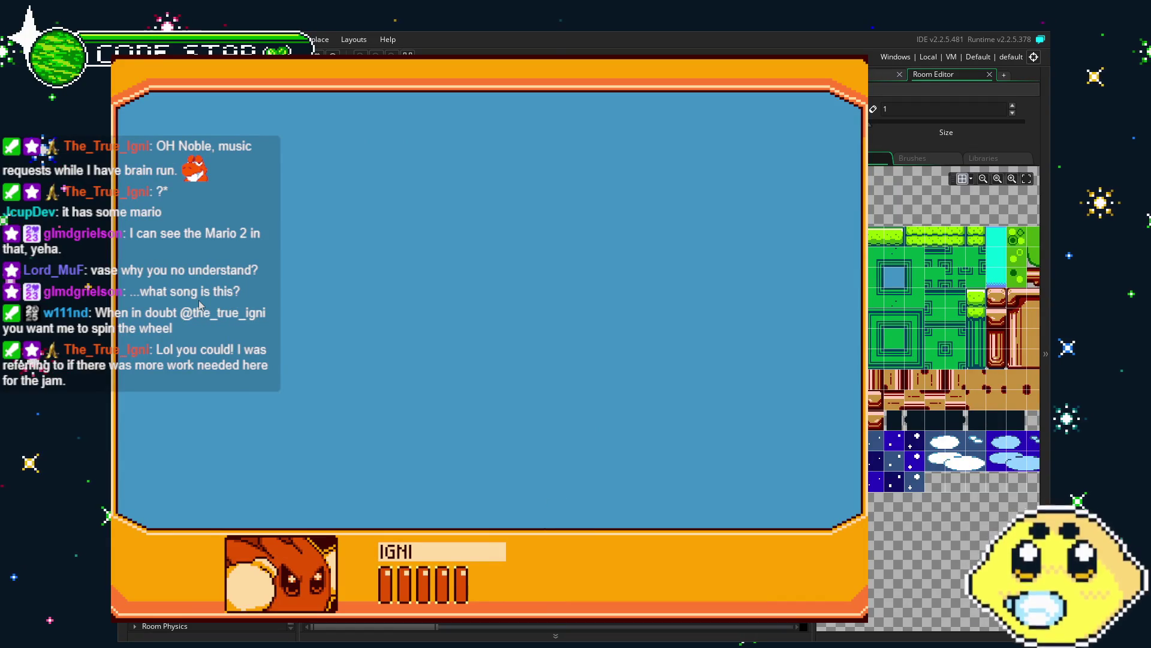
pyautogui.press('Escape')
# Step: Pan across room0 to bring the staircase and green building into view
pyautogui.hscroll(10, 581, 350)
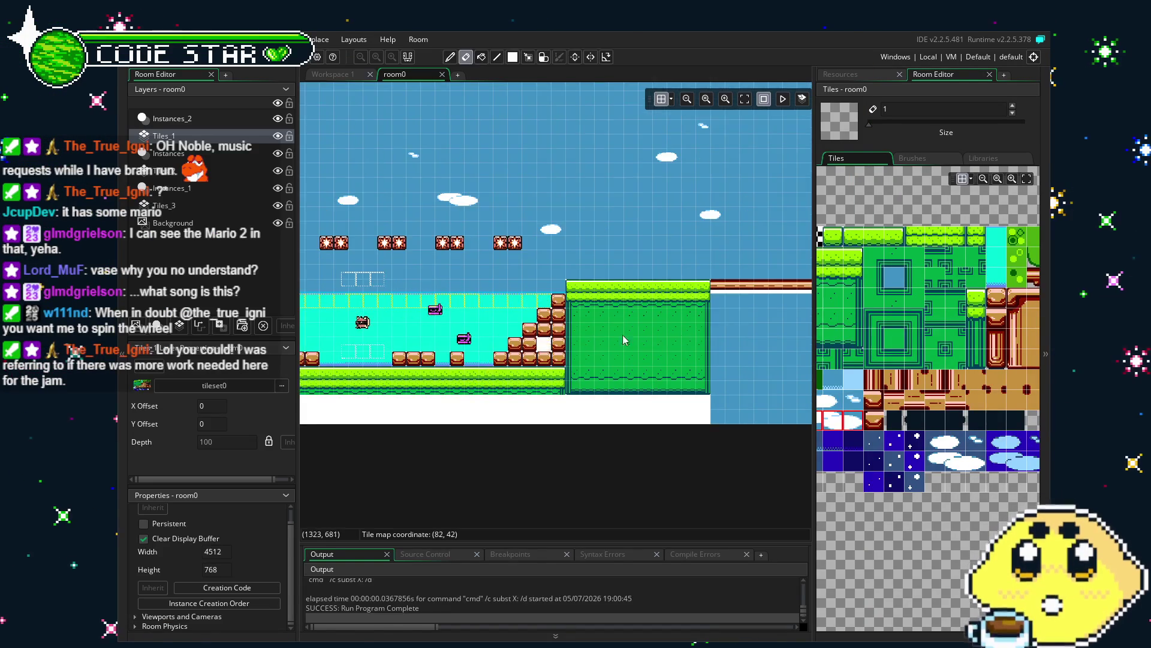
pyautogui.hscroll(5, 400, 355)
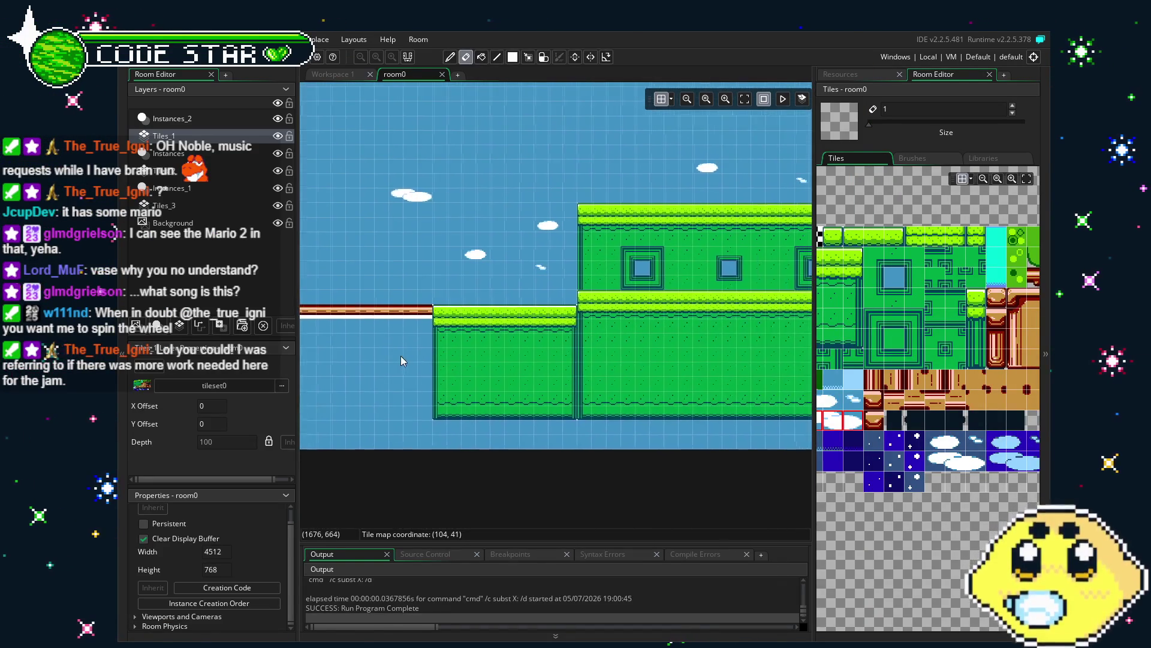
pyautogui.hscroll(-7, 456, 372)
pyautogui.hscroll(-7, 432, 401)
pyautogui.hscroll(-12, 451, 400)
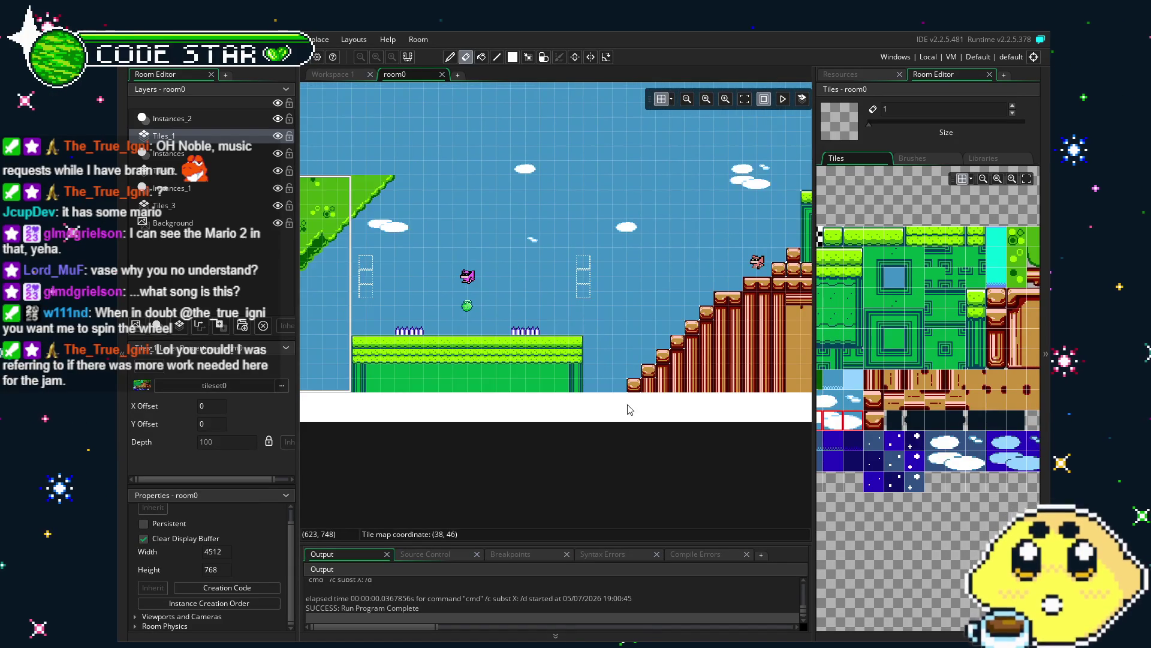
pyautogui.moveTo(630, 409); pyautogui.dragTo(343, 408)
# Step: Show the Resources list and open the playerIG object editor
pyautogui.hscroll(-10, 343, 407)
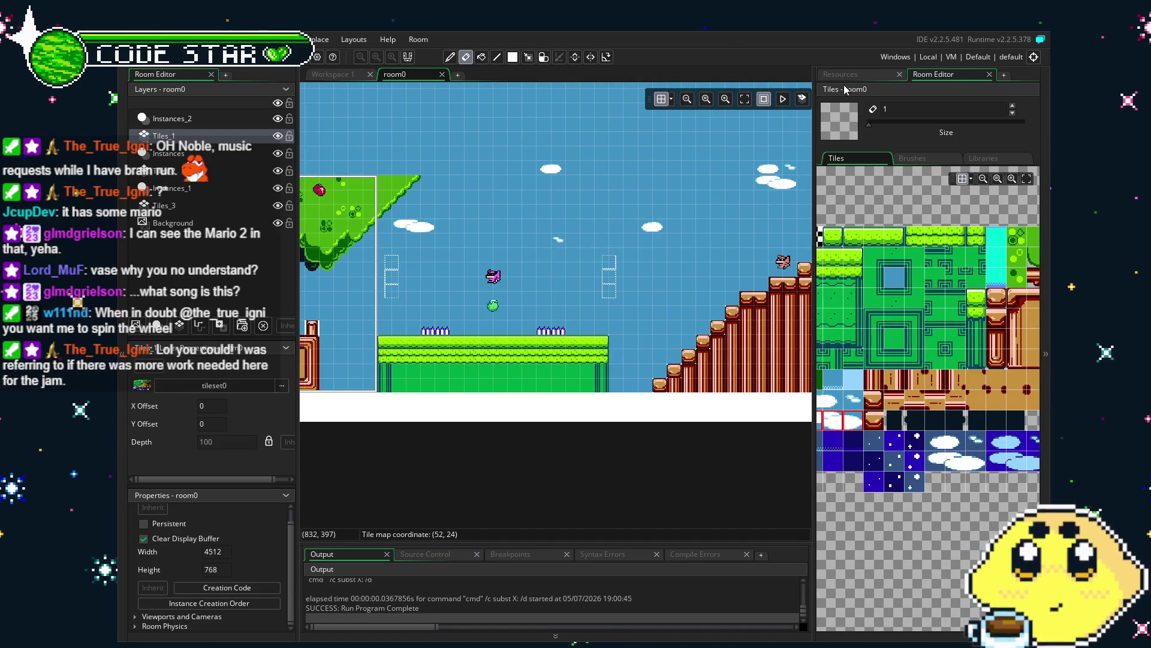
pyautogui.click(843, 74)
pyautogui.doubleClick(858, 410)
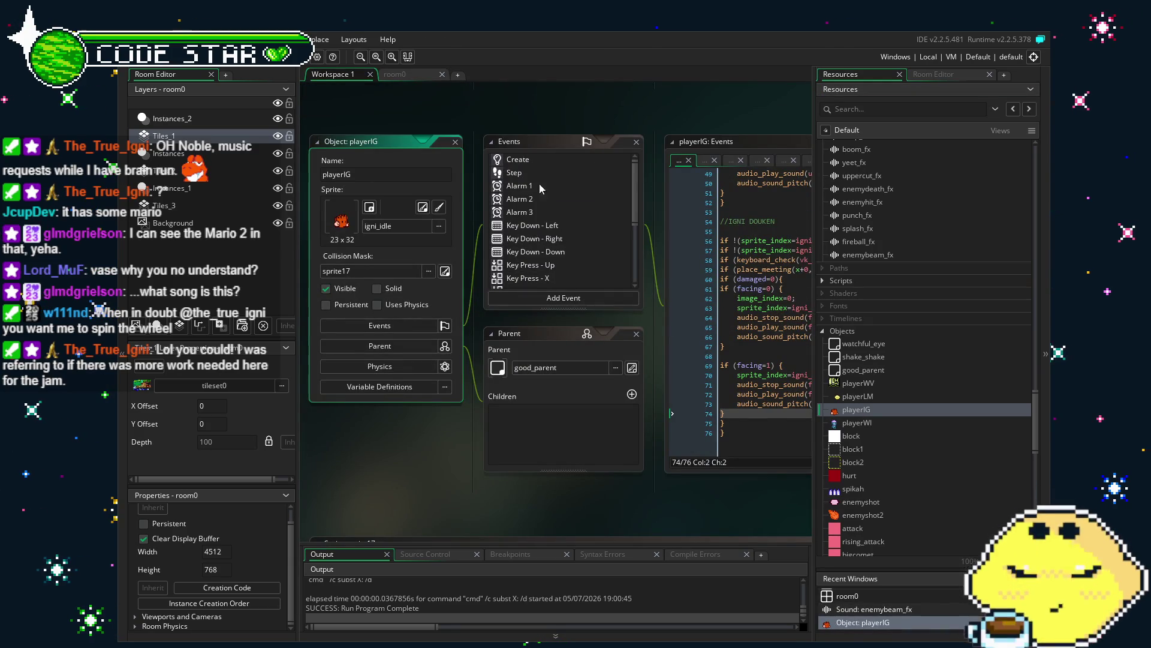
# Step: Give playerIG an Outside Room event with code chr_life=0; and save the project
pyautogui.click(513, 172)
pyautogui.scroll(-2, 480, 419)
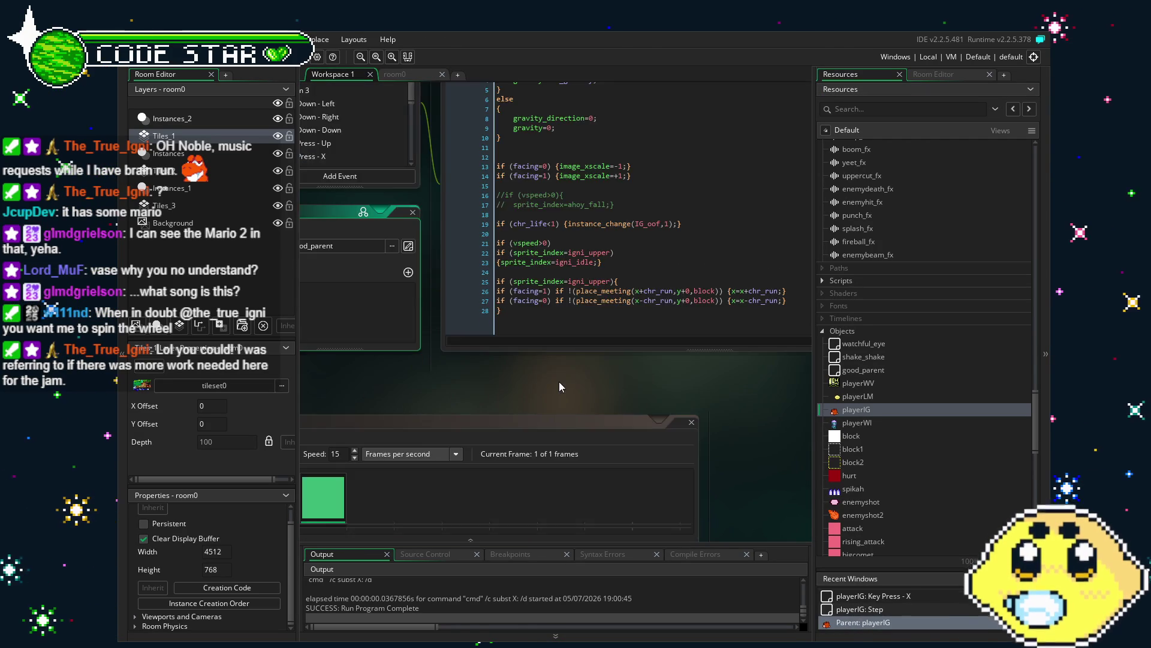
pyautogui.click(528, 410)
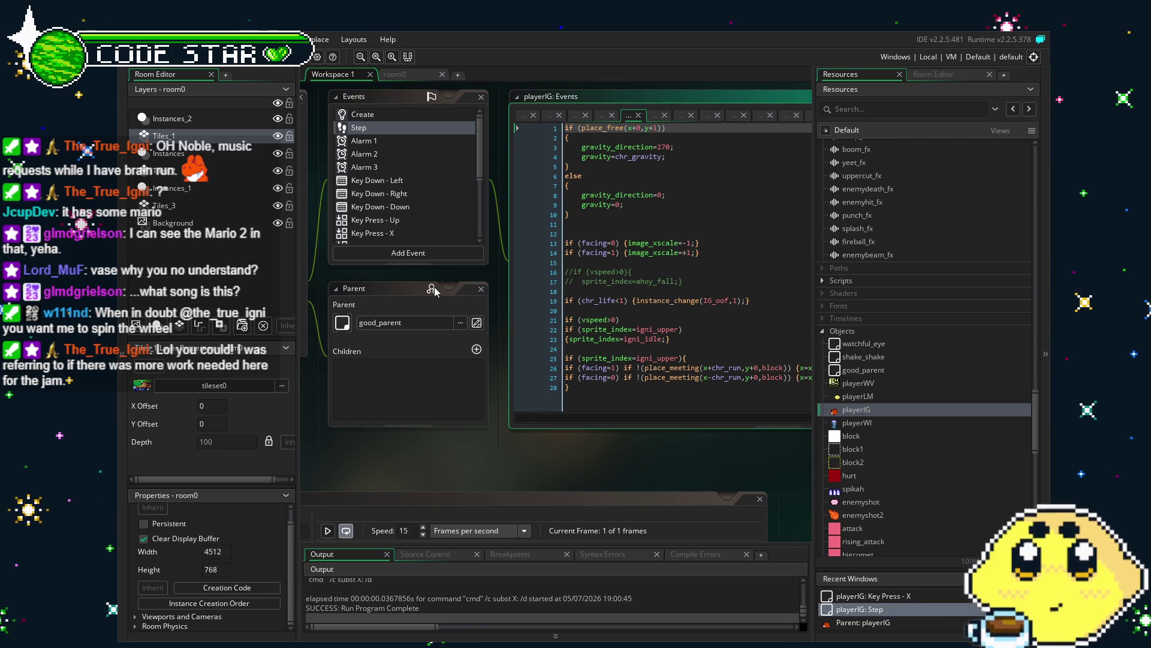
pyautogui.click(387, 253)
pyautogui.moveTo(420, 433)
pyautogui.click(492, 433)
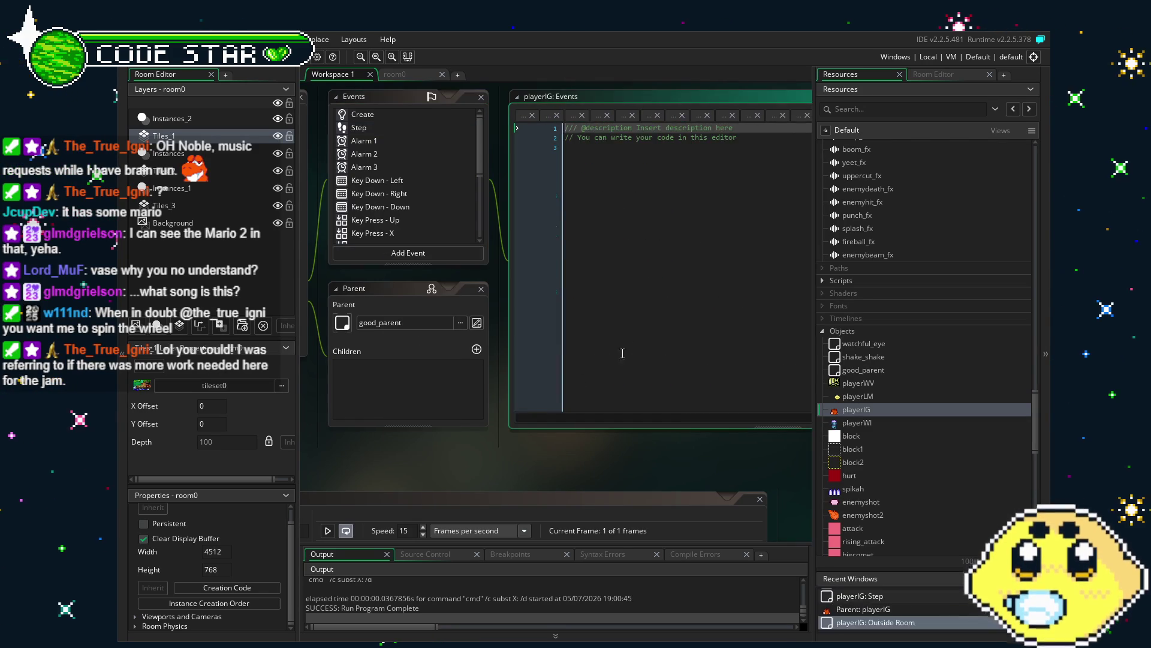
pyautogui.hotkey('ctrl', 'a')
pyautogui.write('chr_life=0;')
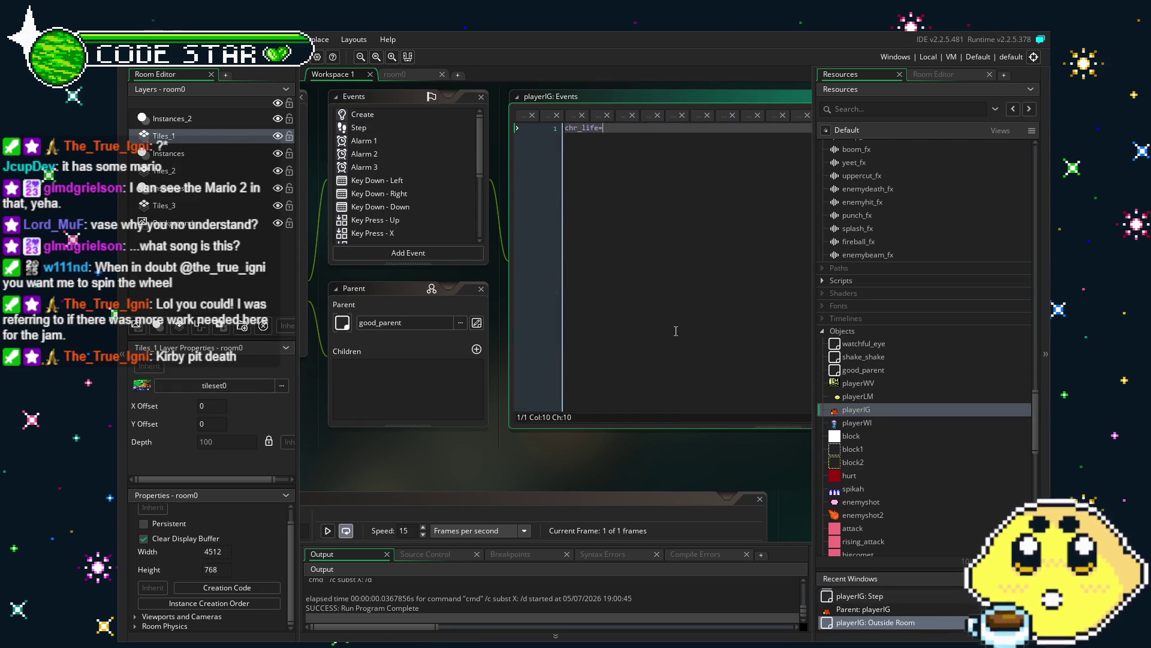
pyautogui.hotkey('ctrl', 's')
# Step: Add an Outside Room event to playerWV and paste in the chr_life=0; code
pyautogui.moveTo(470, 429); pyautogui.dragTo(558, 433)
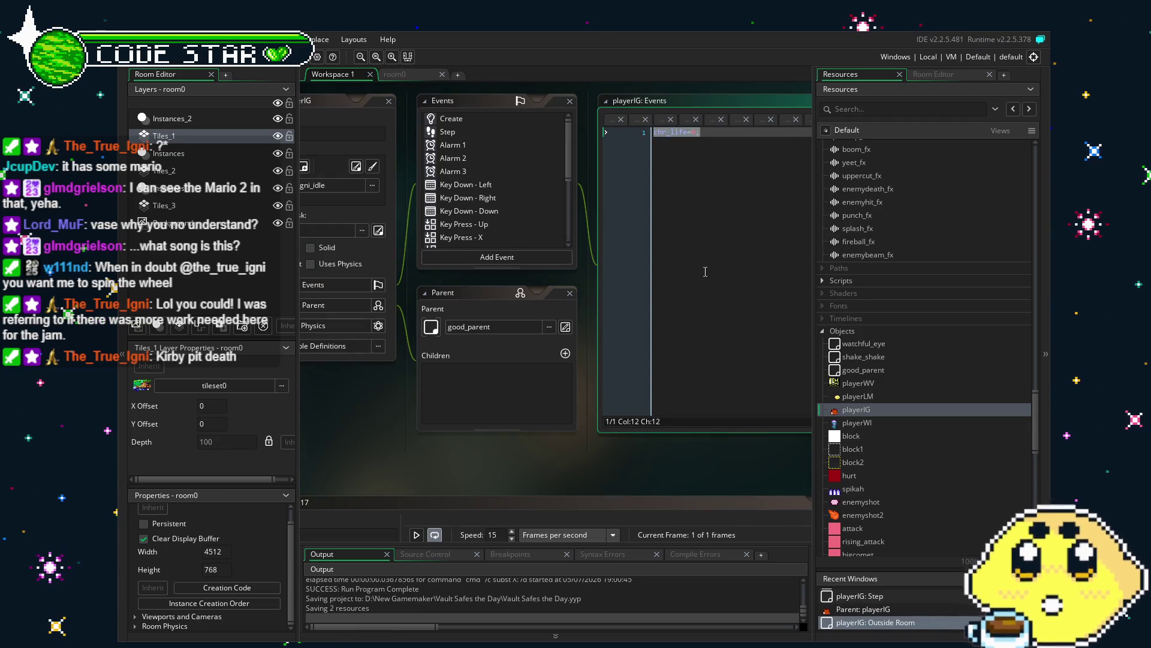
pyautogui.doubleClick(858, 383)
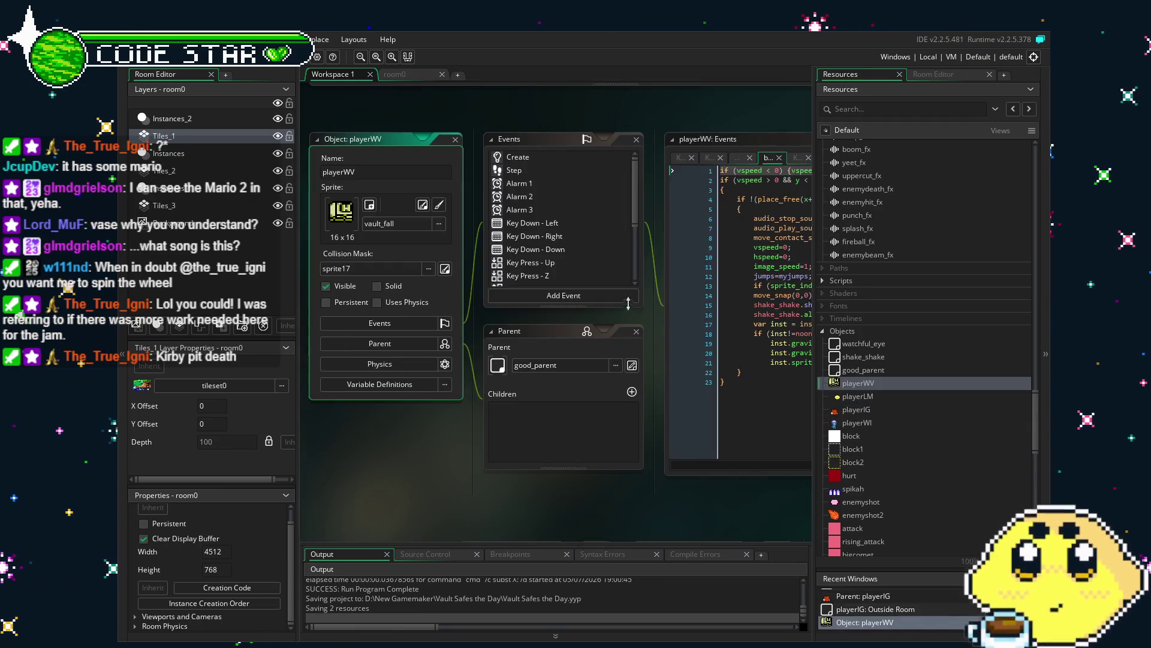
pyautogui.click(560, 296)
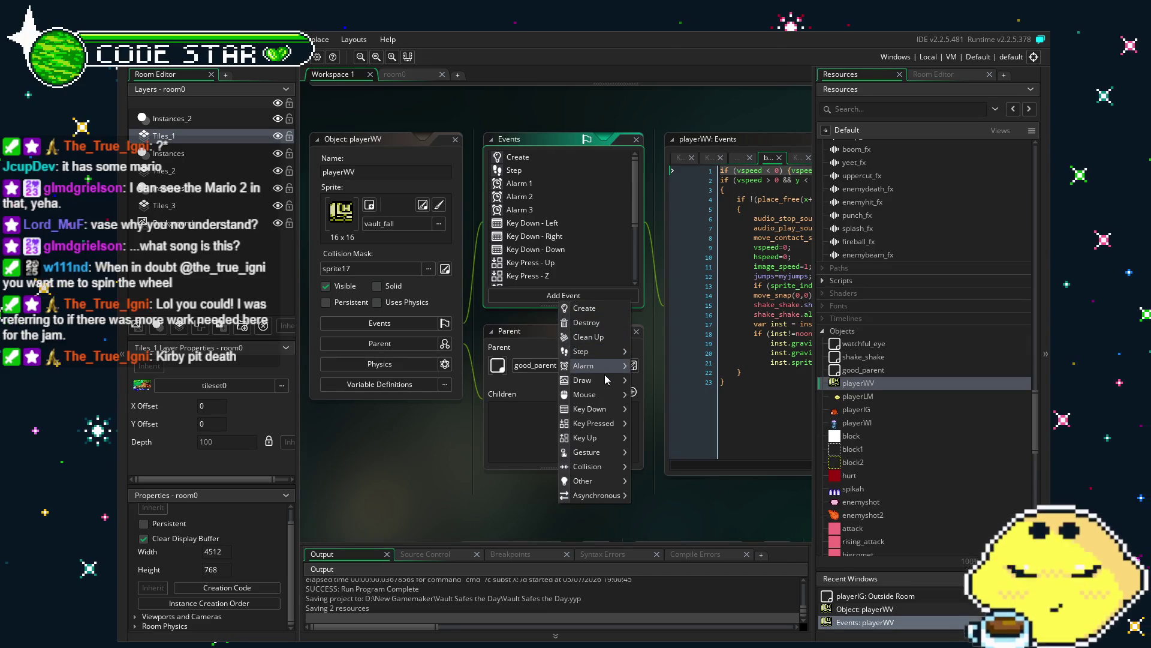
pyautogui.moveTo(603, 380)
pyautogui.click(648, 380)
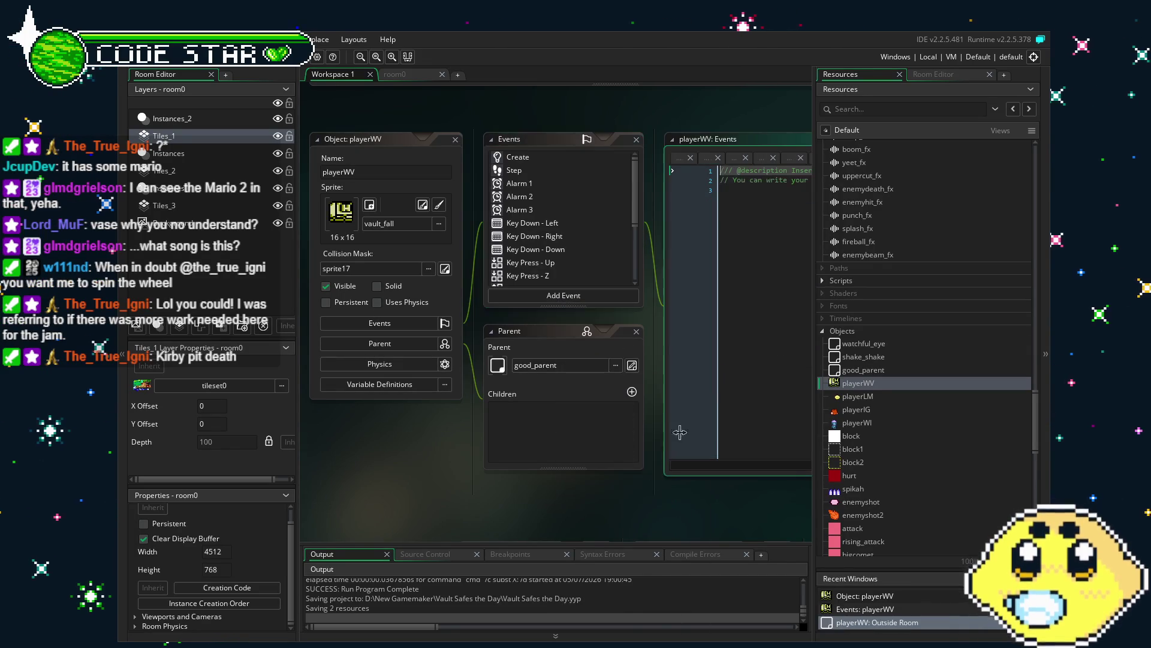
pyautogui.write('chr_life=0;')
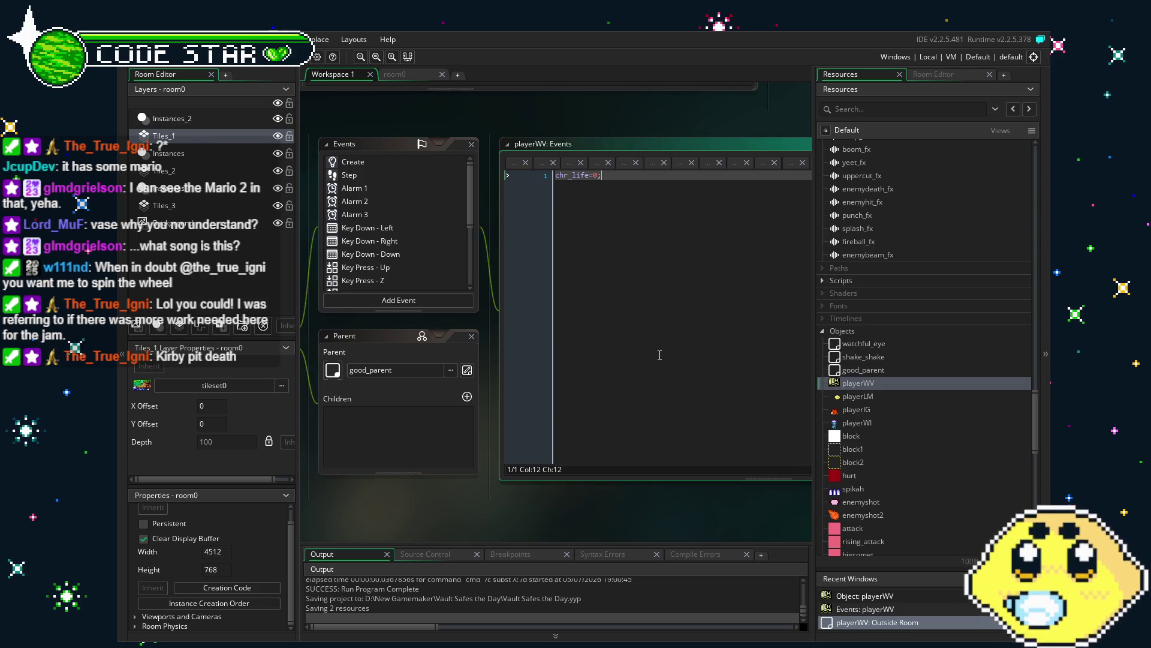
# Step: Give playerLM an Outside Room event containing chr_life=0;
pyautogui.doubleClick(864, 397)
pyautogui.click(562, 299)
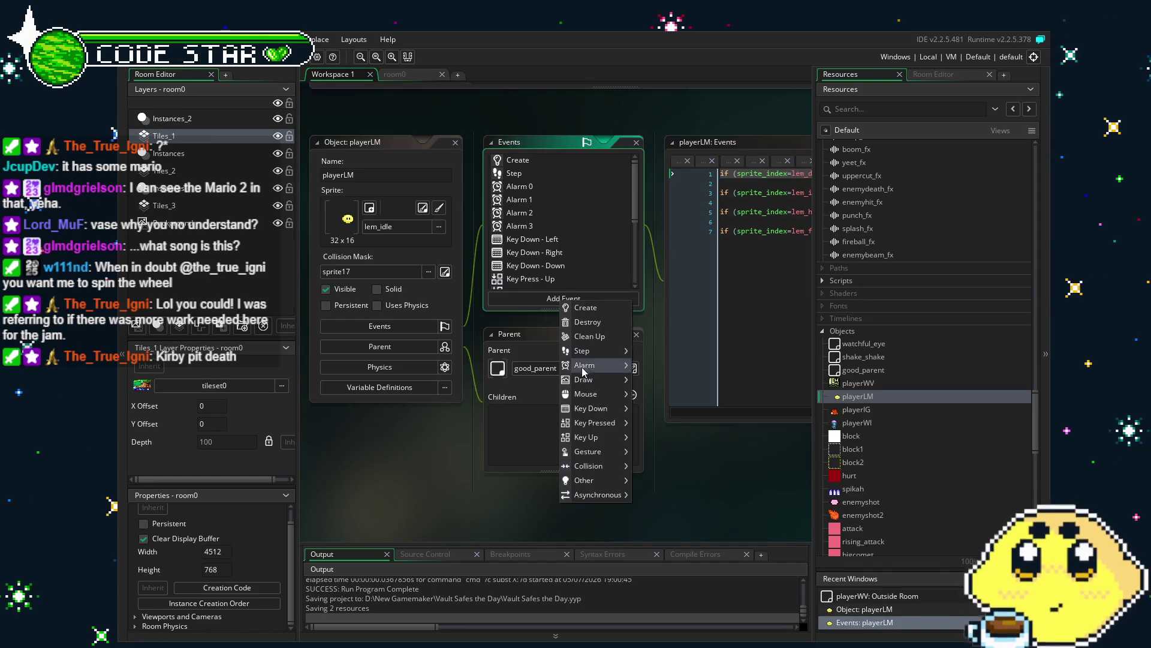
pyautogui.moveTo(603, 480)
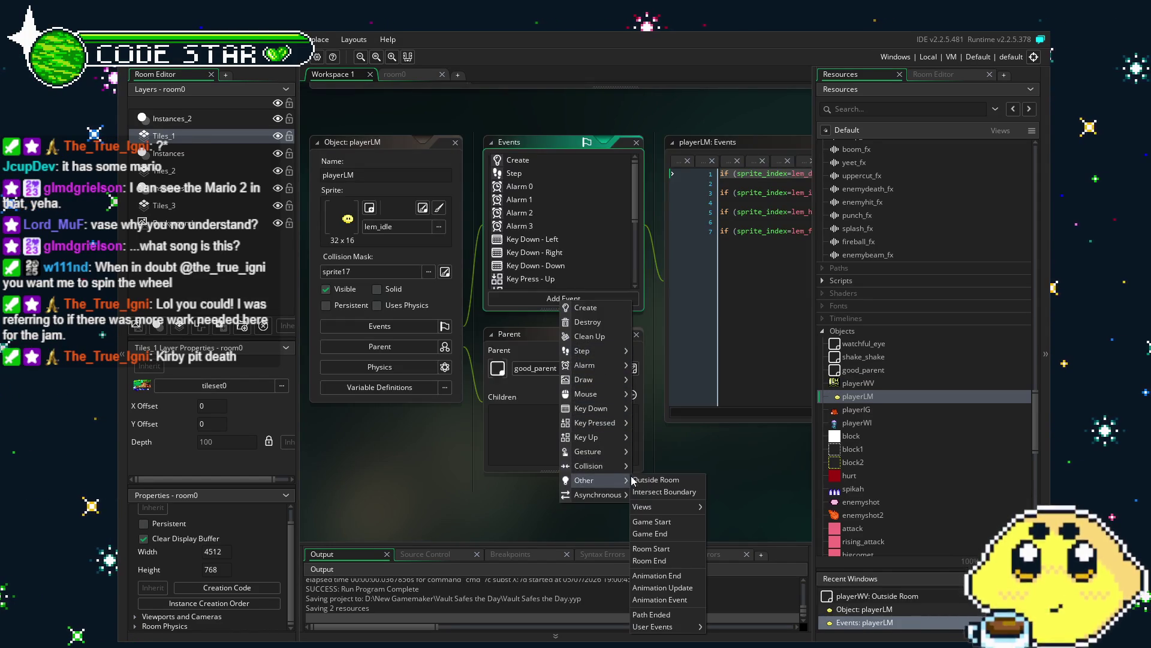
pyautogui.click(650, 480)
pyautogui.write('chr_life=0;')
# Step: Add an Outside Room event to playerWI, then return to the room0 tab
pyautogui.doubleClick(858, 423)
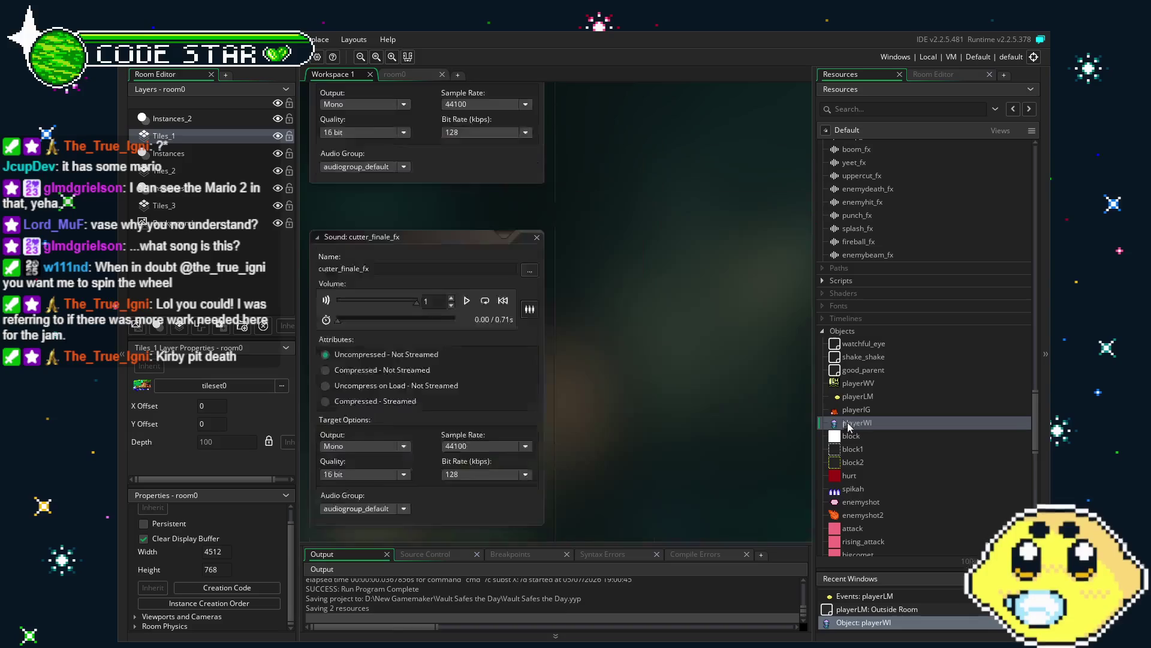
pyautogui.click(563, 299)
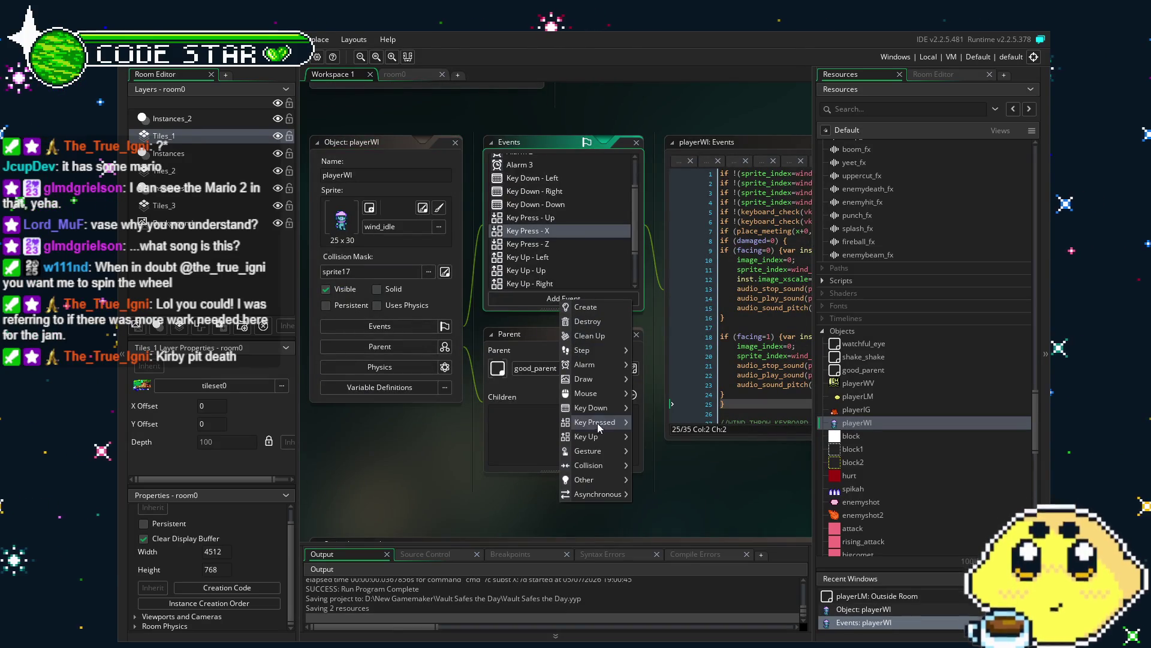
pyautogui.moveTo(598, 481)
pyautogui.click(655, 479)
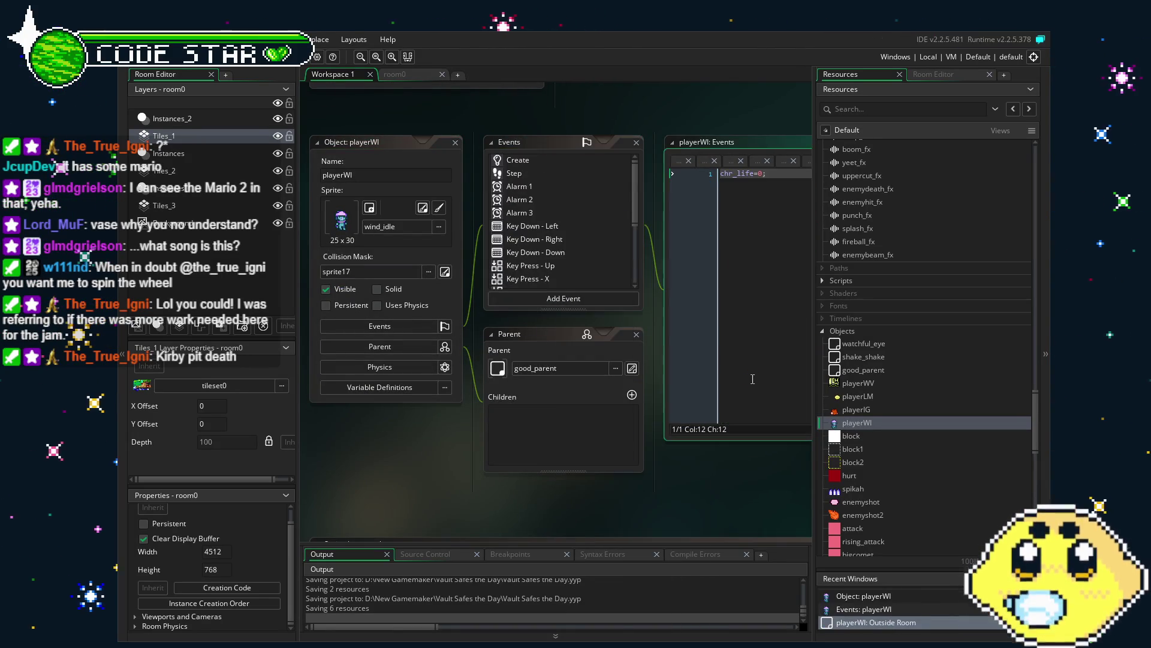
pyautogui.click(407, 75)
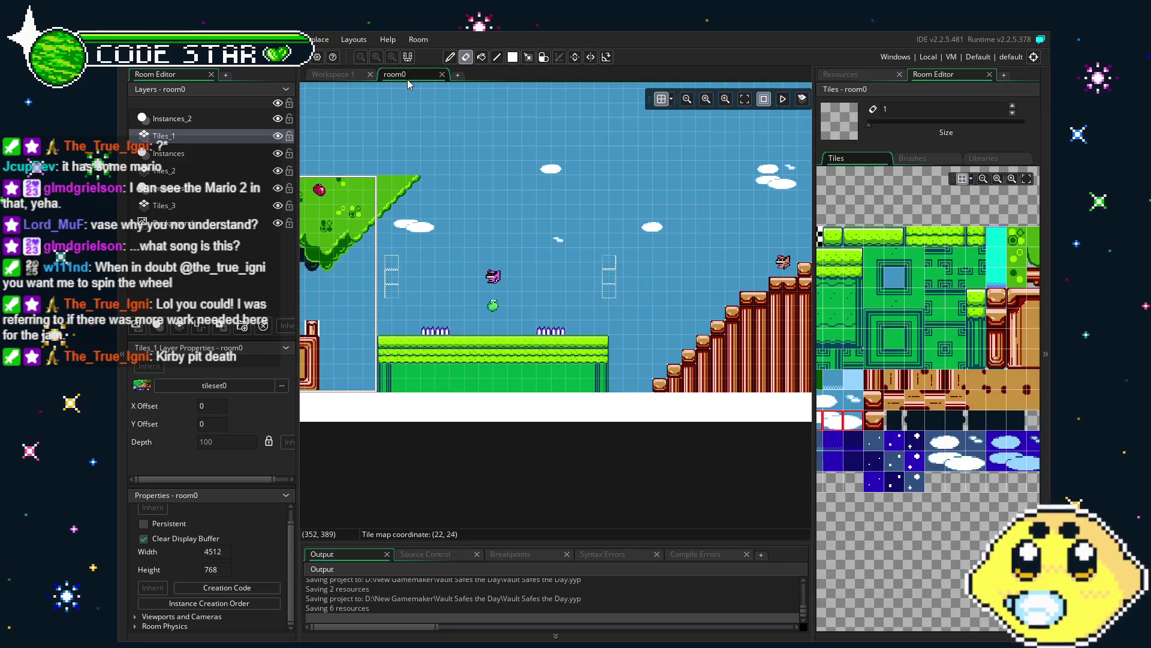
pyautogui.scroll(-3, 473, 319)
pyautogui.scroll(-1, 512, 372)
pyautogui.click(840, 74)
pyautogui.click(851, 436)
pyautogui.moveTo(863, 442)
pyautogui.mouseDown()
pyautogui.moveTo(550, 334)
pyautogui.moveTo(798, 390)
pyautogui.moveTo(854, 437)
pyautogui.mouseUp()
pyautogui.click(174, 153)
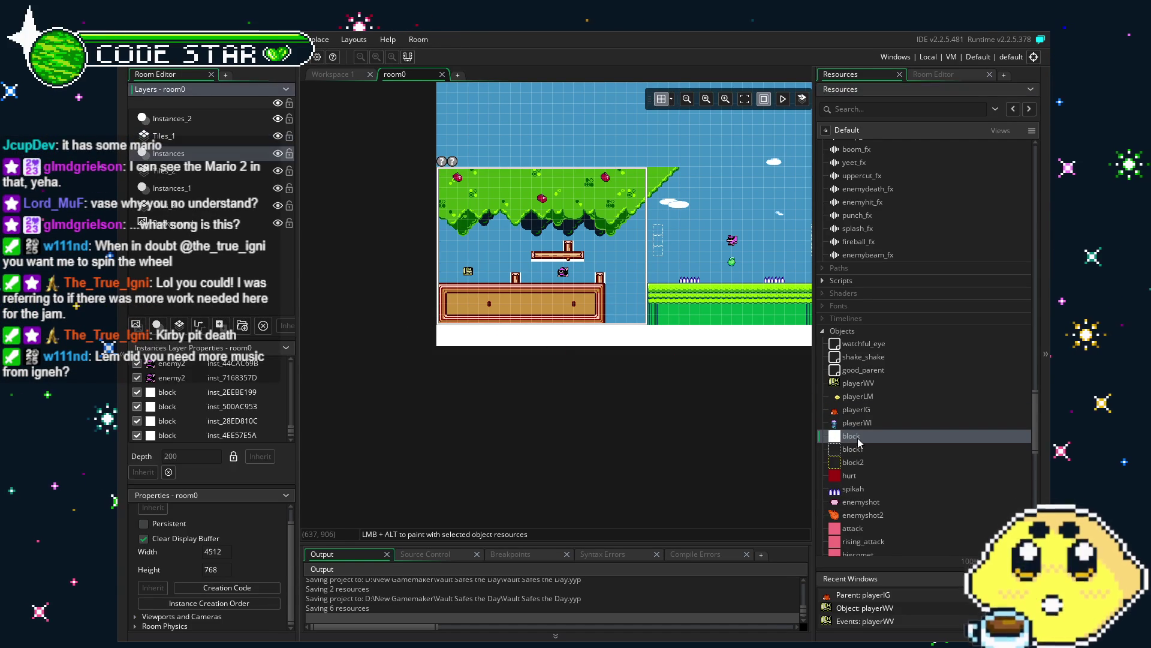
pyautogui.moveTo(452, 353); pyautogui.dragTo(449, 463)
pyautogui.scroll(-2, 417, 416)
pyautogui.click(420, 419)
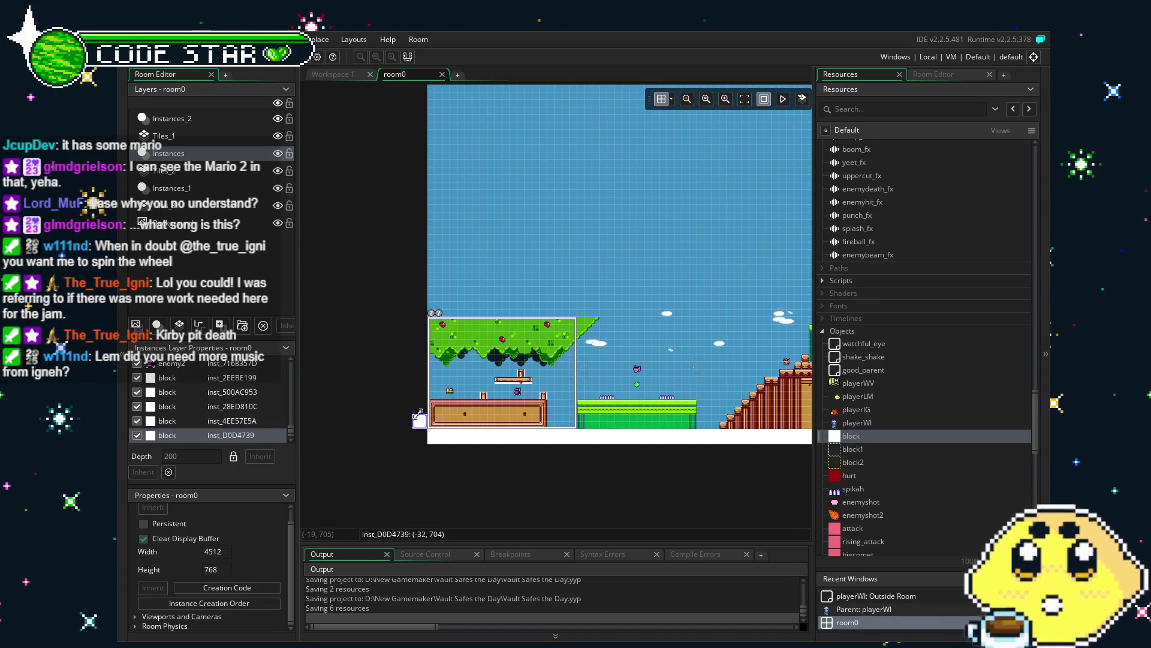
pyautogui.moveTo(420, 413)
pyautogui.mouseDown()
pyautogui.moveTo(420, 90)
pyautogui.moveTo(412, 178)
pyautogui.mouseUp()
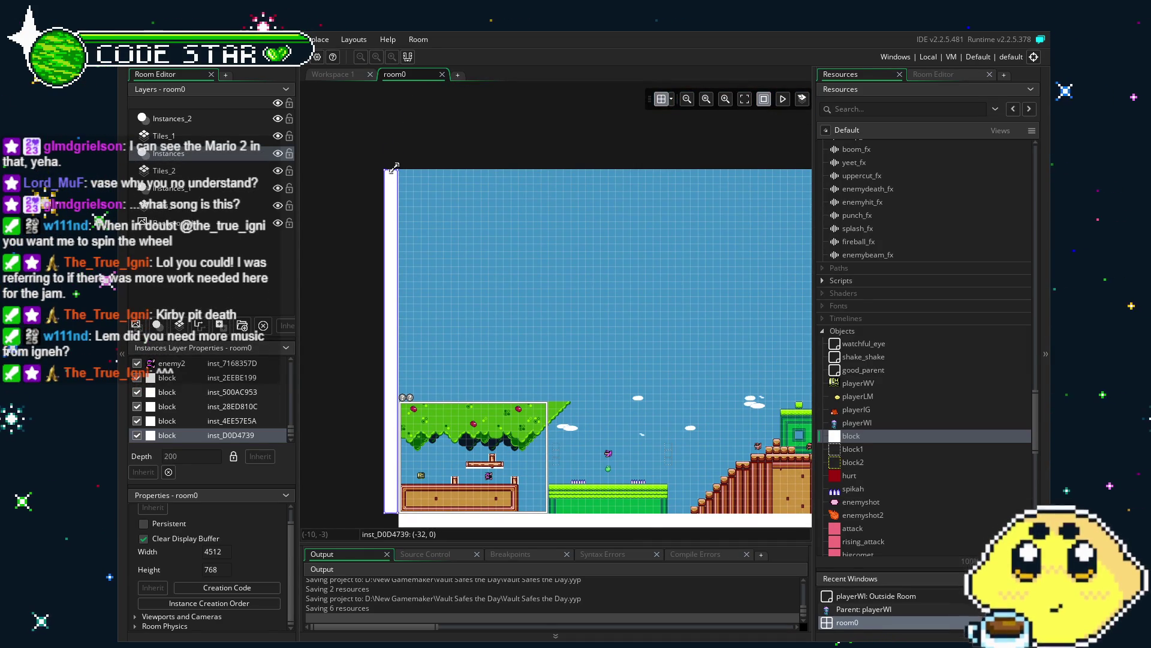
pyautogui.click(368, 259)
pyautogui.scroll(-2, 525, 330)
pyautogui.scroll(4, 371, 443)
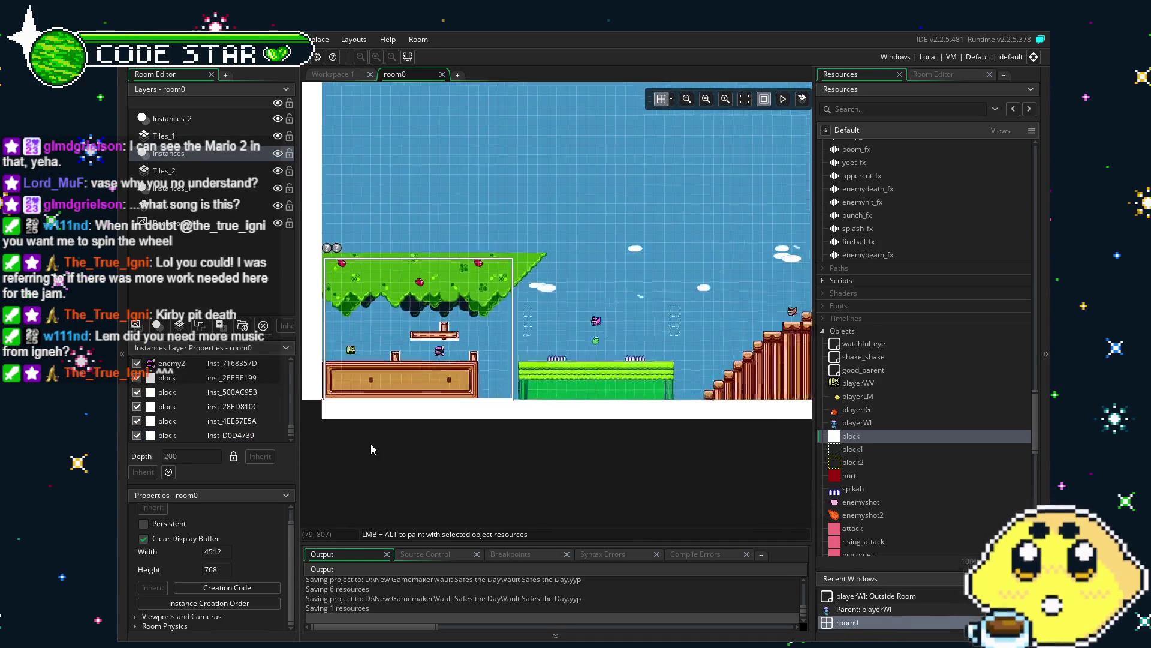
pyautogui.click(397, 390)
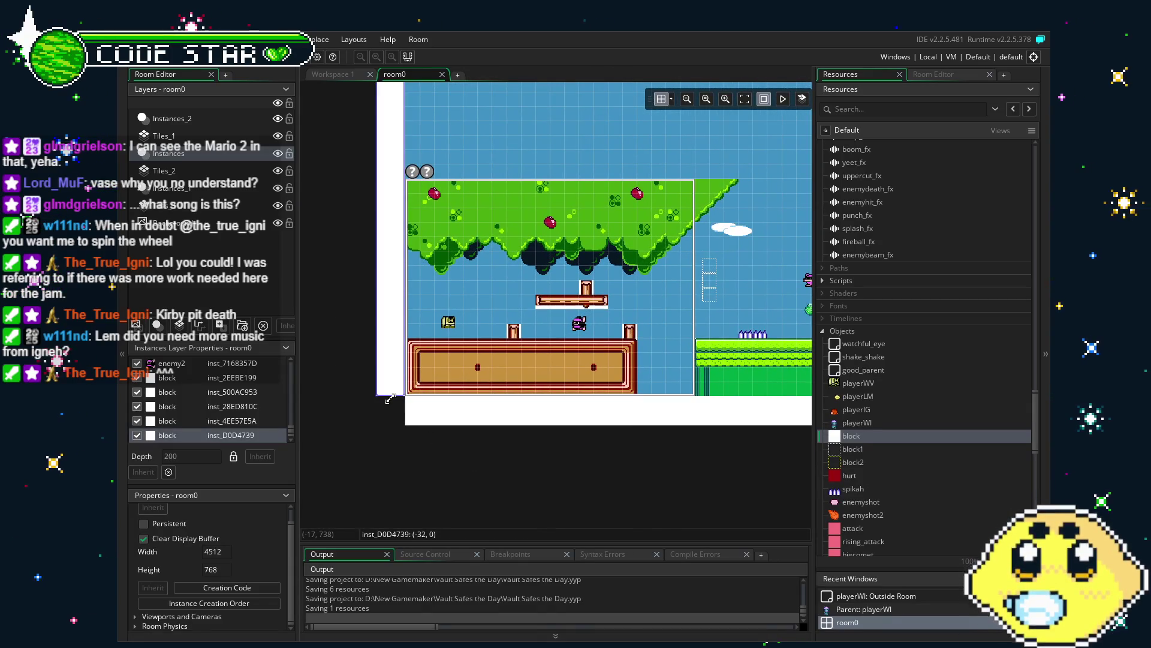
pyautogui.click(498, 445)
pyautogui.moveTo(498, 446); pyautogui.dragTo(286, 442)
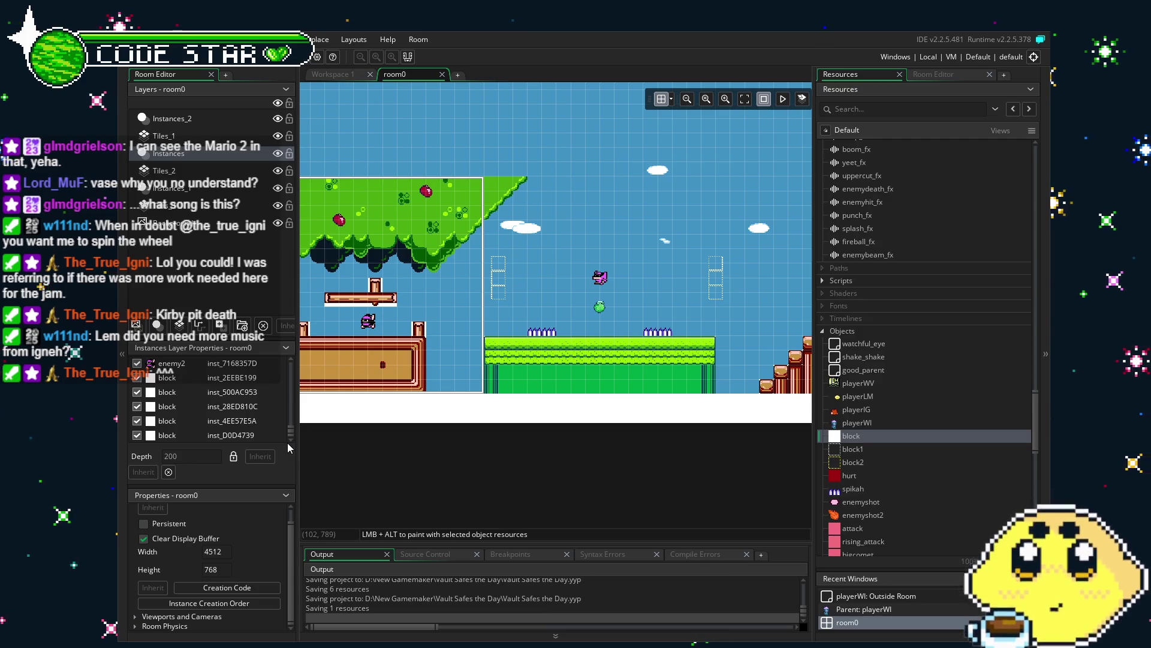
pyautogui.moveTo(290, 442)
pyautogui.mouseDown()
pyautogui.moveTo(675, 432)
pyautogui.moveTo(482, 448)
pyautogui.mouseUp()
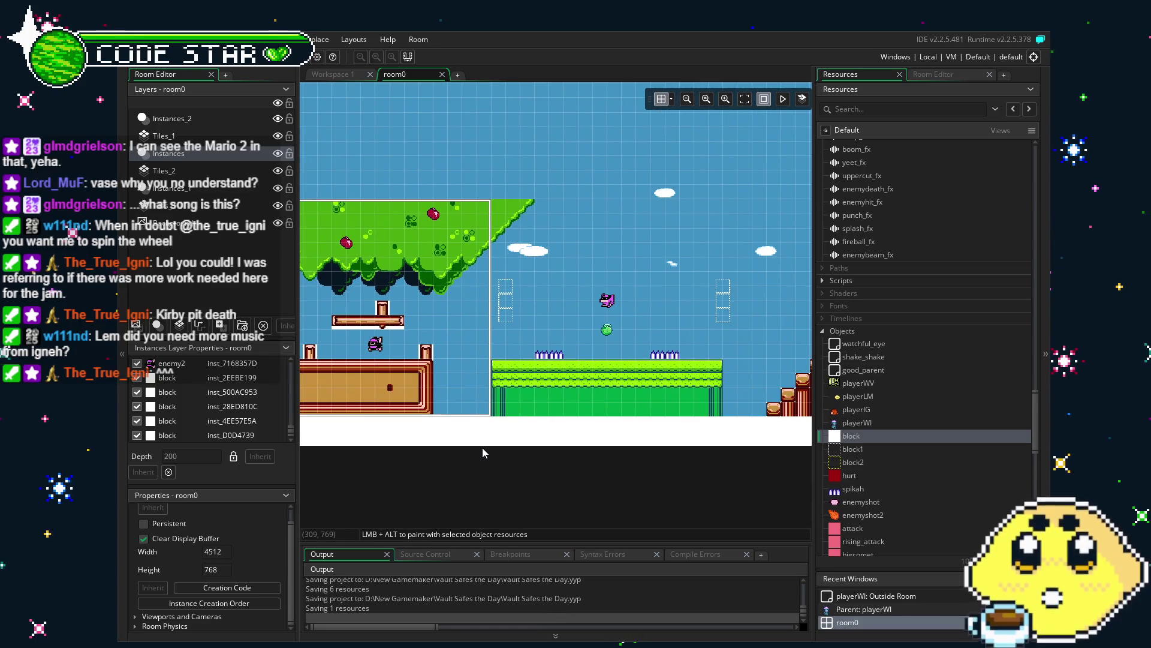
pyautogui.scroll(-1, 482, 449)
pyautogui.moveTo(627, 427)
pyautogui.mouseDown()
pyautogui.moveTo(324, 397)
pyautogui.moveTo(654, 401)
pyautogui.moveTo(550, 406)
pyautogui.mouseUp()
pyautogui.scroll(1, 550, 406)
pyautogui.scroll(1, 549, 405)
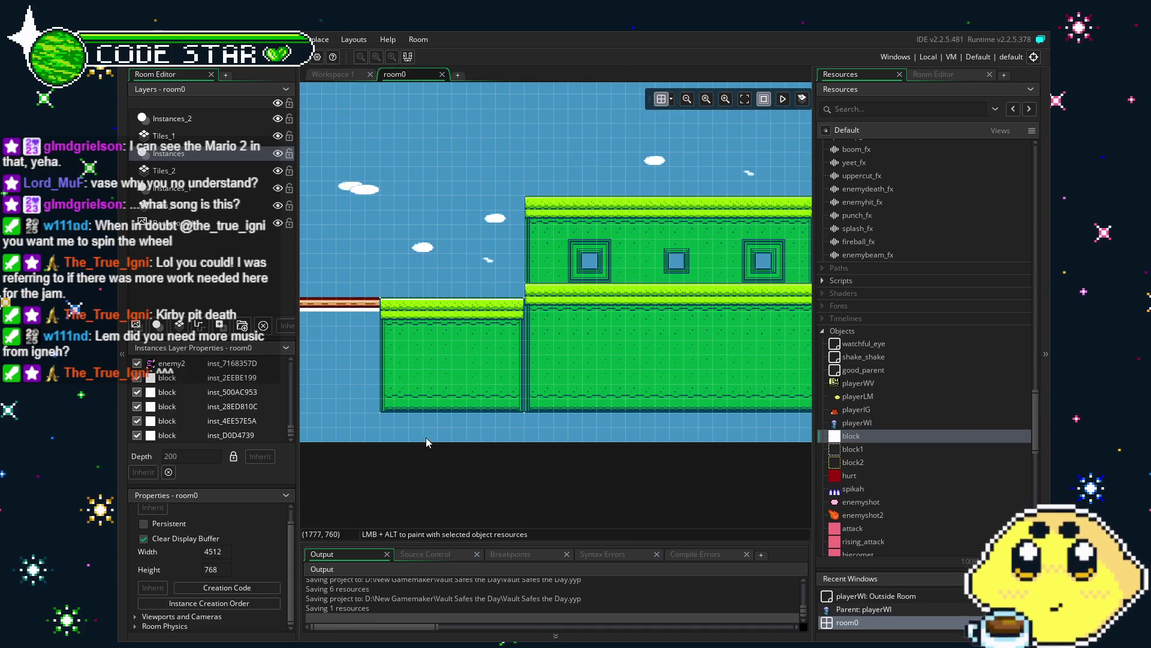
pyautogui.moveTo(423, 438)
pyautogui.mouseDown()
pyautogui.moveTo(671, 469)
pyautogui.moveTo(842, 462)
pyautogui.mouseUp()
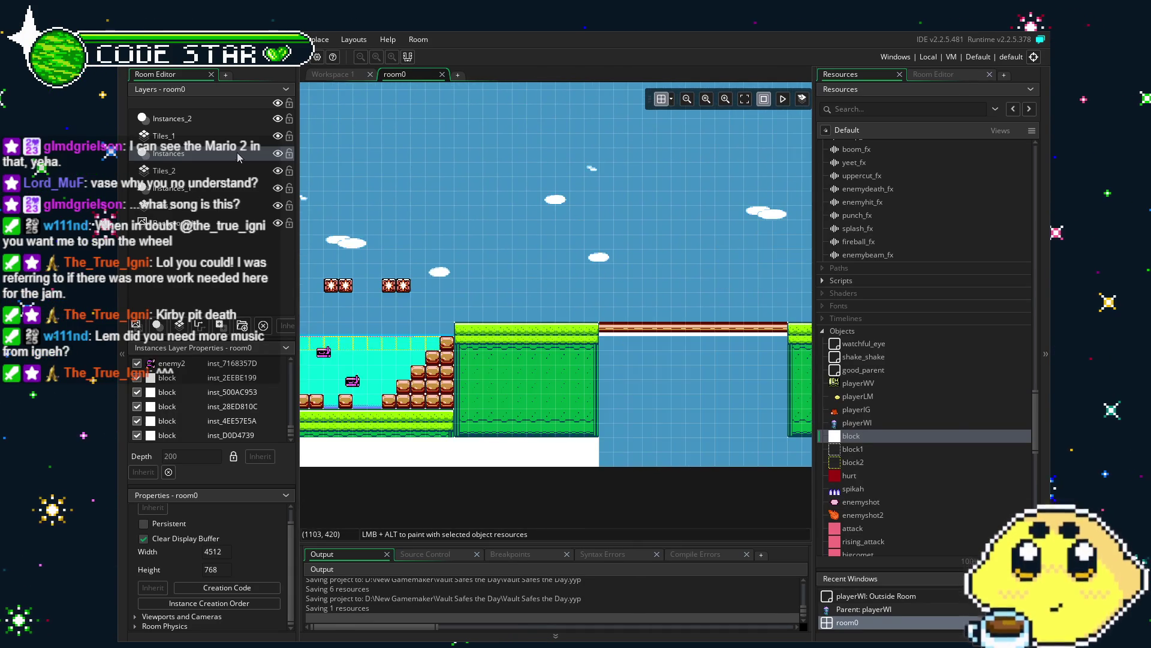
pyautogui.moveTo(491, 375); pyautogui.dragTo(679, 379)
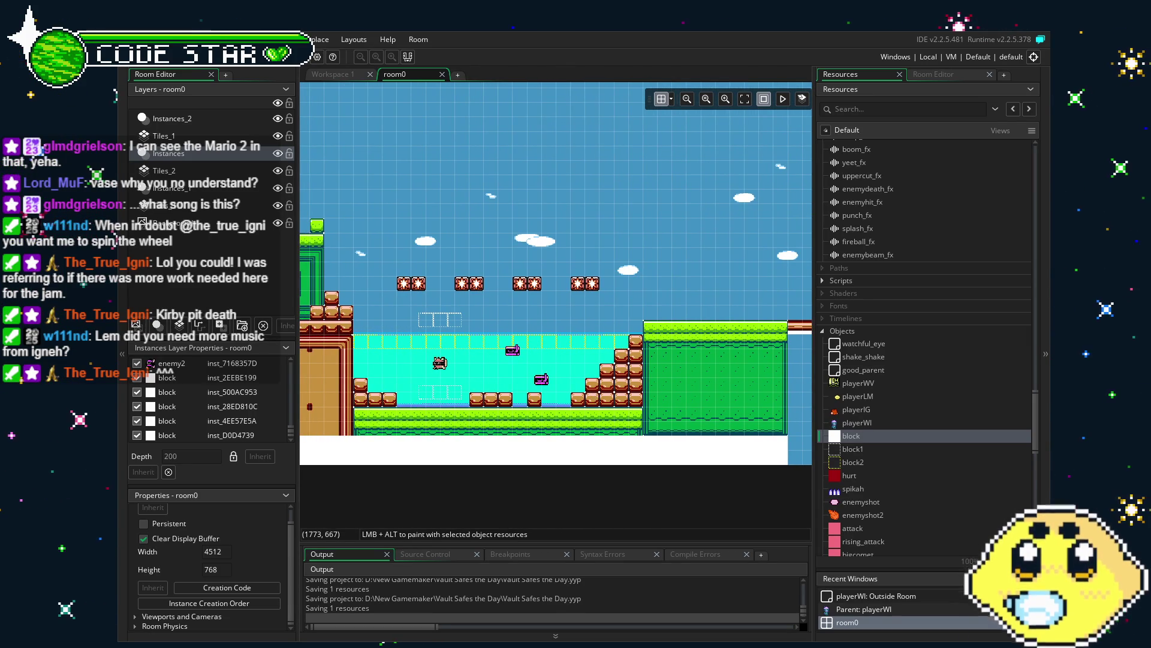
# Step: Pan right past the log bridge and zoom in on the three-window green building
pyautogui.hscroll(5, 495, 401)
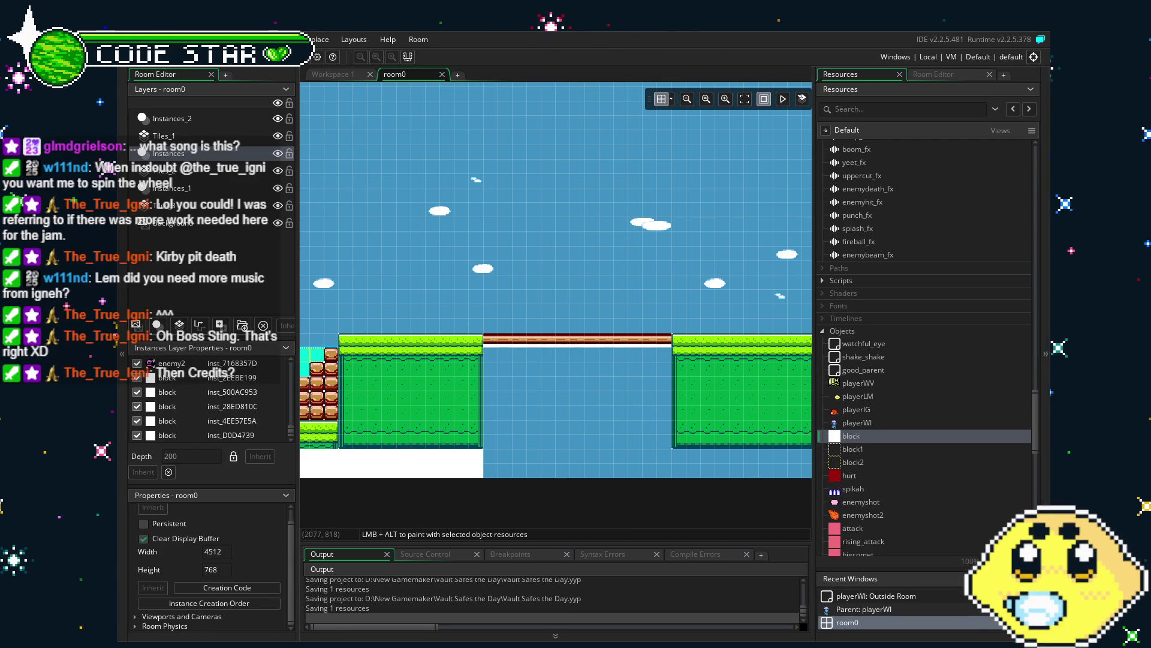
pyautogui.moveTo(689, 397); pyautogui.dragTo(516, 408)
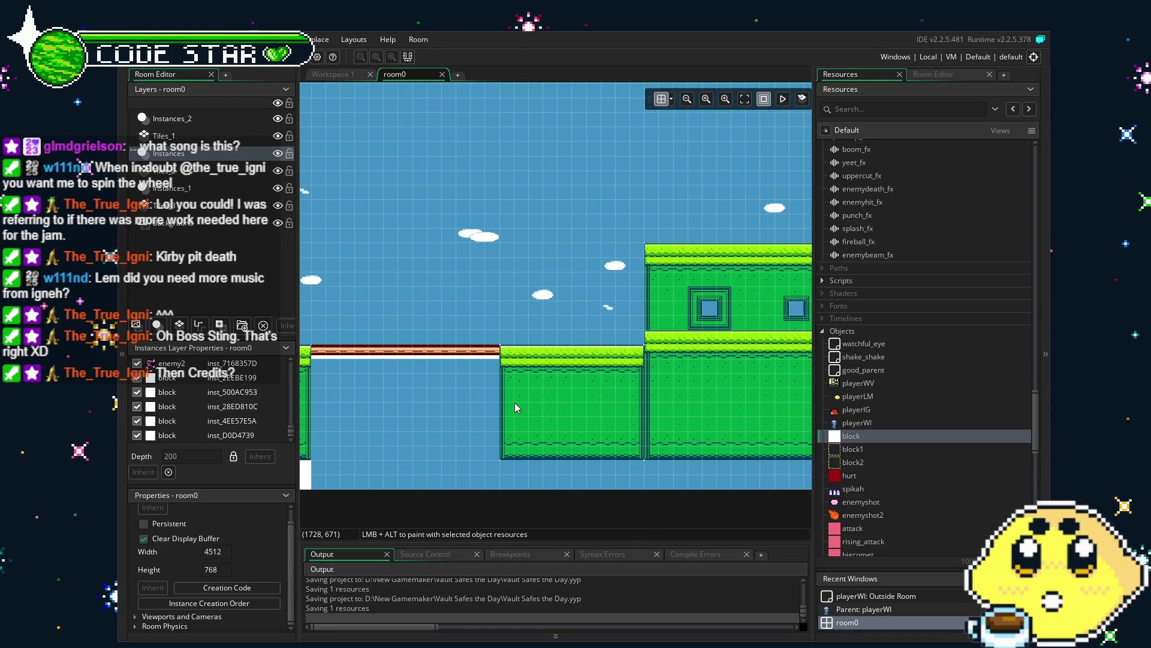
pyautogui.moveTo(607, 465); pyautogui.dragTo(429, 459)
pyautogui.moveTo(581, 394); pyautogui.dragTo(533, 404)
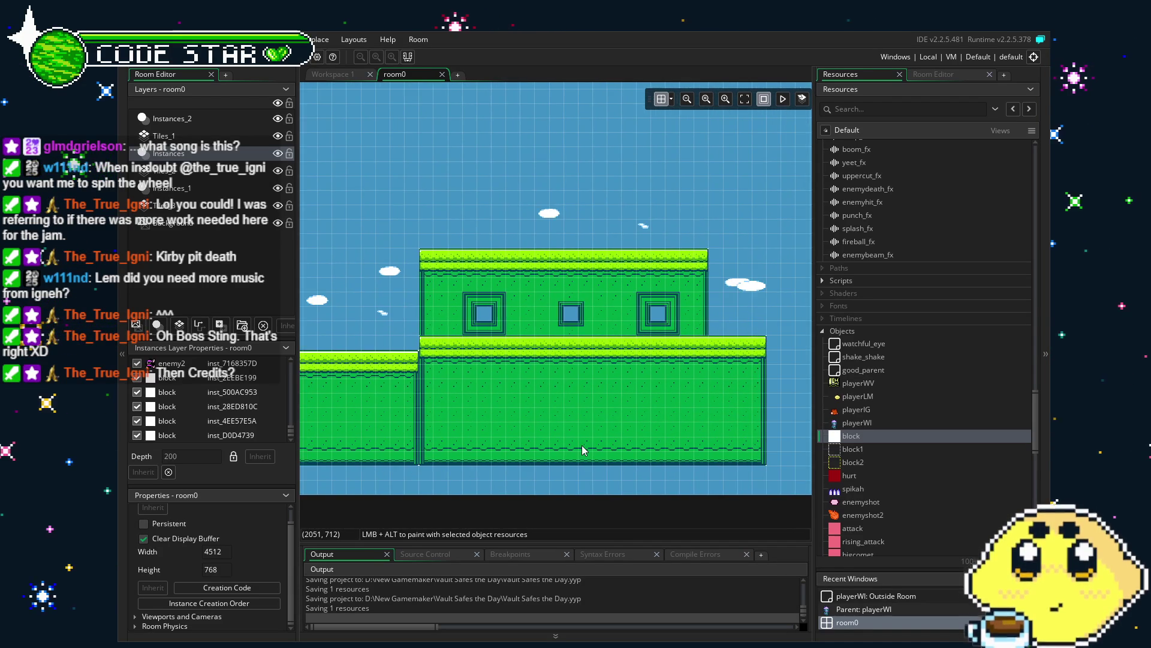
pyautogui.scroll(2, 533, 405)
# Step: On Tiles_1, pick up the left large window's tiles as a brush
pyautogui.click(163, 135)
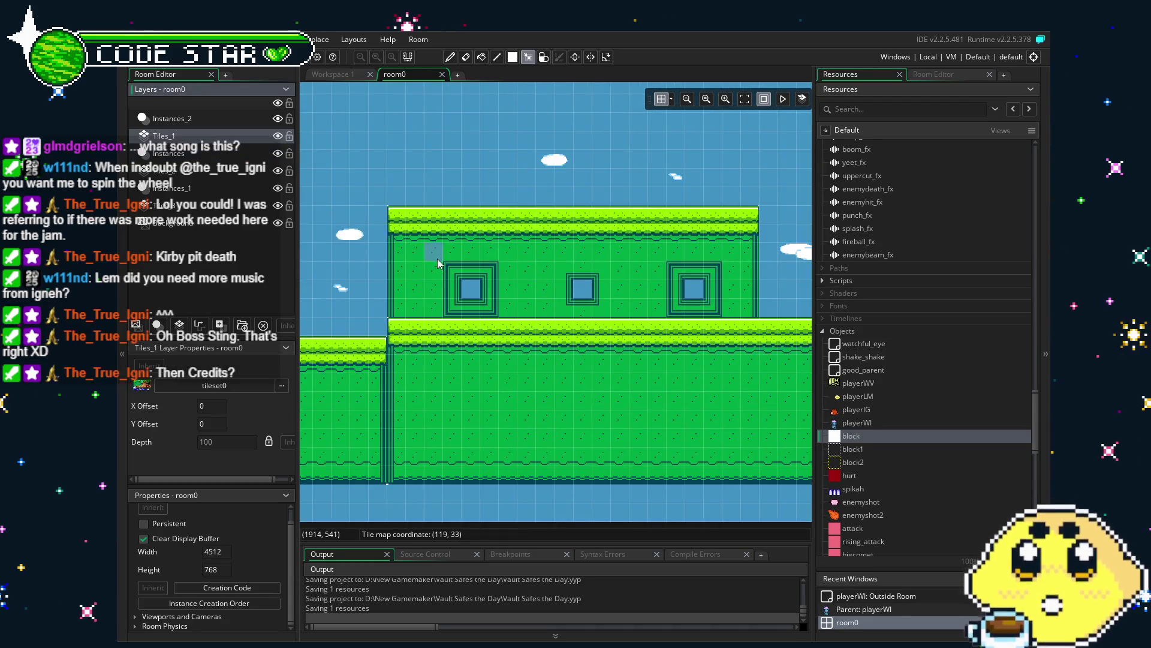
pyautogui.moveTo(427, 243); pyautogui.dragTo(498, 304)
pyautogui.click(498, 305)
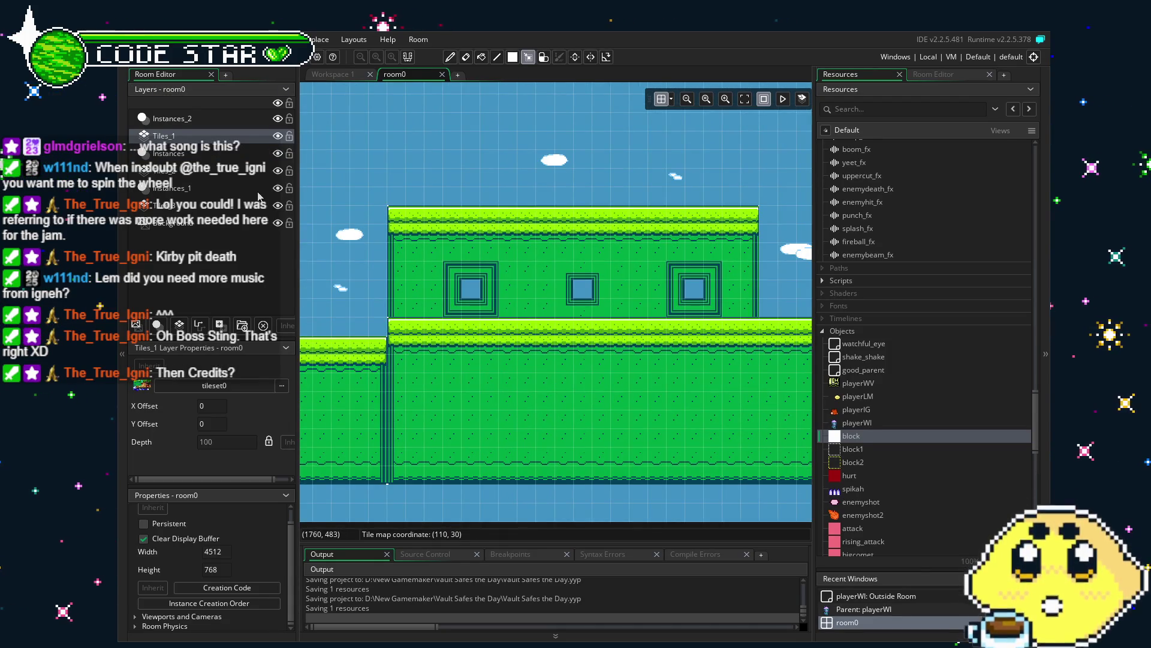
pyautogui.click(185, 188)
pyautogui.click(163, 171)
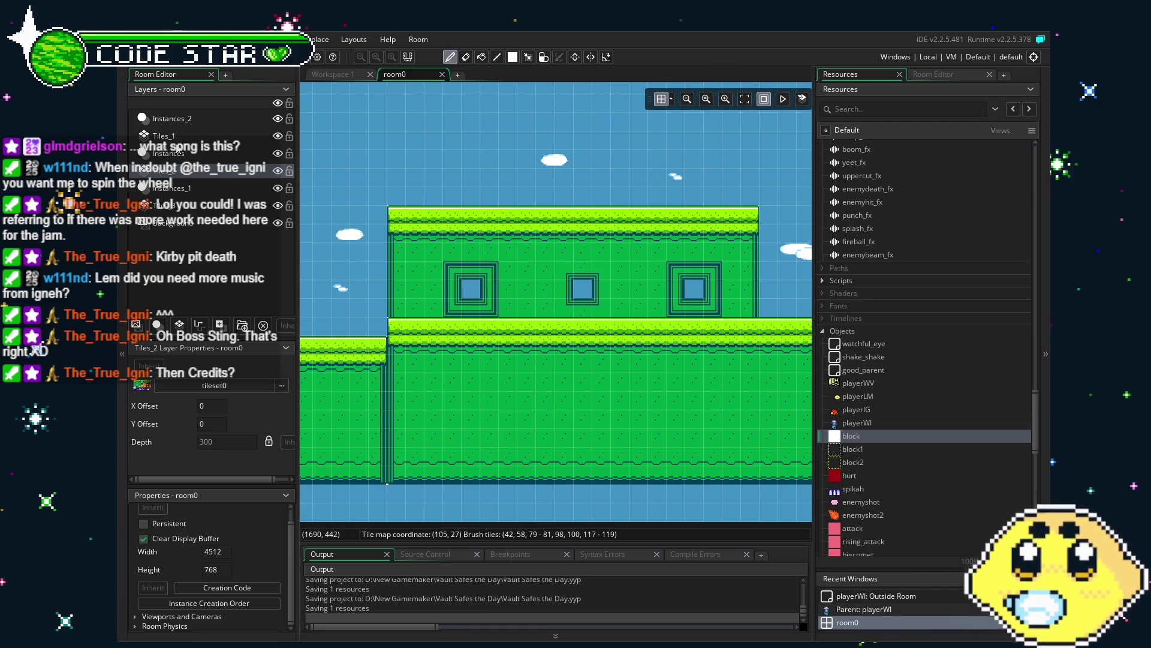
pyautogui.click(164, 135)
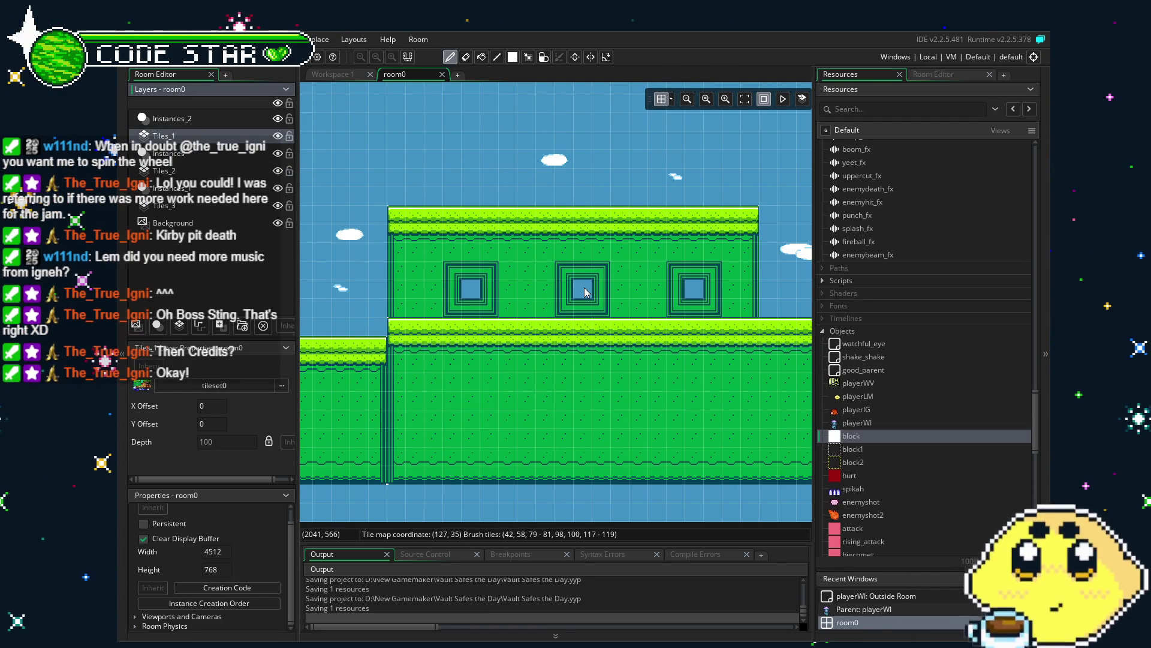
# Step: Erase tiles near the building, recenter the view on it, and build and run the game
pyautogui.press('e')
pyautogui.scroll(-2, 475, 442)
pyautogui.moveTo(475, 442)
pyautogui.mouseDown()
pyautogui.moveTo(668, 442)
pyautogui.moveTo(455, 440)
pyautogui.moveTo(599, 451)
pyautogui.mouseUp()
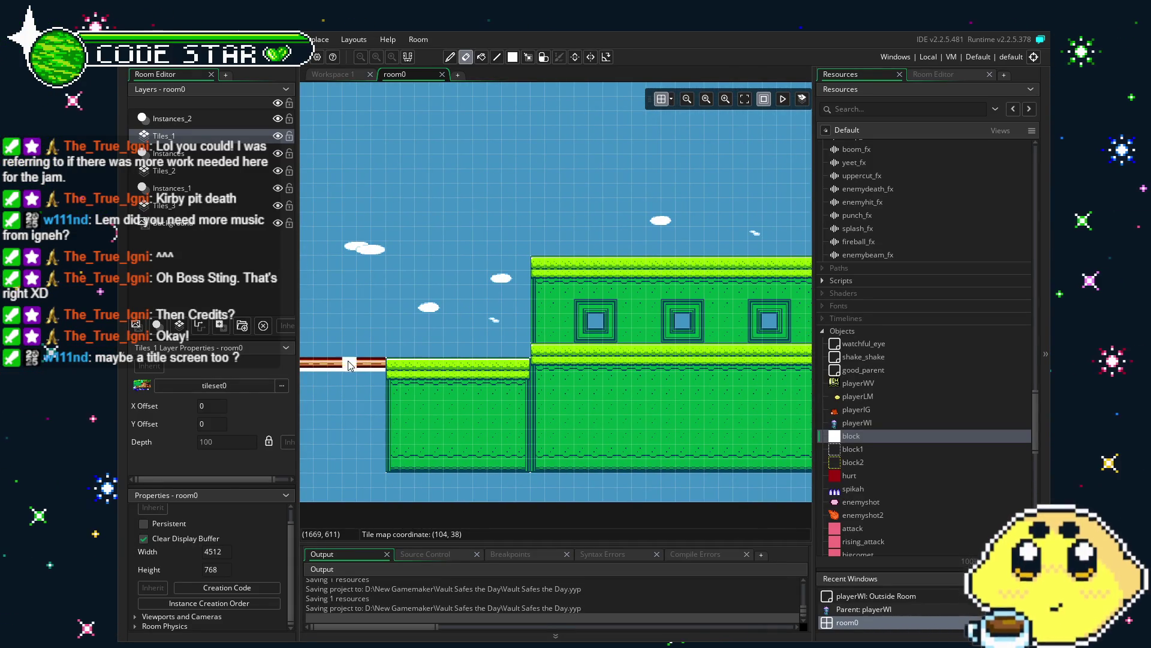
pyautogui.hscroll(-5, 479, 287)
pyautogui.moveTo(592, 322); pyautogui.dragTo(624, 279)
pyautogui.hscroll(5, 624, 279)
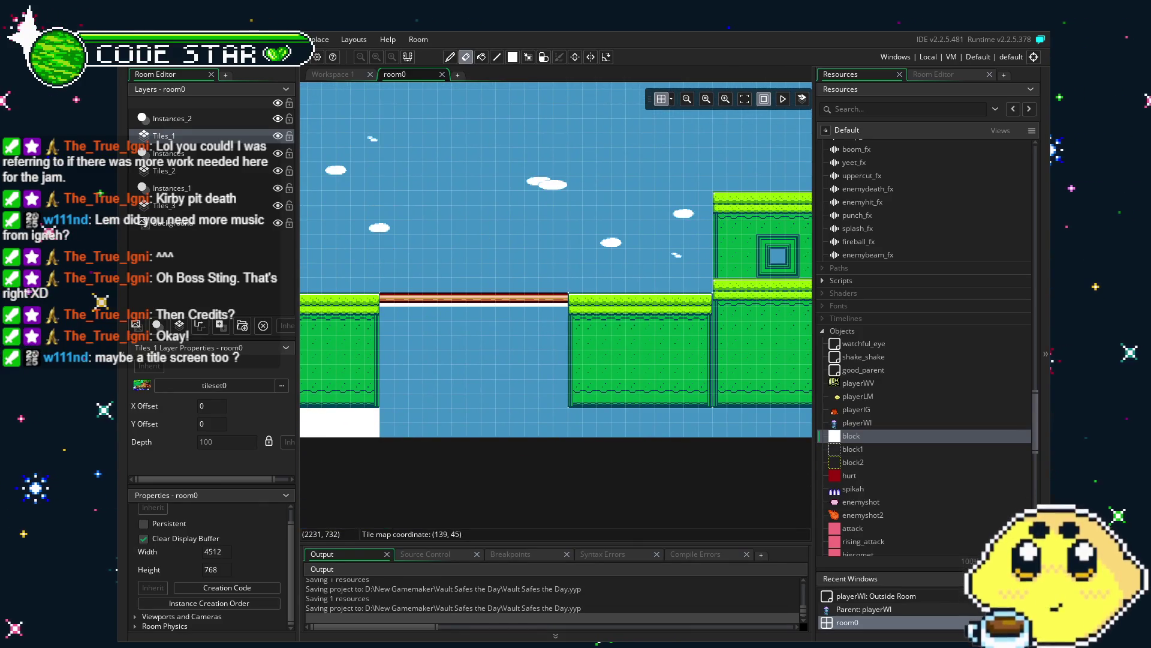
pyautogui.hscroll(6, 624, 455)
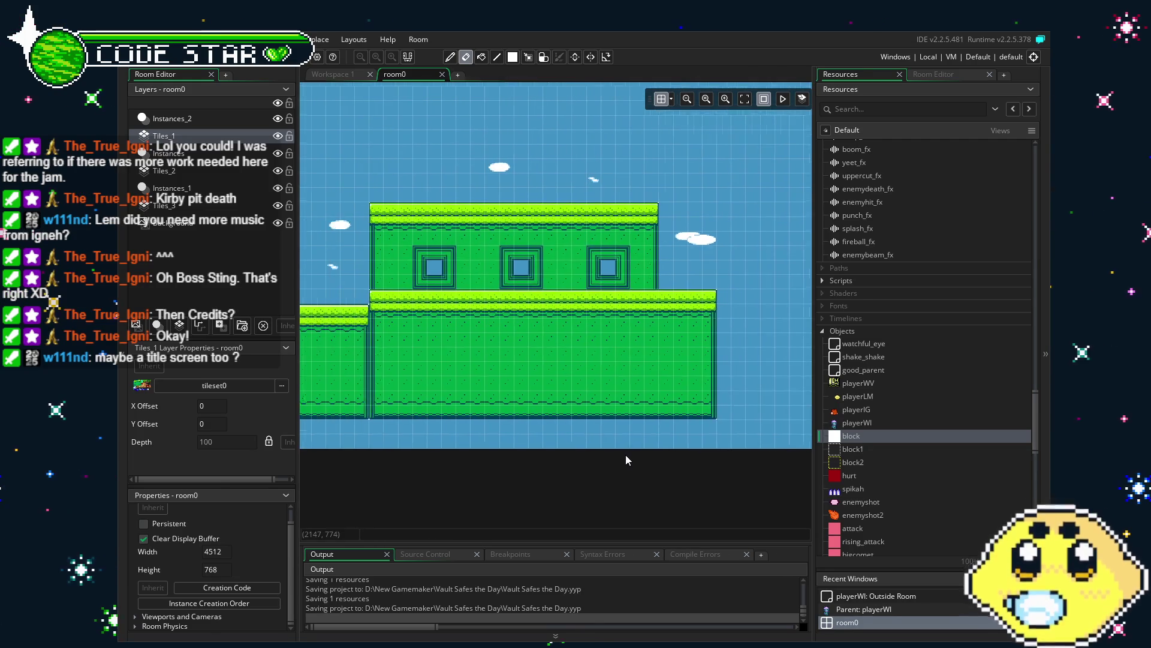
pyautogui.moveTo(519, 480)
pyautogui.mouseDown()
pyautogui.moveTo(615, 478)
pyautogui.moveTo(514, 470)
pyautogui.moveTo(575, 438)
pyautogui.moveTo(356, 439)
pyautogui.mouseUp()
pyautogui.hscroll(-8, 356, 439)
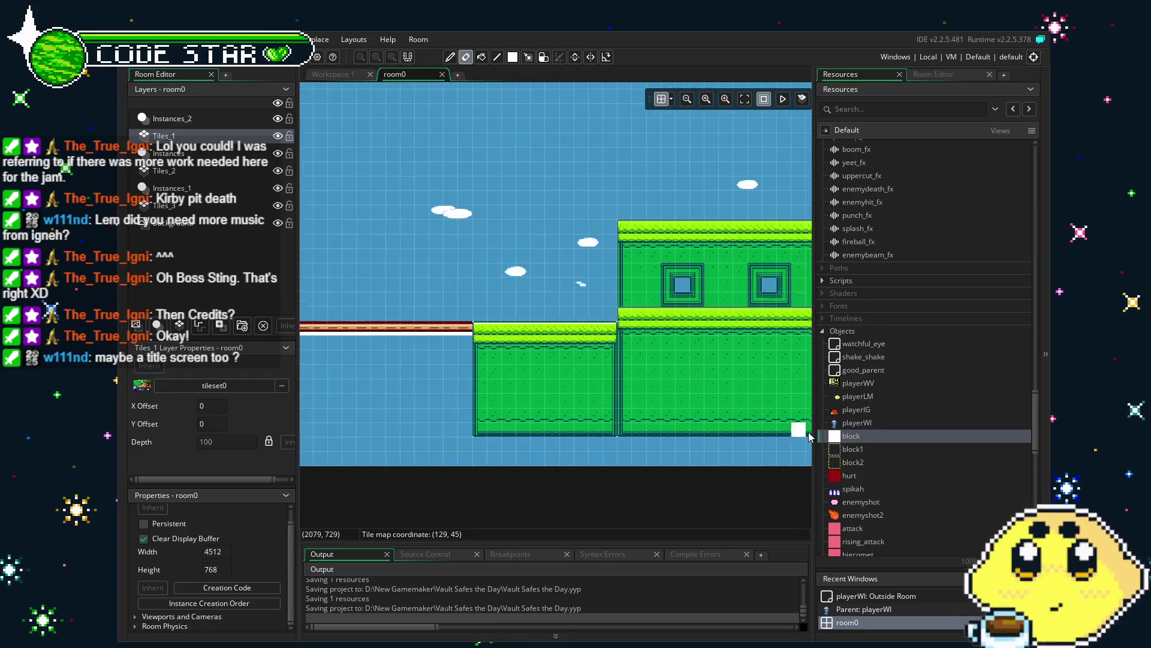
pyautogui.press('F5')
# Step: Jump on the cliff, walk onto the bridge, and leap onto the building's grass ledge
pyautogui.hscroll(-10, 678, 458)
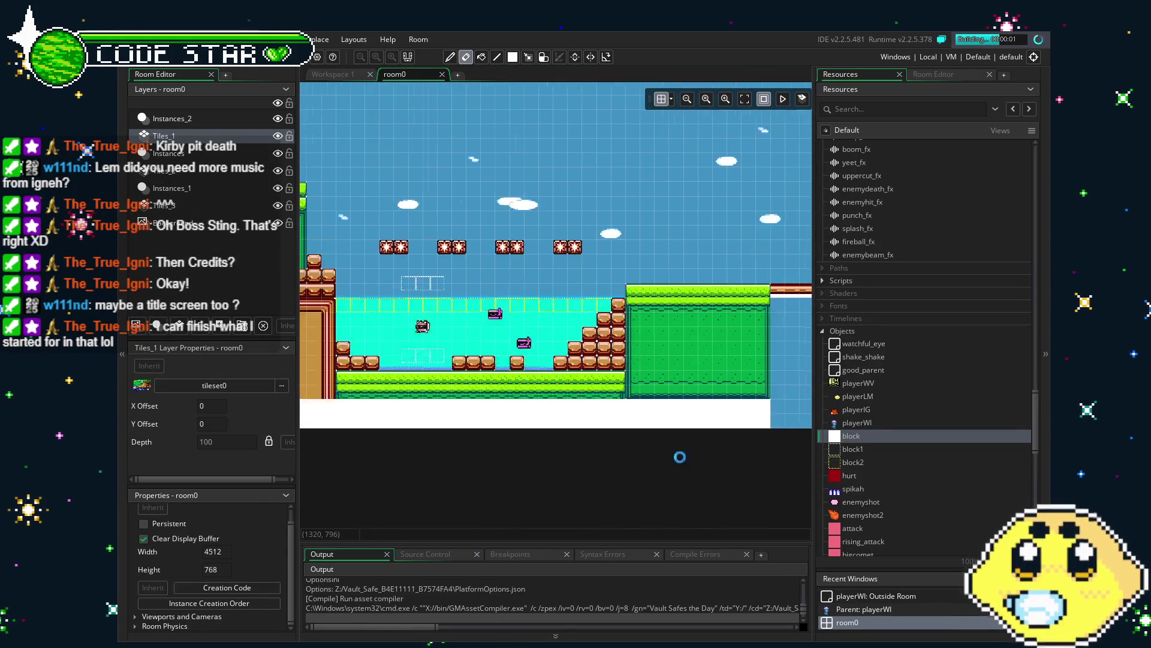
pyautogui.hscroll(-1, 764, 449)
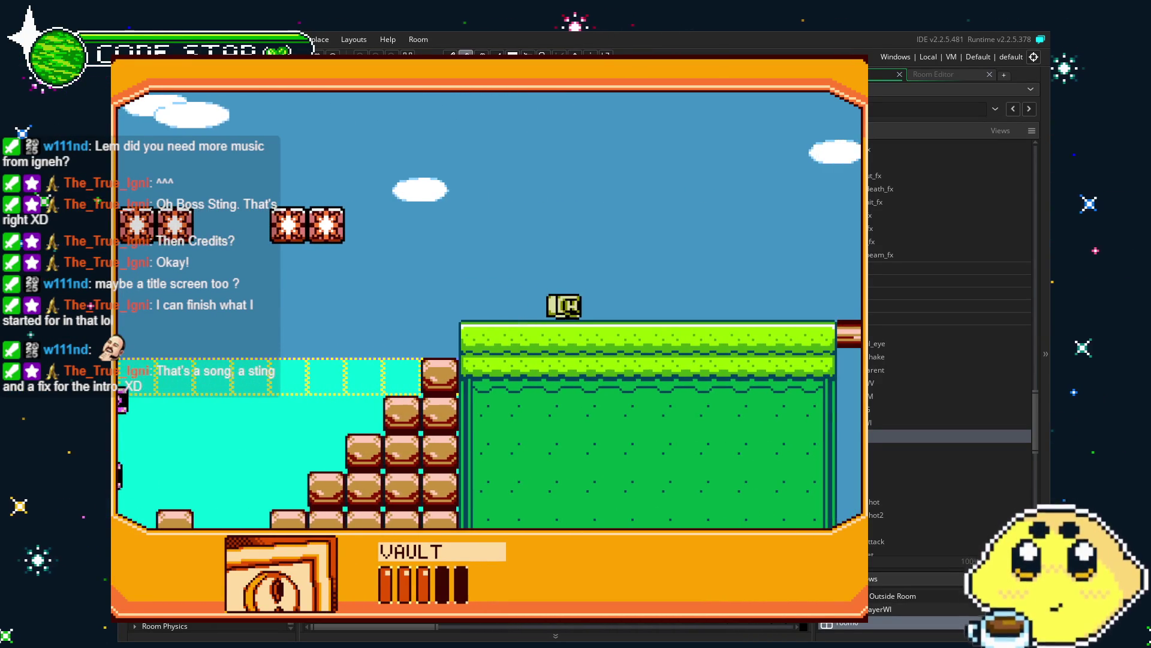
pyautogui.press('space')
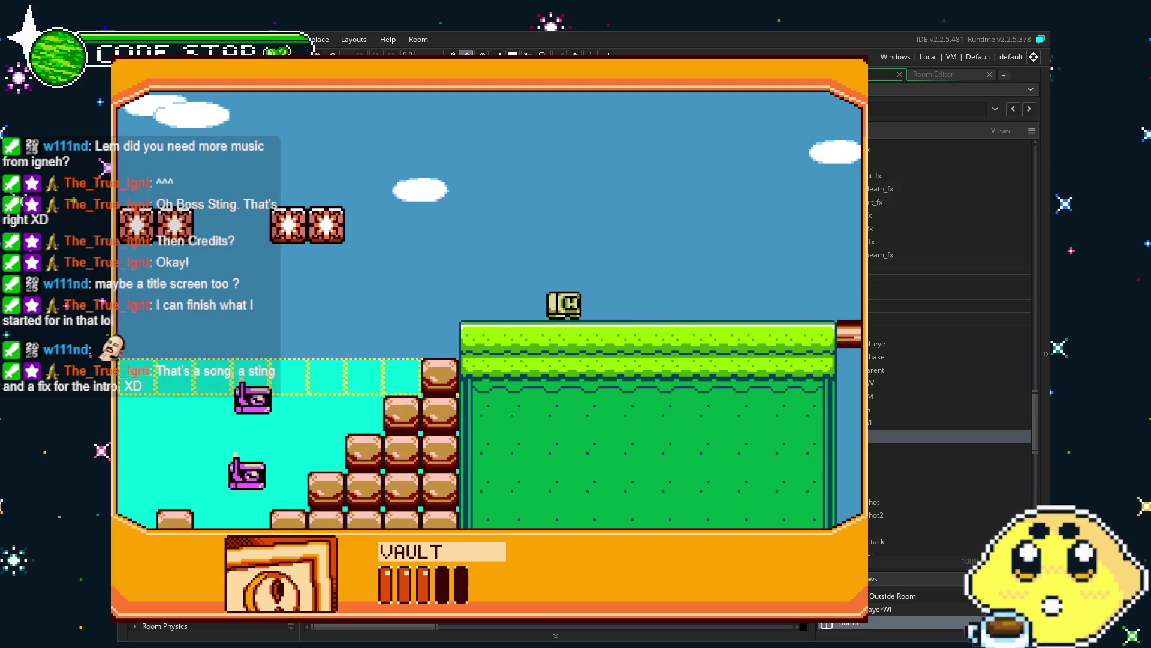
pyautogui.press('Right')
pyautogui.press('Right')
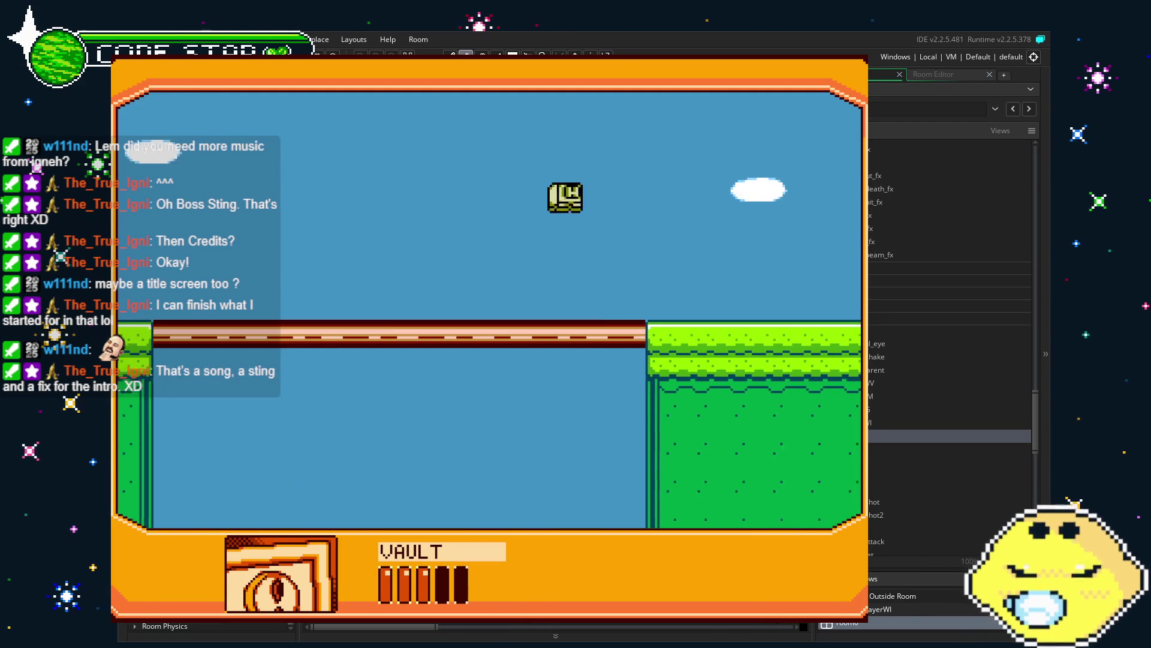
pyautogui.press('Right')
pyautogui.press('z')
pyautogui.press('Right')
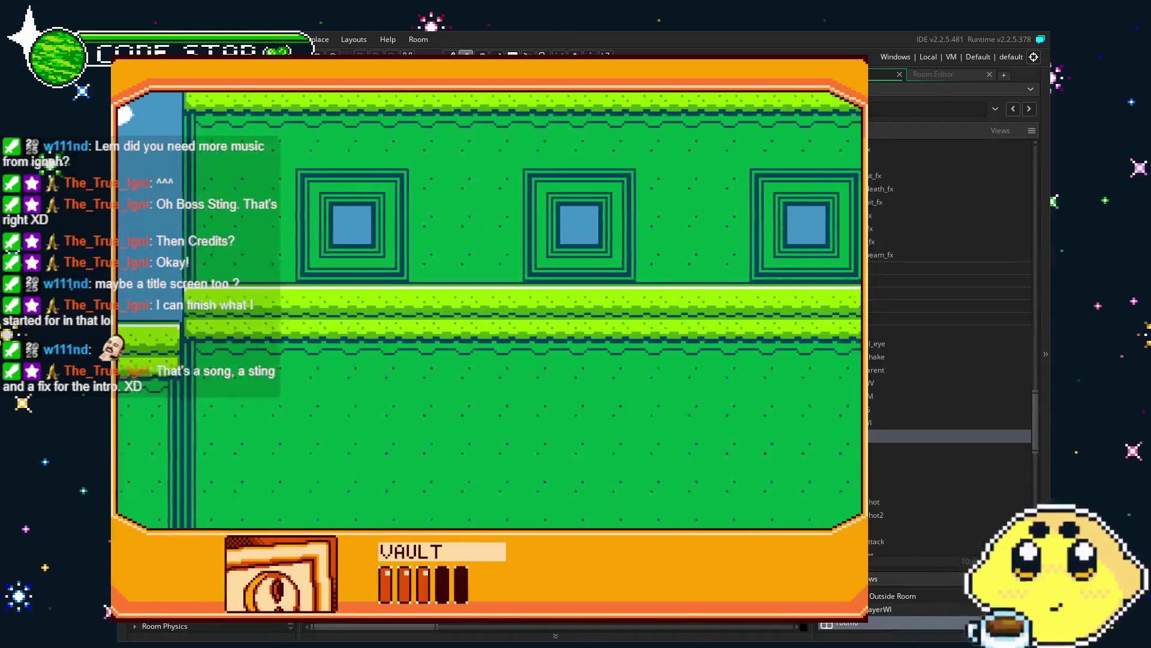
pyautogui.press('Right')
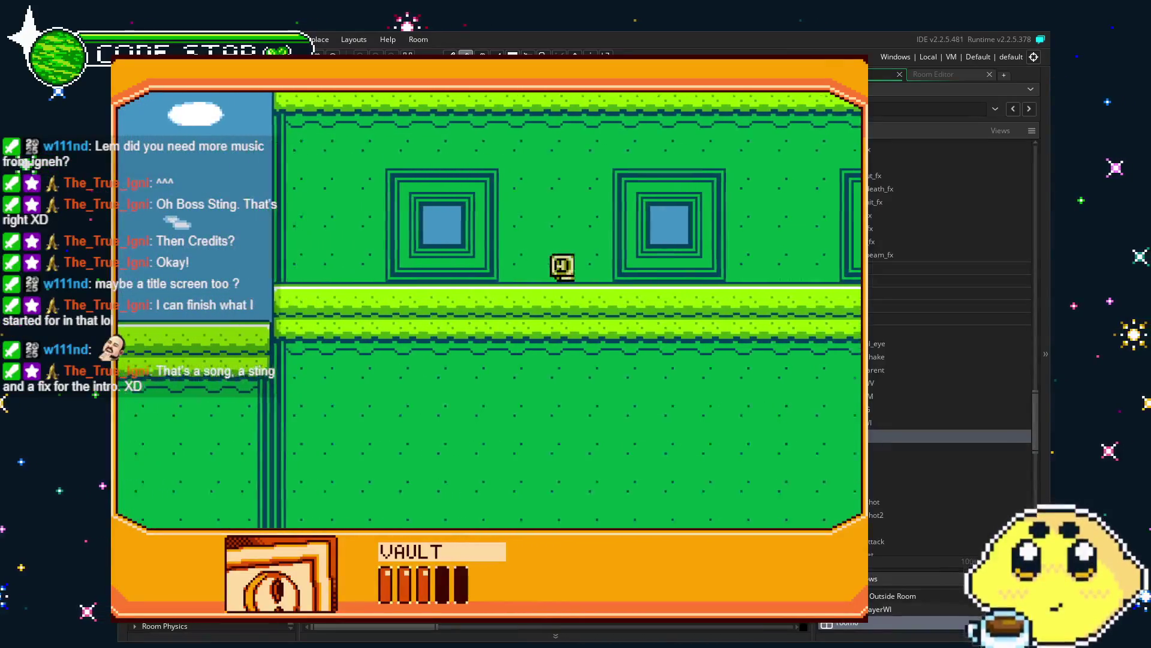
pyautogui.press('Right')
pyautogui.press('Right')
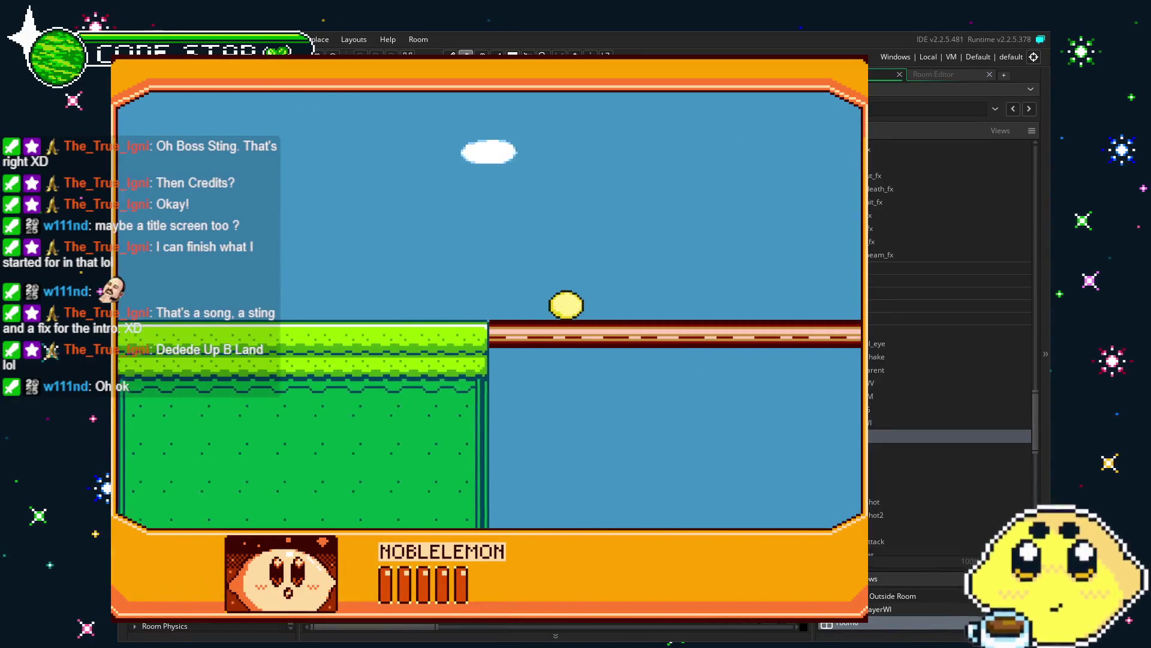
# Step: Jump to the upper platform, shoot while walking right, drop into the pit, then quit
pyautogui.press('space')
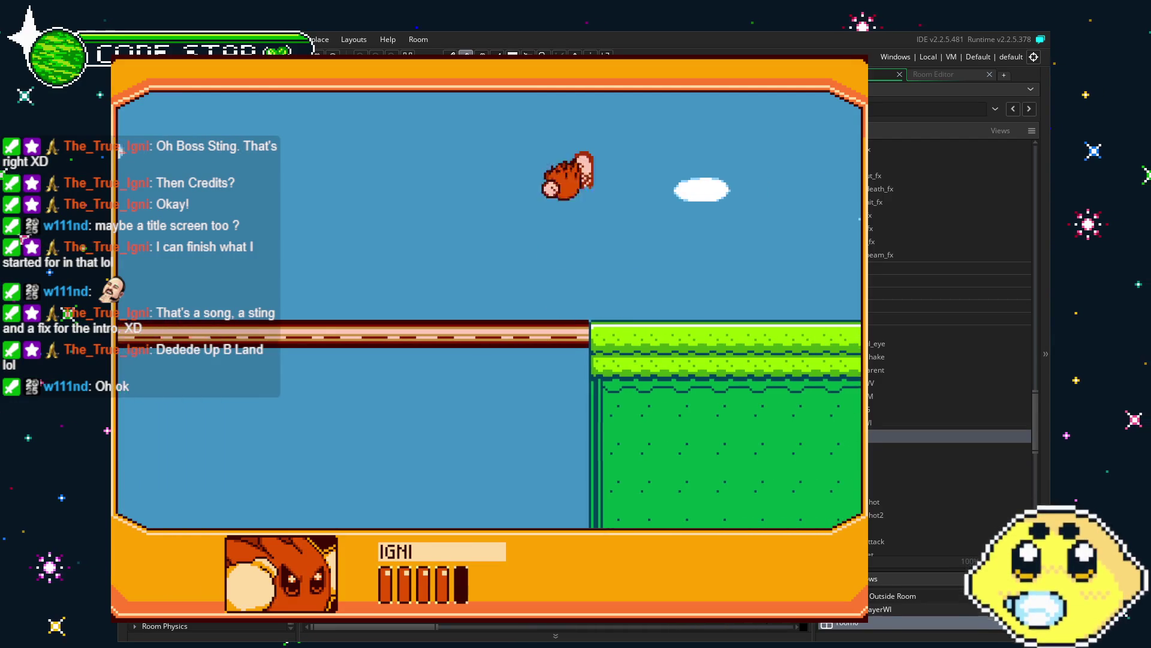
pyautogui.press('space')
pyautogui.press('Right')
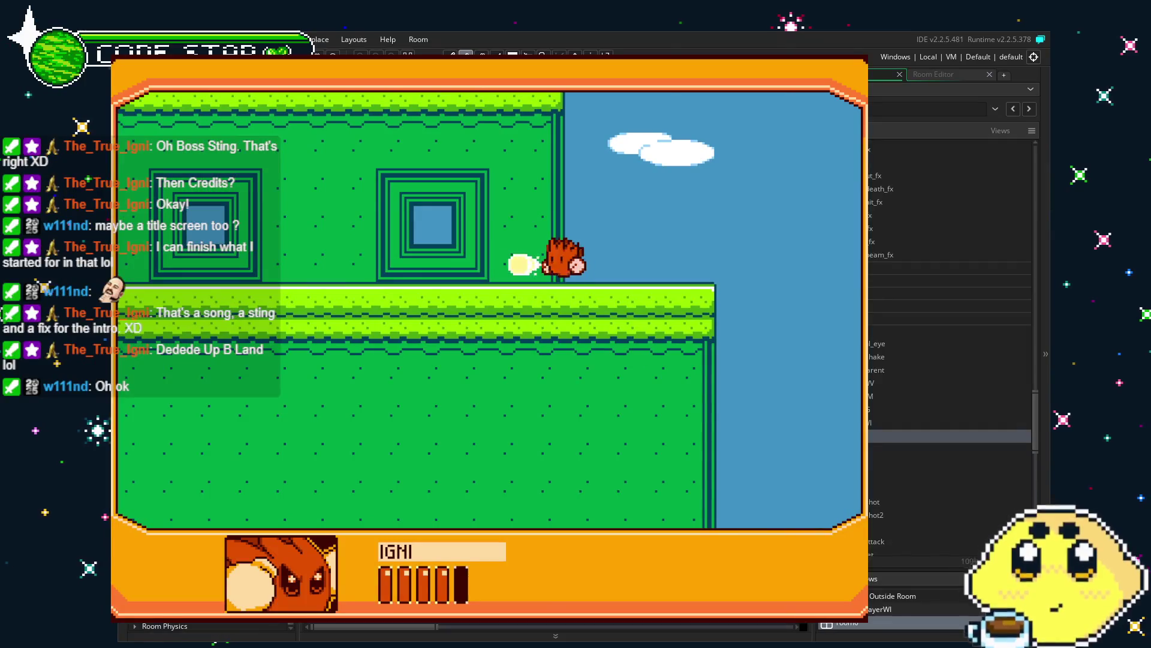
pyautogui.press('Right')
pyautogui.press('space')
pyautogui.press('Right')
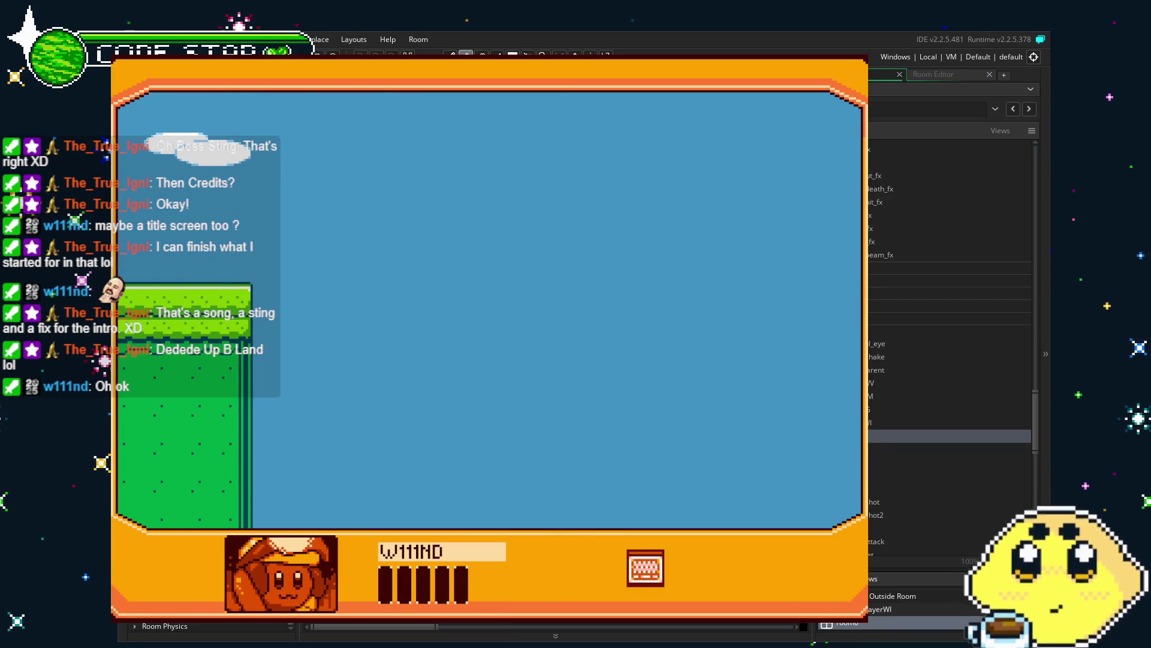
pyautogui.press('Escape')
# Step: Pan to the green building and inspect its Tiles_1, Tiles_2 and Tiles_3 layers
pyautogui.hscroll(15, 795, 272)
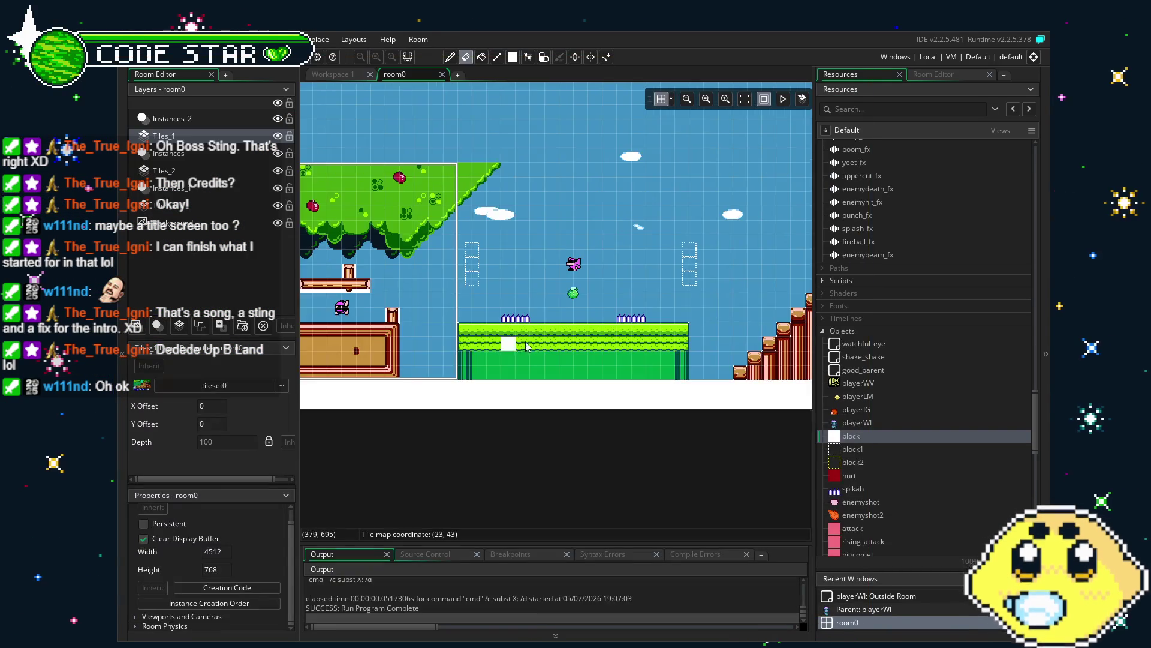
pyautogui.scroll(6, 596, 365)
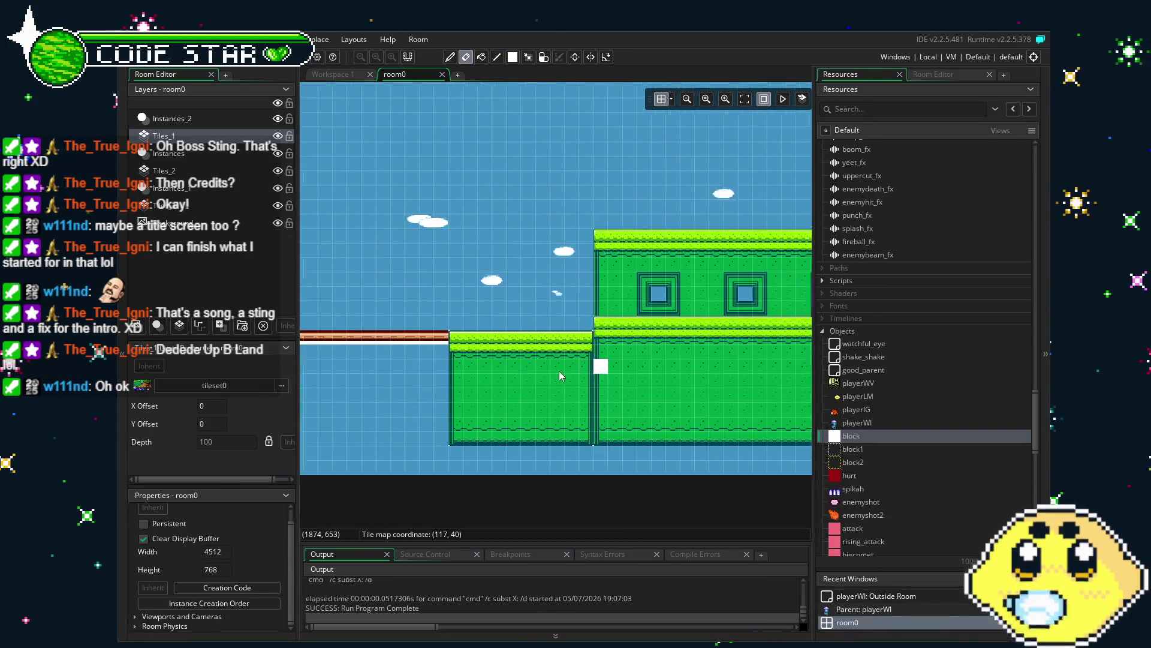
pyautogui.moveTo(663, 355)
pyautogui.mouseDown()
pyautogui.moveTo(606, 373)
pyautogui.moveTo(656, 383)
pyautogui.mouseUp()
pyautogui.click(164, 171)
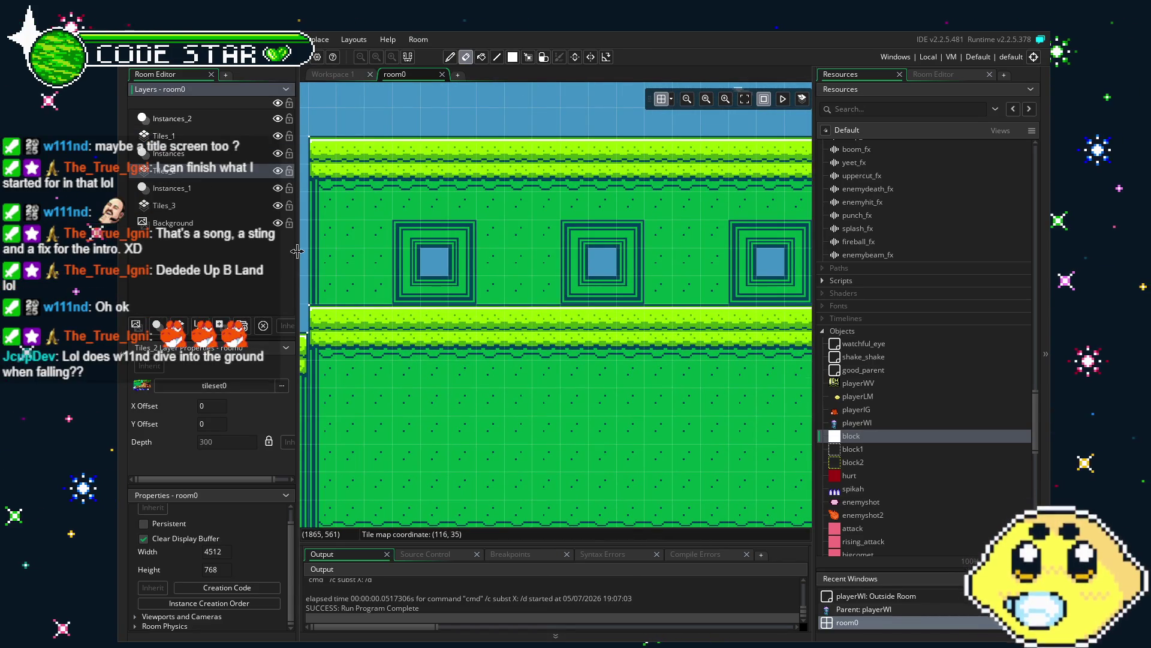
pyautogui.click(180, 188)
pyautogui.click(198, 205)
pyautogui.click(164, 136)
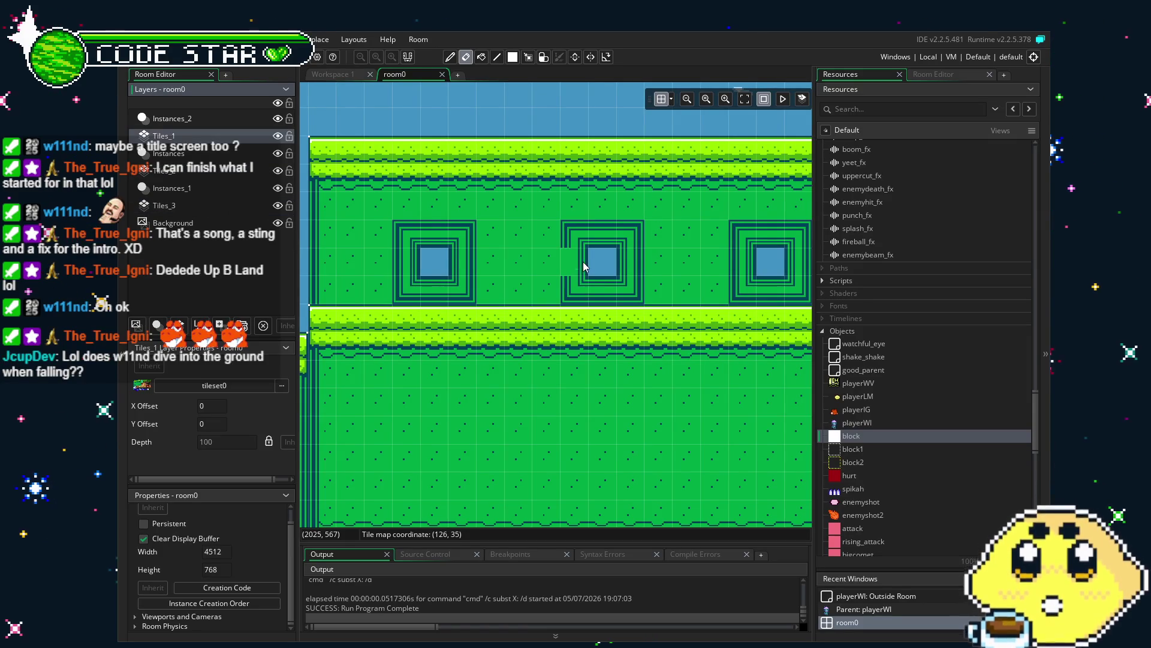
# Step: Copy the middle window's tiles on Tiles_1 as a brush, then erase stray tiles below
pyautogui.press('m')
pyautogui.moveTo(568, 232); pyautogui.dragTo(635, 286)
pyautogui.hotkey('ctrl', 'c')
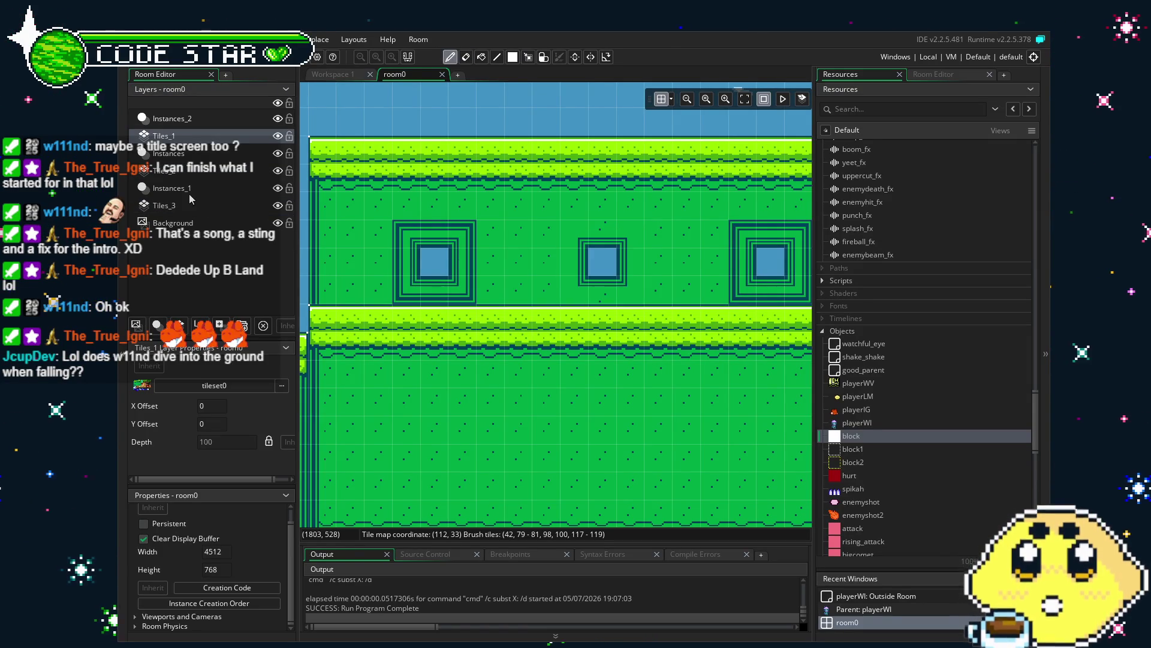
pyautogui.click(164, 170)
pyautogui.click(164, 135)
pyautogui.press('e')
pyautogui.scroll(-3, 488, 372)
pyautogui.moveTo(548, 424)
pyautogui.mouseDown()
pyautogui.moveTo(411, 386)
pyautogui.moveTo(645, 426)
pyautogui.moveTo(518, 425)
pyautogui.mouseUp()
pyautogui.scroll(1, 518, 424)
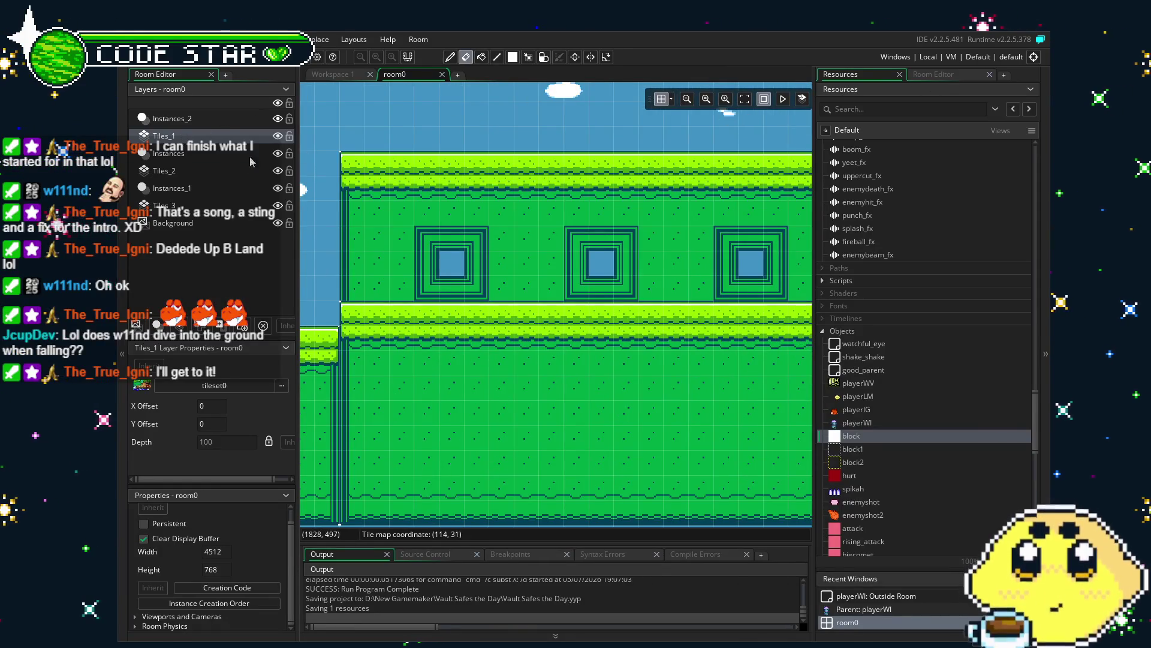
pyautogui.click(936, 74)
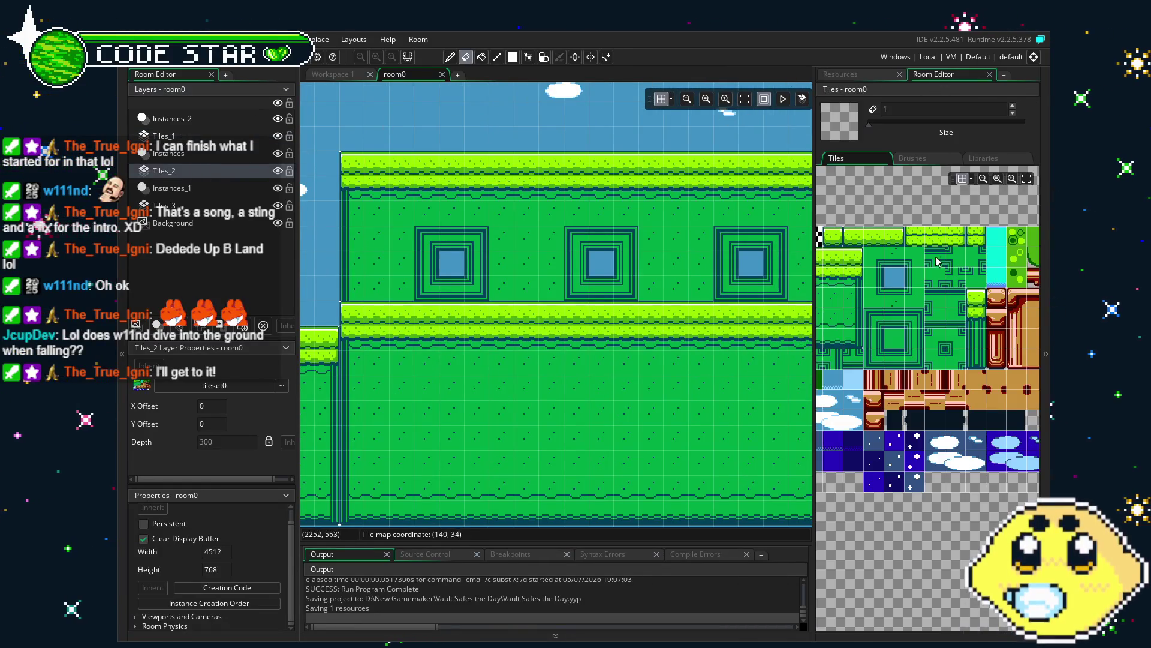
# Step: Paint vertical-stripe and corner wall tiles down the building's left edge on Tiles_2
pyautogui.click(901, 340)
pyautogui.moveTo(358, 275); pyautogui.dragTo(358, 204)
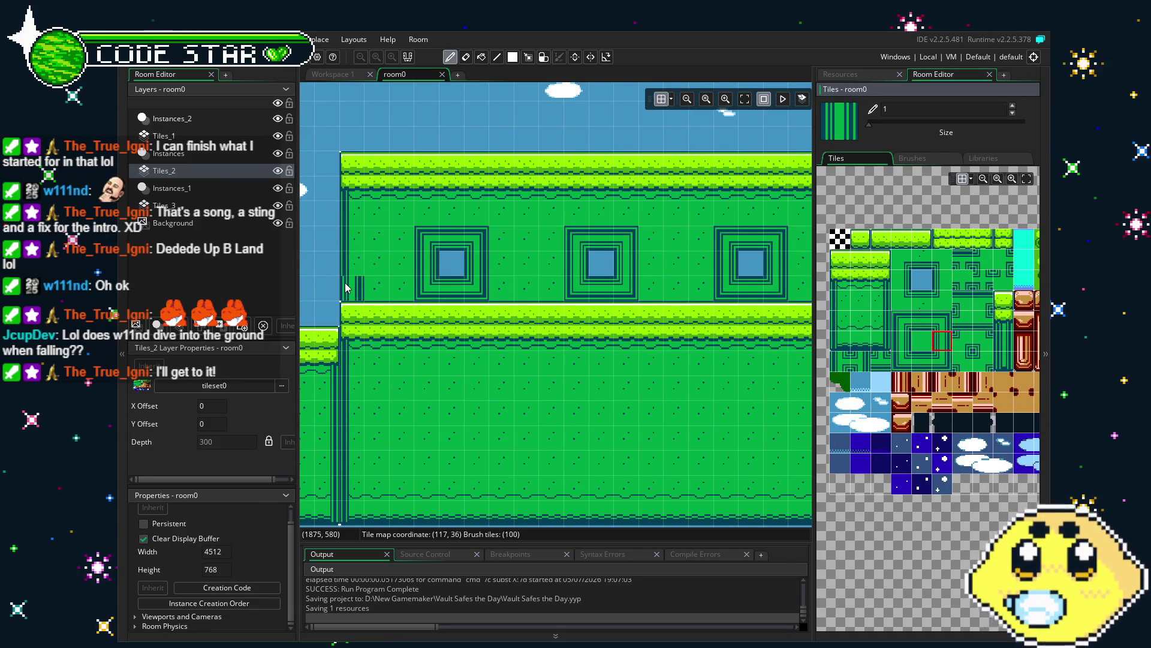
pyautogui.click(942, 340)
pyautogui.click(901, 321)
pyautogui.moveTo(355, 216); pyautogui.dragTo(358, 297)
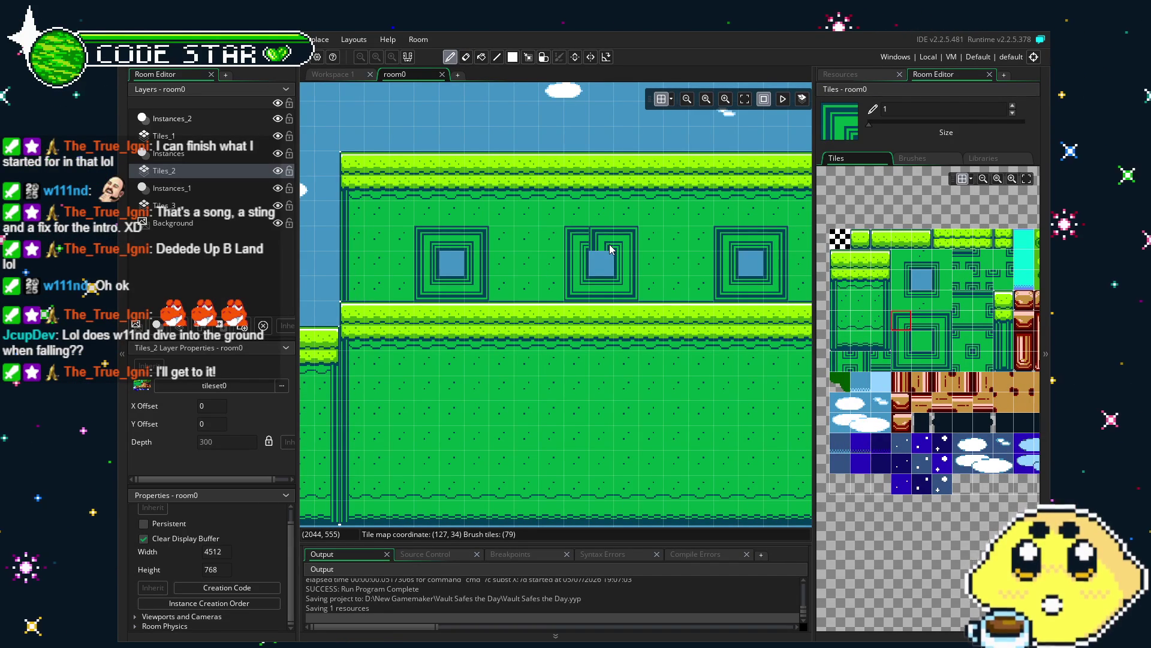
pyautogui.moveTo(648, 403)
pyautogui.mouseDown()
pyautogui.moveTo(439, 403)
pyautogui.moveTo(680, 414)
pyautogui.mouseUp()
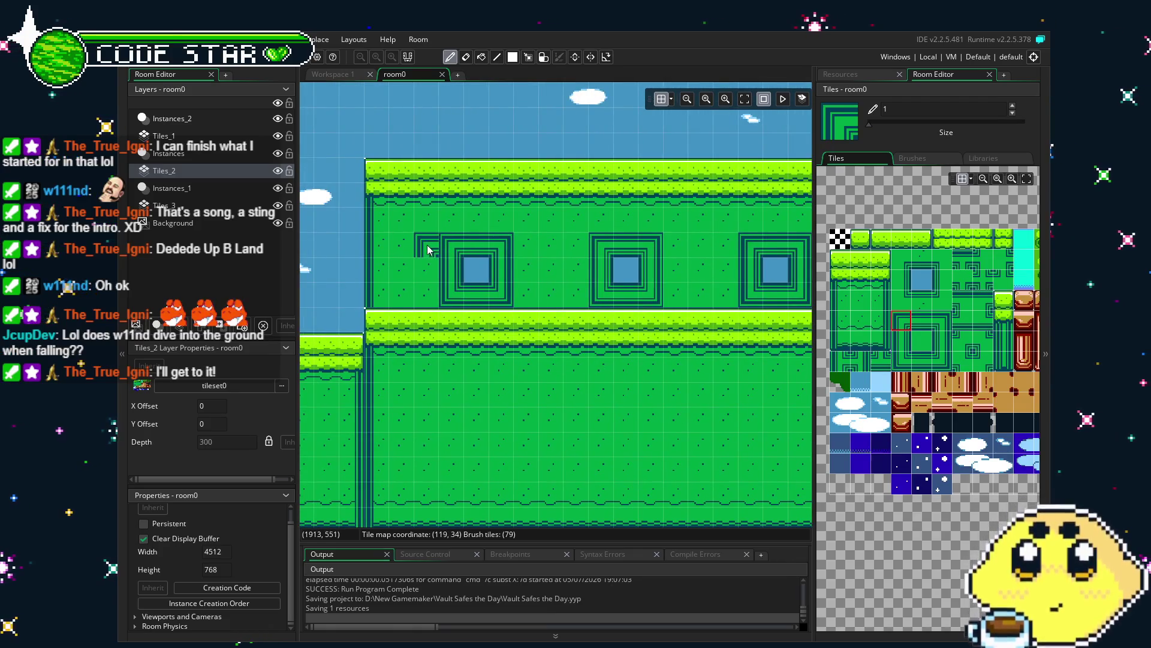
# Step: Erase a stray tile, pick a single building tile, then select the Instances layer
pyautogui.press('e')
pyautogui.scroll(-3, 572, 374)
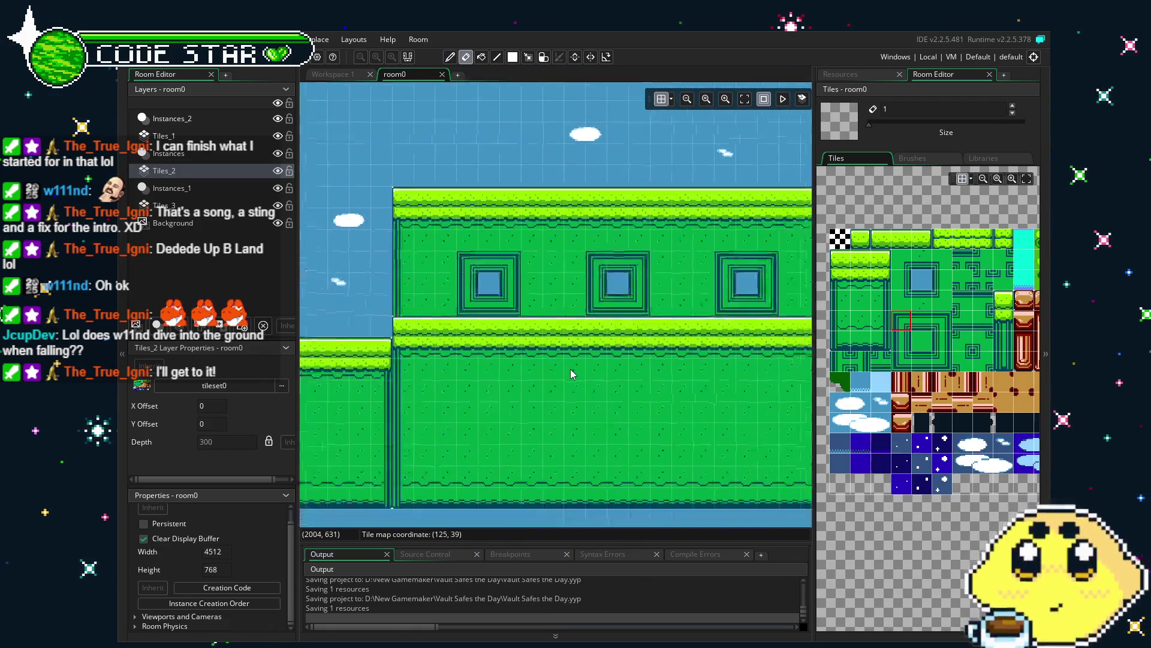
pyautogui.moveTo(465, 457)
pyautogui.mouseDown()
pyautogui.moveTo(699, 429)
pyautogui.moveTo(524, 419)
pyautogui.moveTo(402, 430)
pyautogui.moveTo(510, 441)
pyautogui.mouseUp()
pyautogui.moveTo(962, 341); pyautogui.dragTo(984, 361)
pyautogui.click(962, 259)
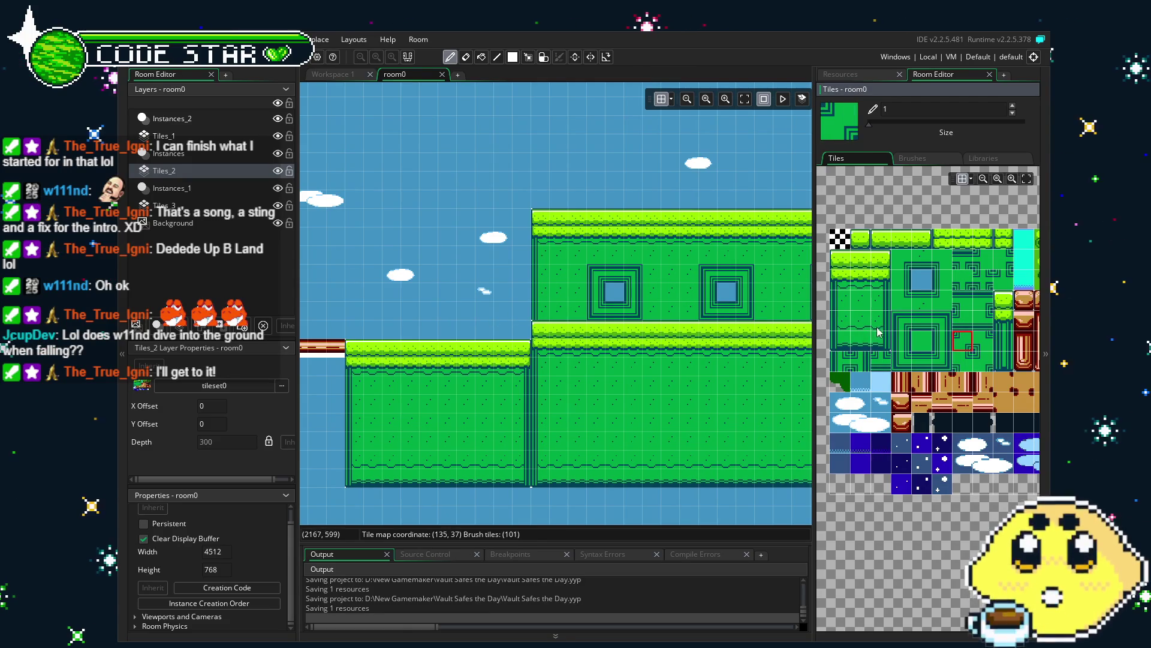
pyautogui.moveTo(880, 371)
pyautogui.mouseDown()
pyautogui.moveTo(809, 396)
pyautogui.moveTo(519, 400)
pyautogui.mouseUp()
pyautogui.moveTo(709, 403)
pyautogui.mouseDown()
pyautogui.moveTo(512, 442)
pyautogui.moveTo(489, 441)
pyautogui.moveTo(545, 427)
pyautogui.moveTo(489, 431)
pyautogui.mouseUp()
pyautogui.click(199, 156)
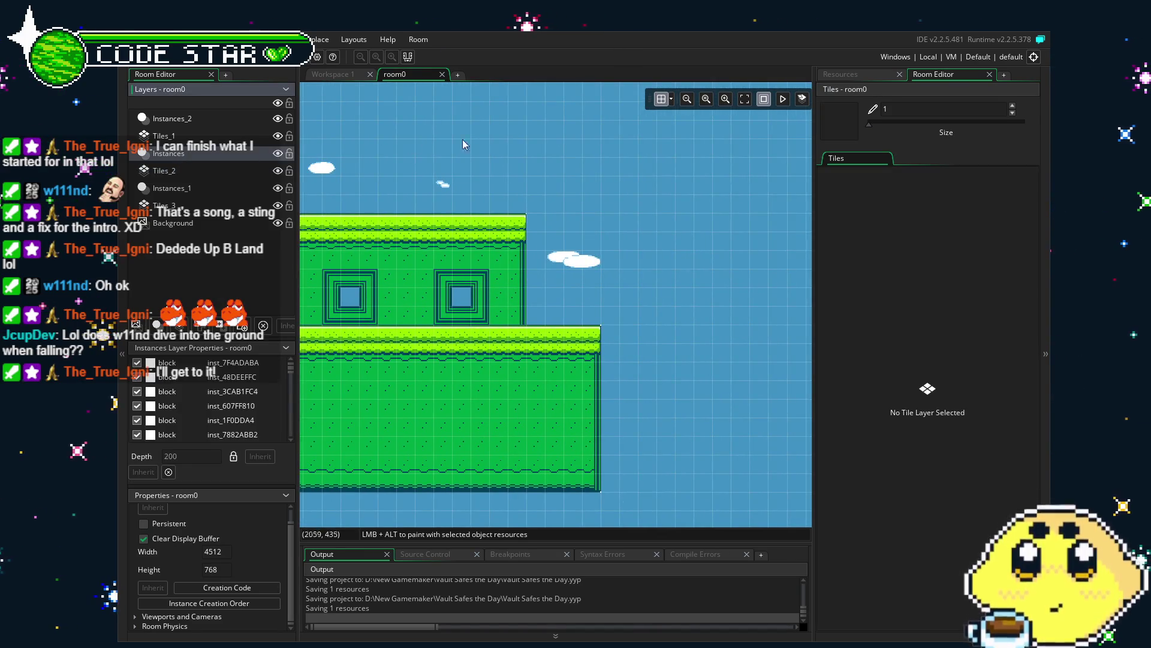
# Step: Drag boom_boxB from Resources into the sky and lay out a row of four boxes
pyautogui.click(845, 74)
pyautogui.scroll(-10, 901, 377)
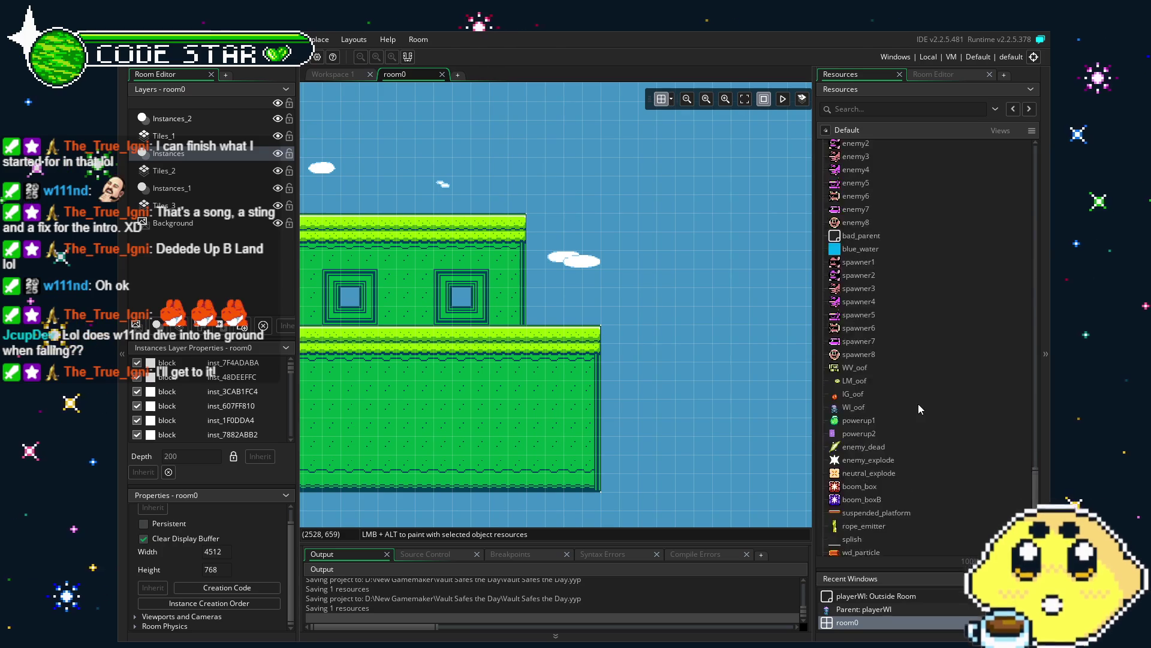
pyautogui.moveTo(694, 424); pyautogui.dragTo(610, 427)
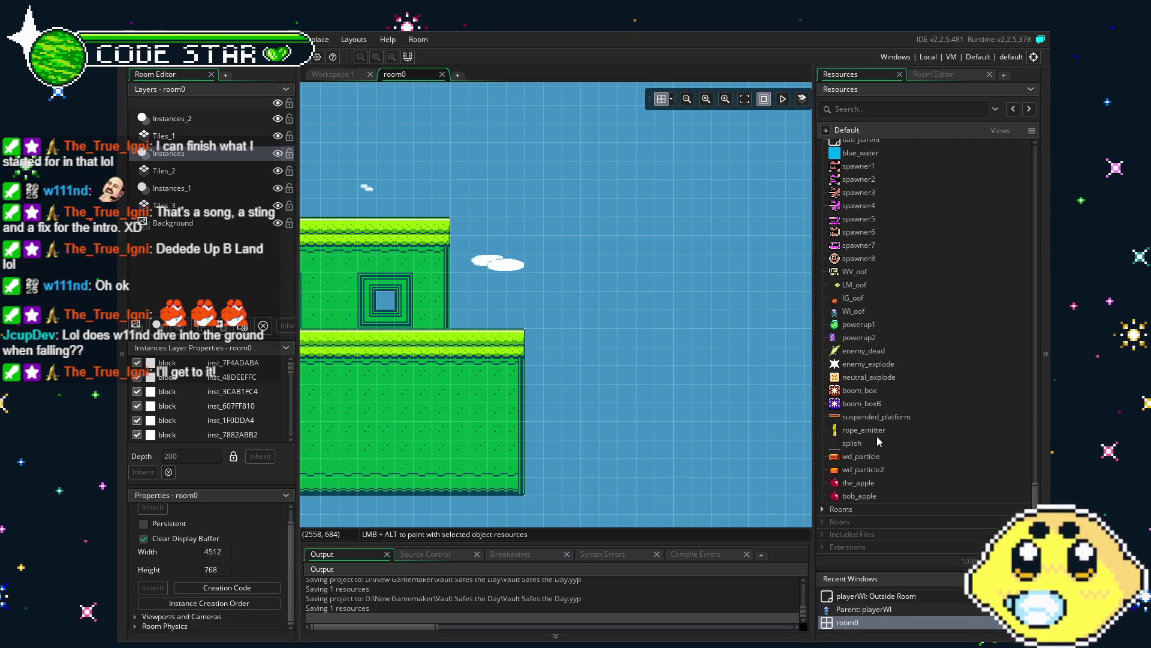
pyautogui.click(868, 408)
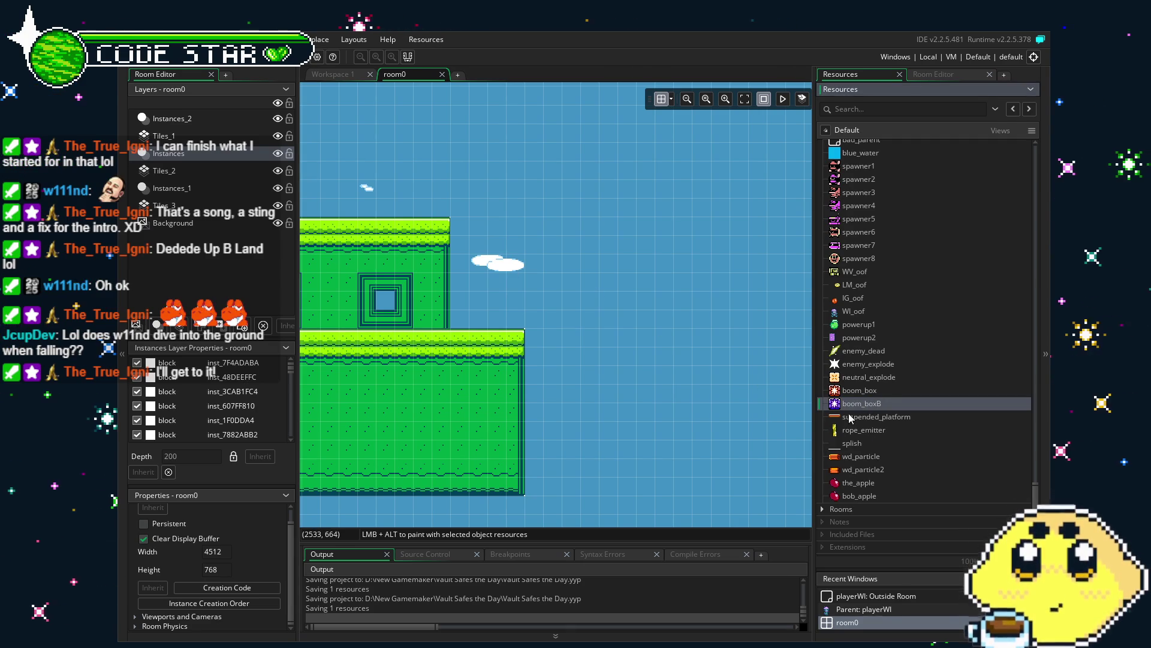
pyautogui.moveTo(869, 408)
pyautogui.mouseDown()
pyautogui.moveTo(628, 334)
pyautogui.moveTo(590, 337)
pyautogui.mouseUp()
pyautogui.keyDown('alt'); pyautogui.click(610, 357); pyautogui.keyUp('alt')
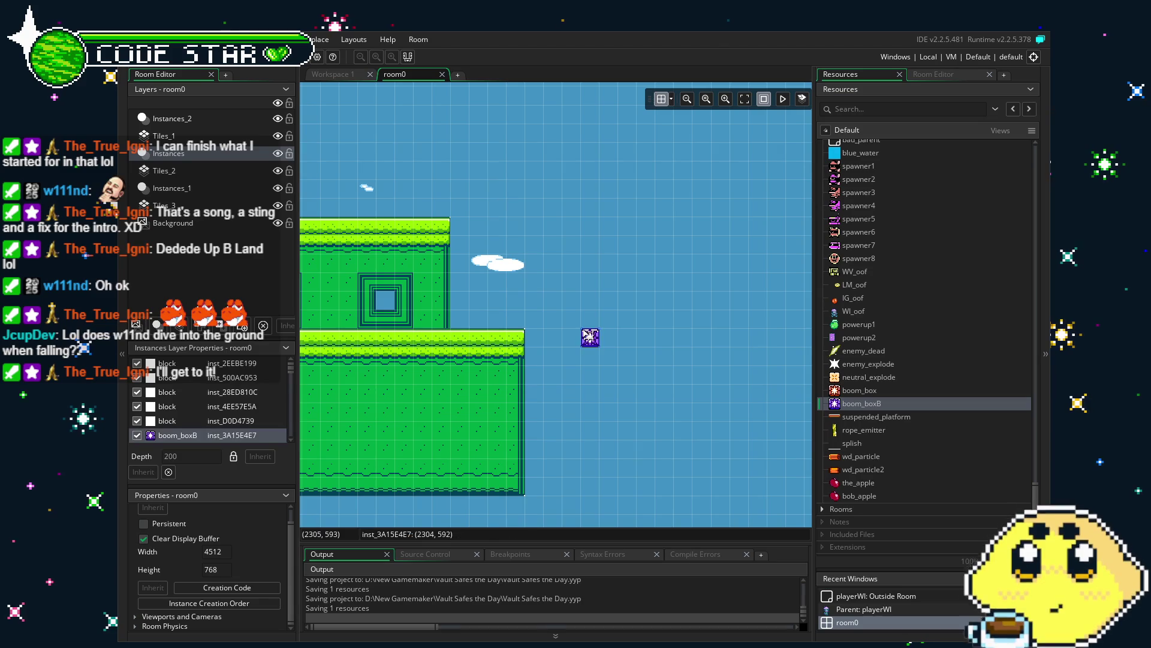
pyautogui.moveTo(609, 356)
pyautogui.mouseDown()
pyautogui.moveTo(609, 337)
pyautogui.moveTo(668, 347)
pyautogui.moveTo(646, 347)
pyautogui.mouseUp()
pyautogui.keyDown('shift'); pyautogui.click(590, 337); pyautogui.keyUp('shift')
# Step: Copy and paste the four boxes to extend the lower row to eight
pyautogui.moveTo(579, 304)
pyautogui.mouseDown()
pyautogui.moveTo(652, 322)
pyautogui.moveTo(729, 372)
pyautogui.moveTo(592, 365)
pyautogui.mouseUp()
pyautogui.hotkey('ctrl', 'c')
pyautogui.hotkey('ctrl', 'v')
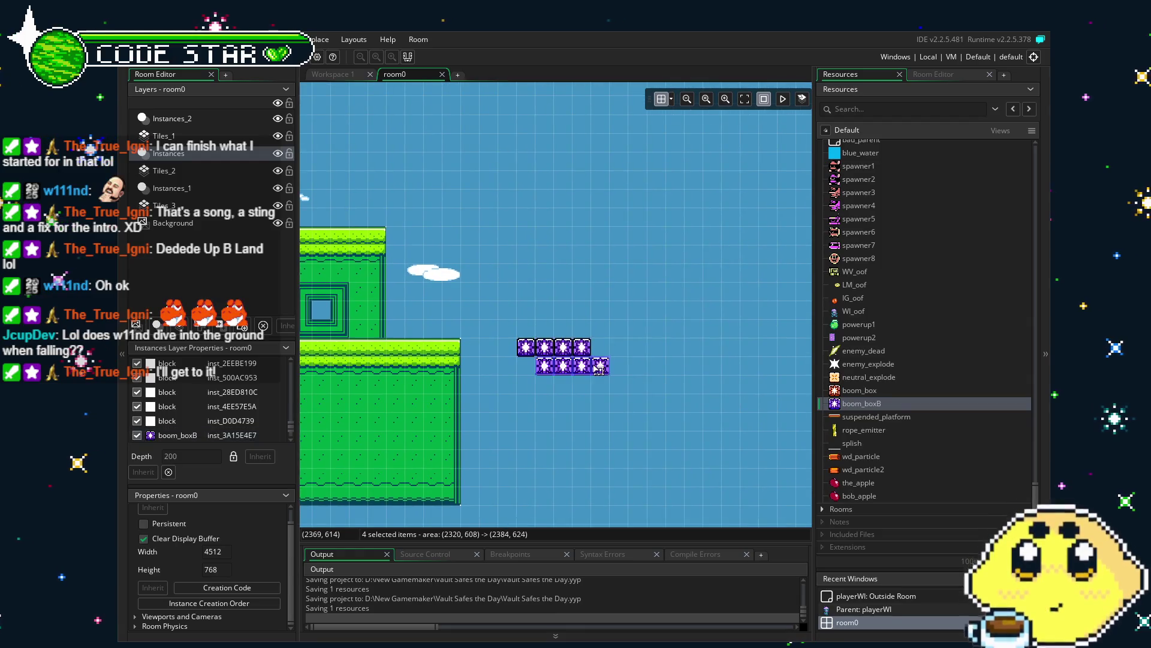
pyautogui.click(686, 388)
pyautogui.click(686, 389)
pyautogui.moveTo(686, 388); pyautogui.dragTo(622, 408)
# Step: Stack a short boom_boxB column at the row's end and raise a duplicated row above it
pyautogui.moveTo(848, 406)
pyautogui.mouseDown()
pyautogui.moveTo(645, 357)
pyautogui.moveTo(599, 333)
pyautogui.moveTo(462, 341)
pyautogui.mouseUp()
pyautogui.keyDown('alt'); pyautogui.click(599, 315); pyautogui.keyUp('alt')
pyautogui.keyDown('alt'); pyautogui.click(600, 296); pyautogui.keyUp('alt')
pyautogui.moveTo(581, 351)
pyautogui.keyDown('alt'); pyautogui.mouseDown()
pyautogui.moveTo(594, 369)
pyautogui.moveTo(577, 298)
pyautogui.mouseUp(); pyautogui.keyUp('alt')
pyautogui.click(426, 254)
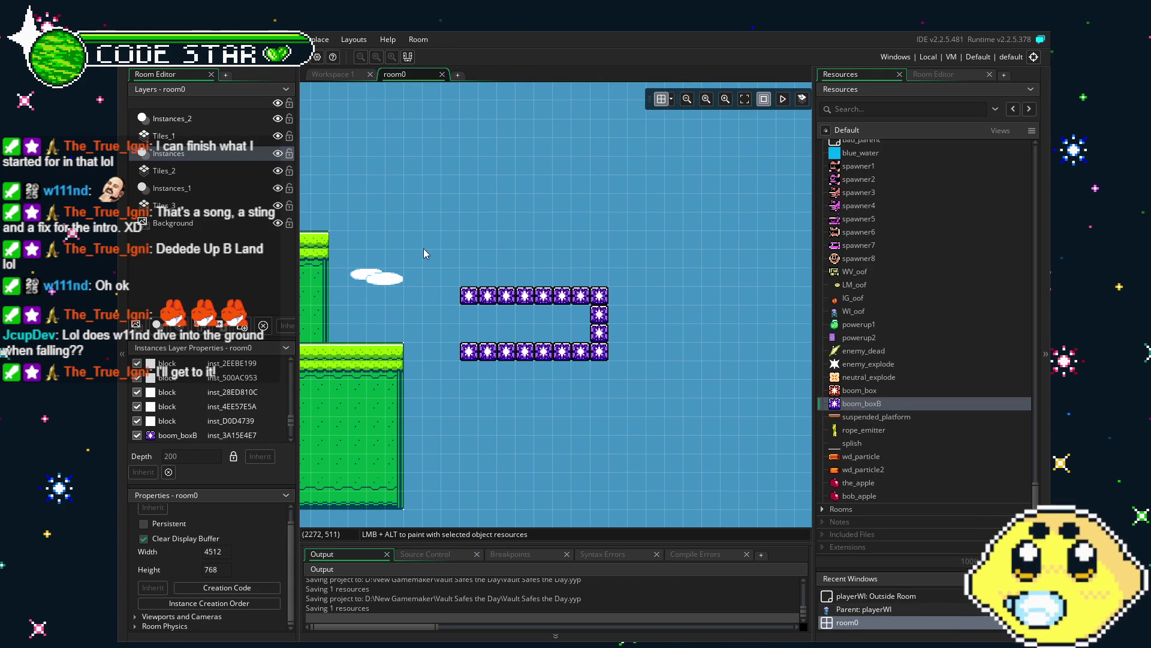
pyautogui.moveTo(620, 290)
pyautogui.mouseDown()
pyautogui.moveTo(607, 288)
pyautogui.moveTo(744, 295)
pyautogui.moveTo(599, 378)
pyautogui.moveTo(549, 383)
pyautogui.moveTo(843, 403)
pyautogui.moveTo(607, 296)
pyautogui.moveTo(609, 240)
pyautogui.moveTo(629, 241)
pyautogui.moveTo(599, 231)
pyautogui.moveTo(655, 263)
pyautogui.moveTo(589, 241)
pyautogui.mouseUp()
# Step: Place a pair of boxes higher up and select the high row of four
pyautogui.hscroll(3, 624, 387)
pyautogui.keyDown('alt'); pyautogui.click(628, 258); pyautogui.keyUp('alt')
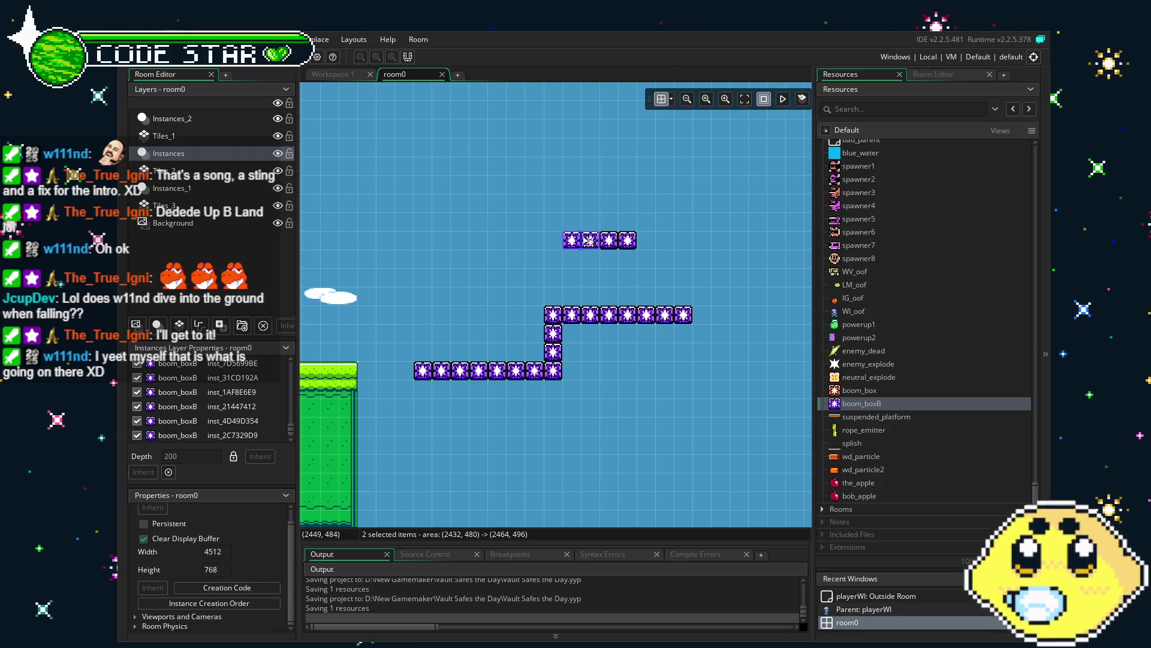
pyautogui.moveTo(530, 211)
pyautogui.mouseDown()
pyautogui.moveTo(637, 257)
pyautogui.moveTo(624, 247)
pyautogui.moveTo(670, 435)
pyautogui.mouseUp()
# Step: Lower the four boxes and paste copies onto the lower row, dropping a new six-box row
pyautogui.click(586, 374)
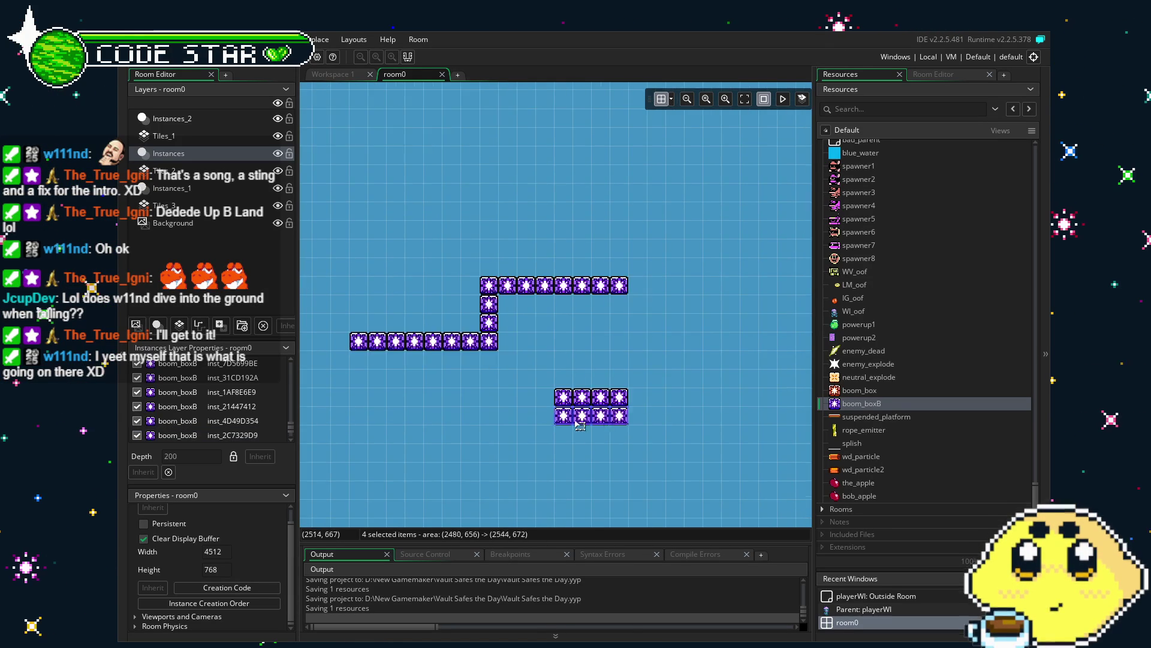
pyautogui.hotkey('ctrl', 'v')
pyautogui.hotkey('ctrl', 'v')
pyautogui.moveTo(591, 430)
pyautogui.mouseDown()
pyautogui.moveTo(642, 423)
pyautogui.moveTo(661, 405)
pyautogui.mouseUp()
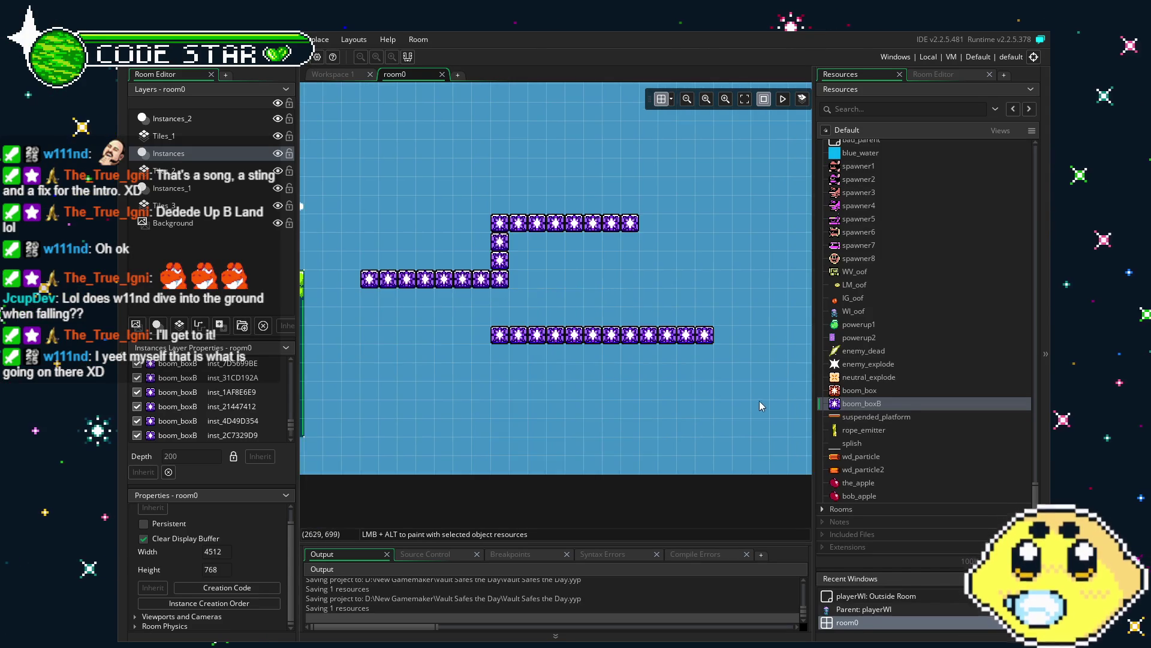
pyautogui.moveTo(486, 326); pyautogui.dragTo(614, 345)
pyautogui.hotkey('ctrl', 'v')
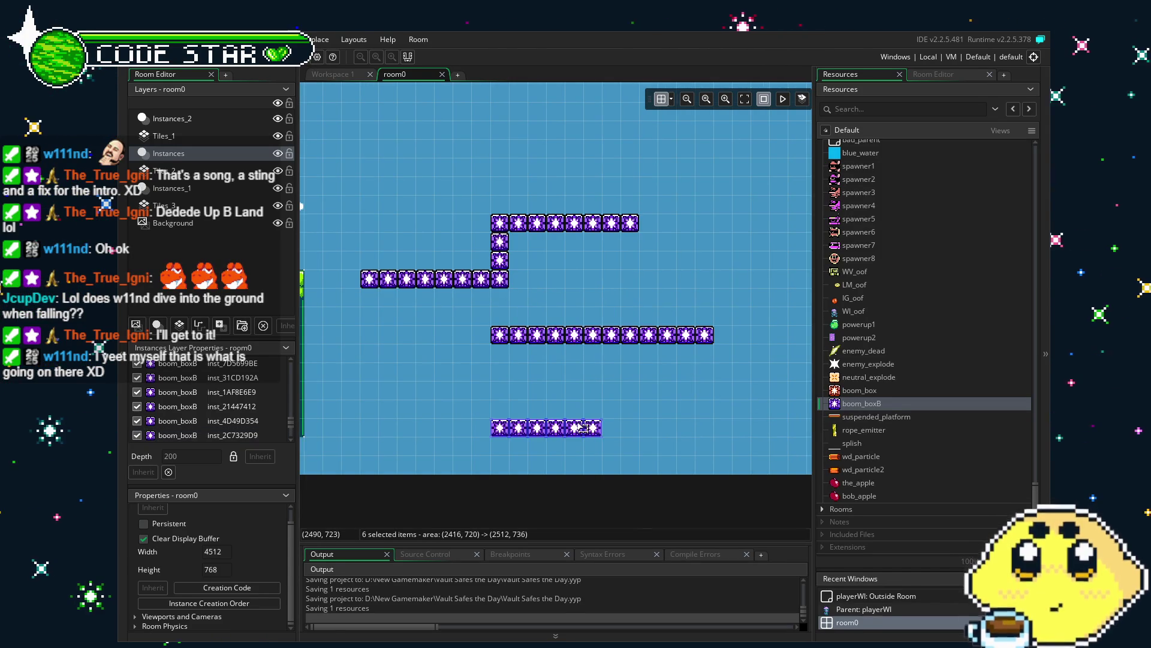
pyautogui.click(502, 391)
# Step: Duplicate the bottom six-box row and place the copy at mid height
pyautogui.moveTo(502, 390); pyautogui.dragTo(612, 446)
pyautogui.hotkey('ctrl', 'v')
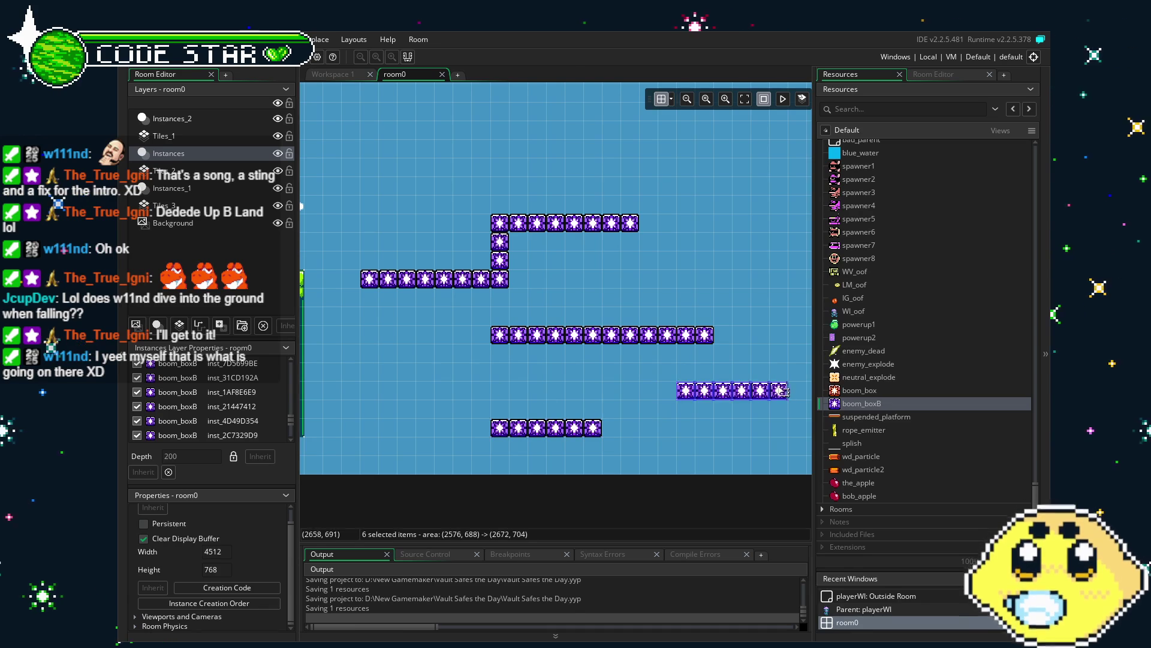
pyautogui.click(739, 334)
pyautogui.moveTo(739, 328)
pyautogui.mouseDown()
pyautogui.moveTo(563, 331)
pyautogui.moveTo(706, 358)
pyautogui.mouseUp()
pyautogui.scroll(-1, 564, 330)
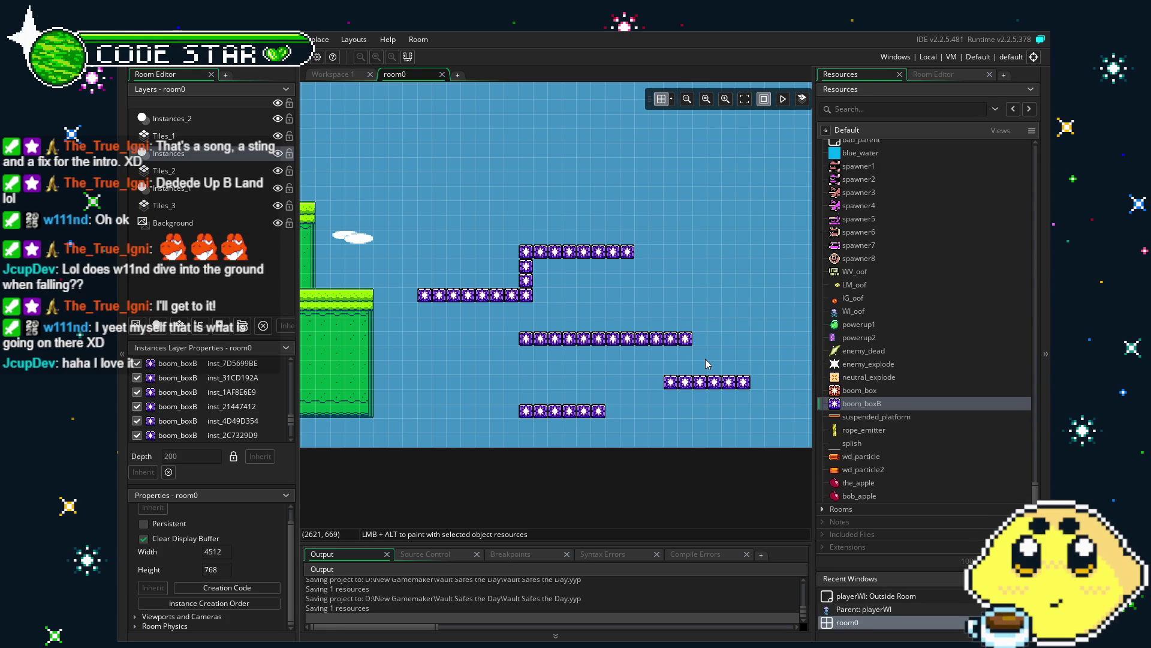
# Step: Restore the column to single width and align it above the bottom row
pyautogui.moveTo(523, 246)
pyautogui.mouseDown()
pyautogui.moveTo(541, 308)
pyautogui.moveTo(618, 302)
pyautogui.mouseUp()
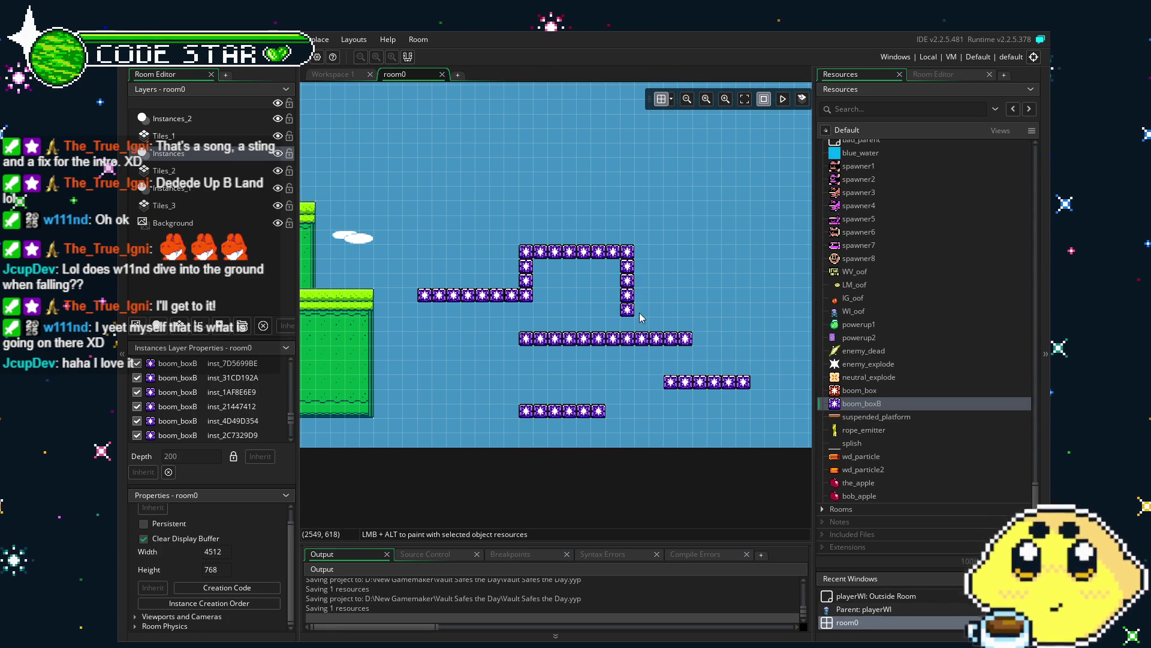
pyautogui.hscroll(1, 686, 300)
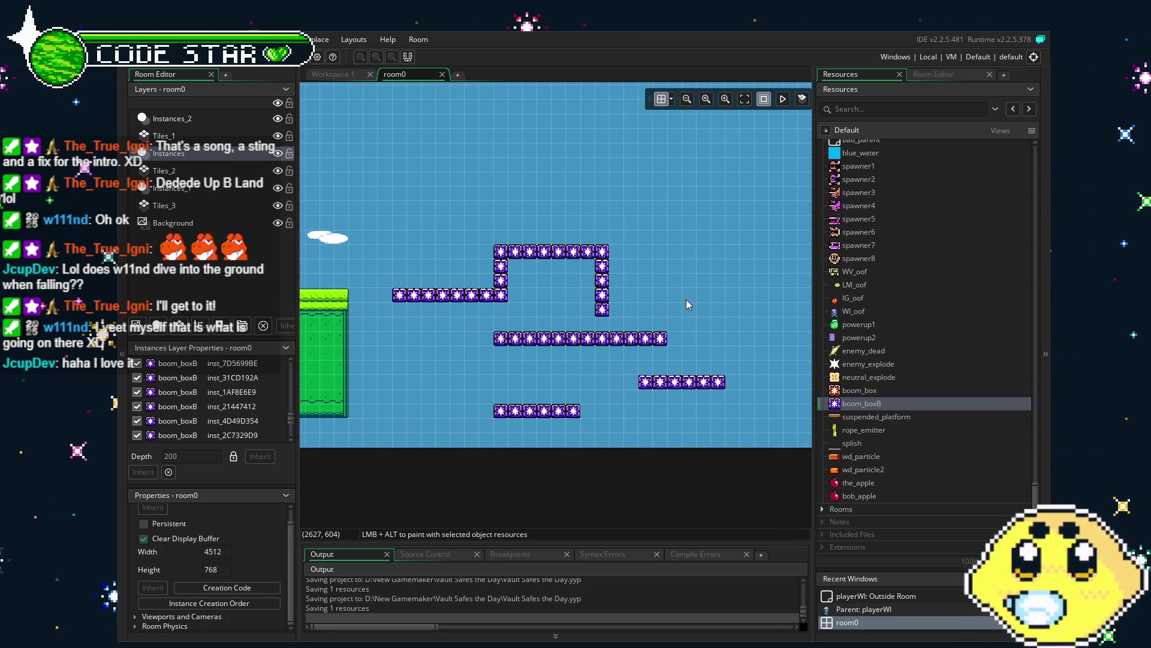
pyautogui.moveTo(639, 305)
pyautogui.mouseDown()
pyautogui.moveTo(600, 295)
pyautogui.moveTo(462, 321)
pyautogui.moveTo(503, 326)
pyautogui.moveTo(597, 372)
pyautogui.mouseUp()
pyautogui.hotkey('ctrl', 'z')
pyautogui.moveTo(605, 315)
pyautogui.mouseDown()
pyautogui.moveTo(533, 387)
pyautogui.moveTo(504, 387)
pyautogui.mouseUp()
pyautogui.click(639, 400)
pyautogui.moveTo(638, 395); pyautogui.dragTo(555, 393)
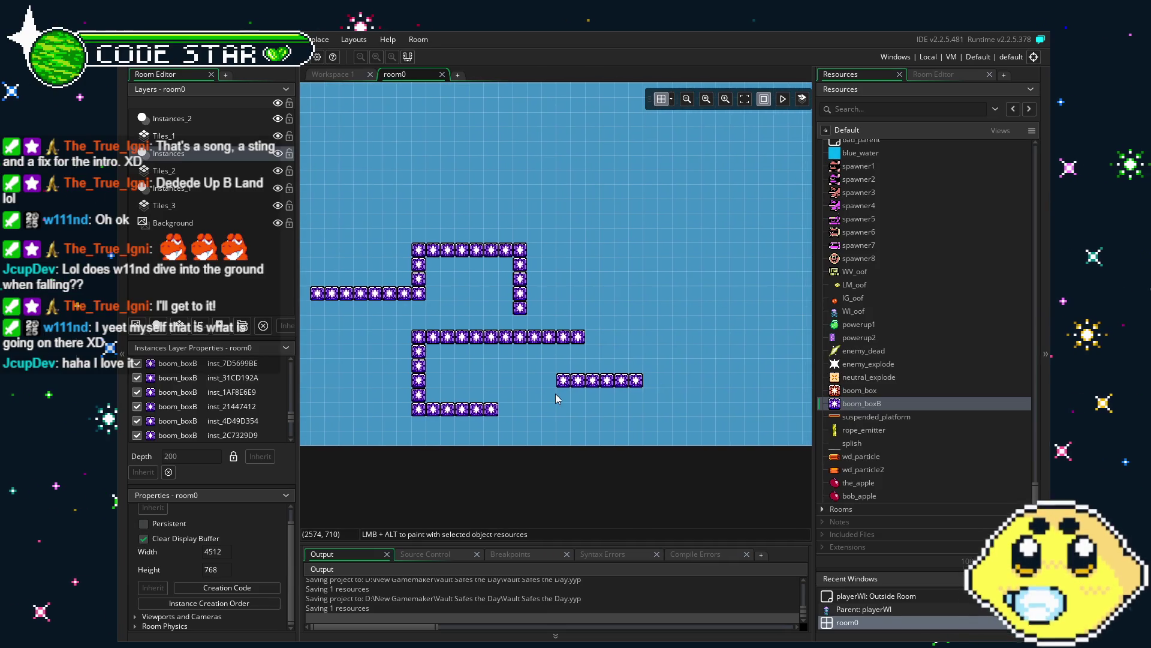
# Step: Extend the bottom row and raise four boxes to lengthen the right-hand row
pyautogui.moveTo(506, 409); pyautogui.dragTo(556, 414)
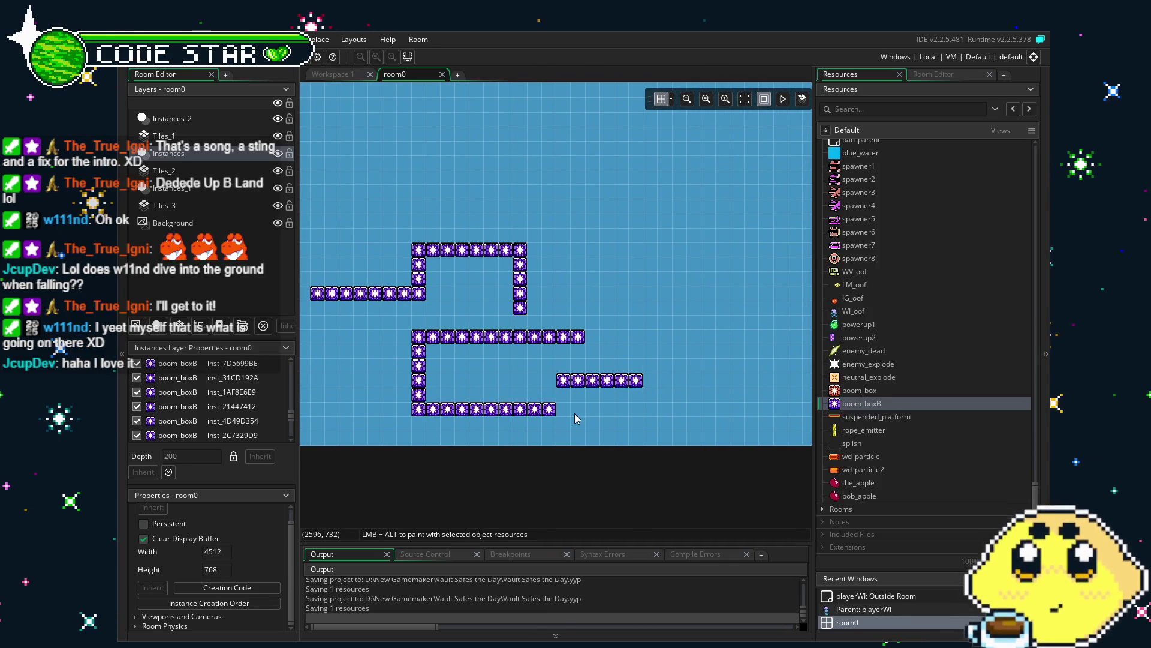
pyautogui.moveTo(519, 292); pyautogui.dragTo(522, 307)
pyautogui.click(523, 324)
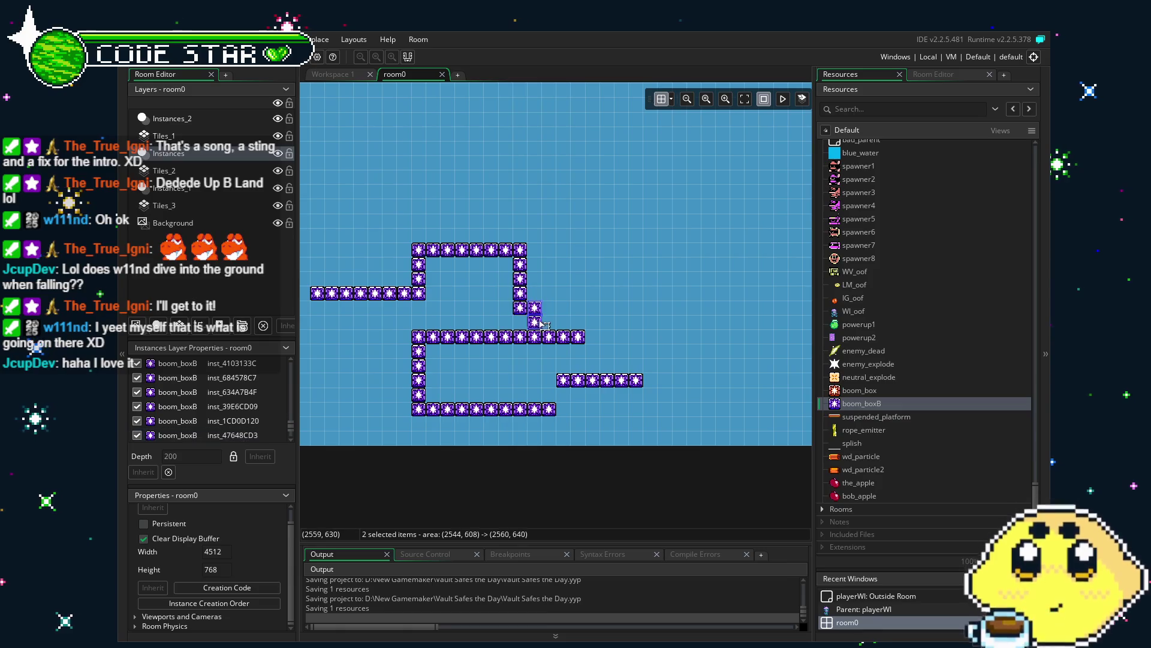
pyautogui.moveTo(564, 409)
pyautogui.mouseDown()
pyautogui.moveTo(563, 395)
pyautogui.moveTo(449, 371)
pyautogui.mouseUp()
pyautogui.moveTo(531, 398)
pyautogui.keyDown('alt'); pyautogui.mouseDown()
pyautogui.moveTo(617, 398)
pyautogui.moveTo(602, 397)
pyautogui.moveTo(602, 382)
pyautogui.mouseUp(); pyautogui.keyUp('alt')
pyautogui.click(484, 362)
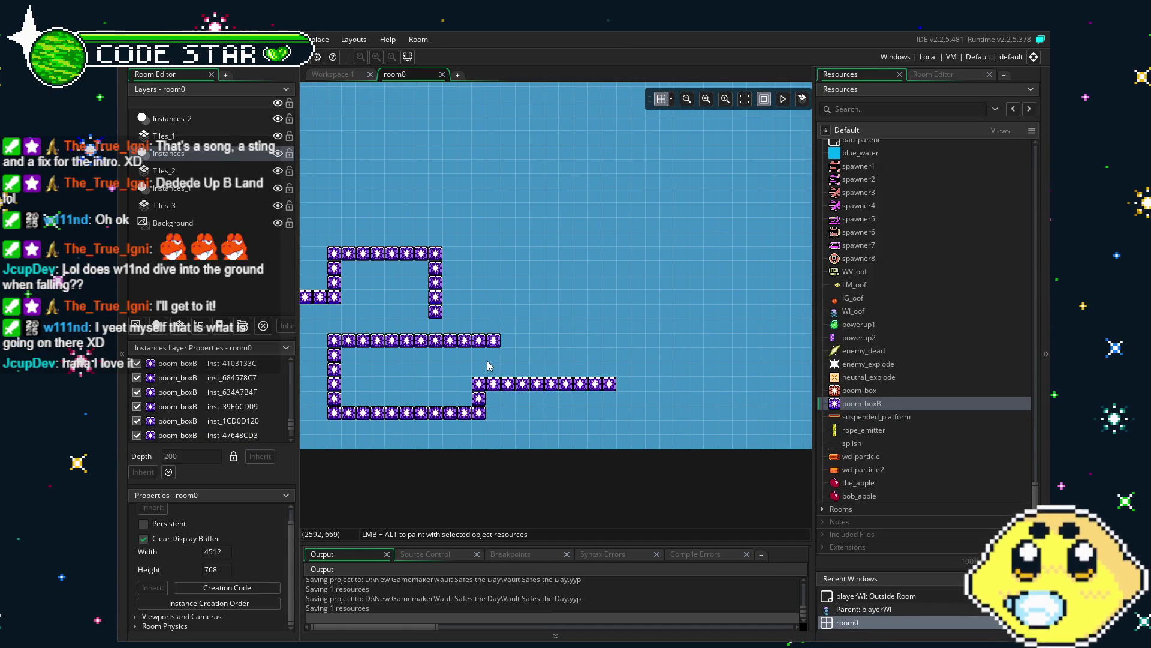
pyautogui.moveTo(483, 362); pyautogui.dragTo(569, 368)
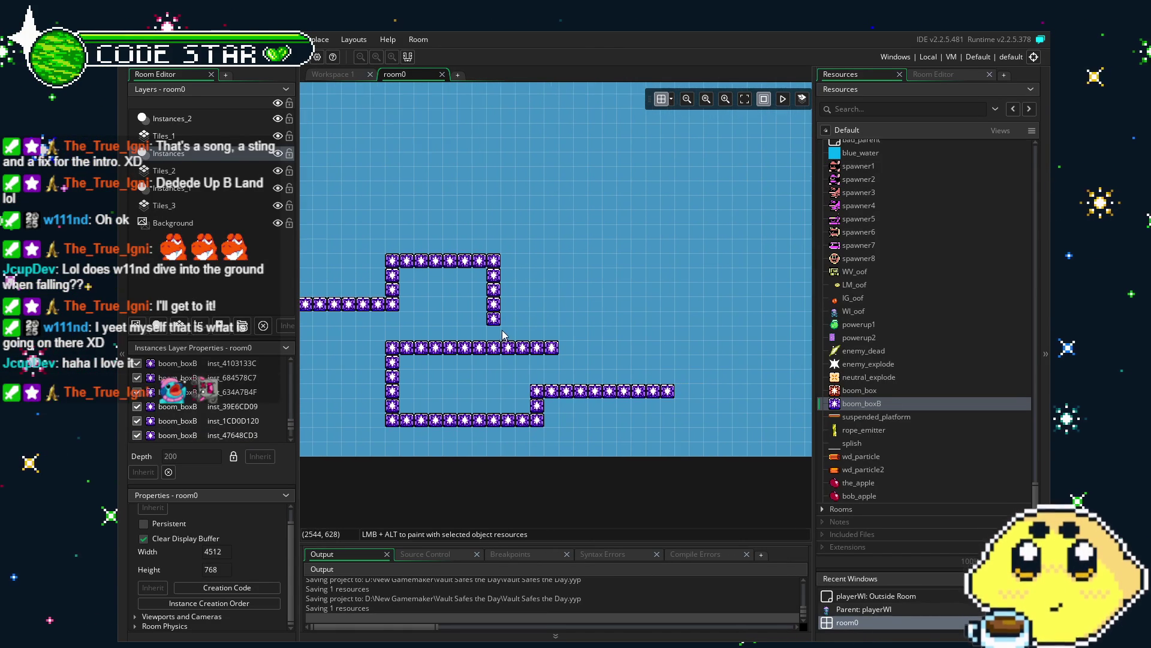
# Step: Copy the four-box column and stack pasted copies into a tall vertical shaft
pyautogui.moveTo(501, 328); pyautogui.dragTo(487, 283)
pyautogui.hotkey('ctrl', 'c')
pyautogui.hotkey('ctrl', 'v')
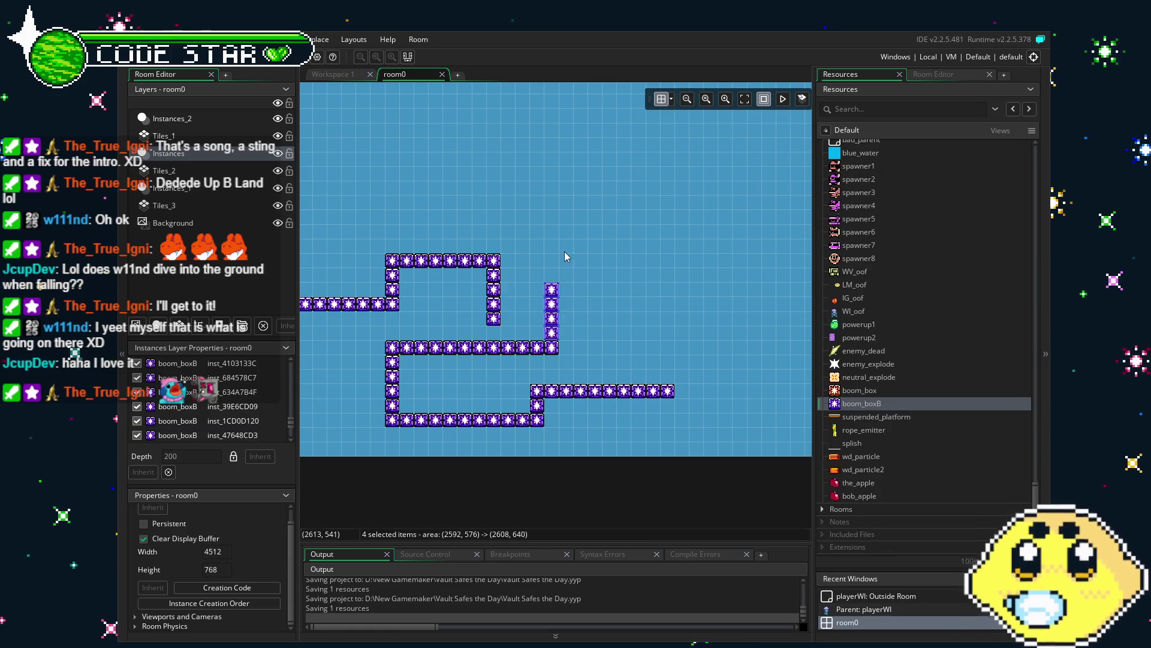
pyautogui.hotkey('ctrl', 'v')
pyautogui.moveTo(571, 336); pyautogui.dragTo(557, 264)
pyautogui.moveTo(456, 390); pyautogui.dragTo(569, 388)
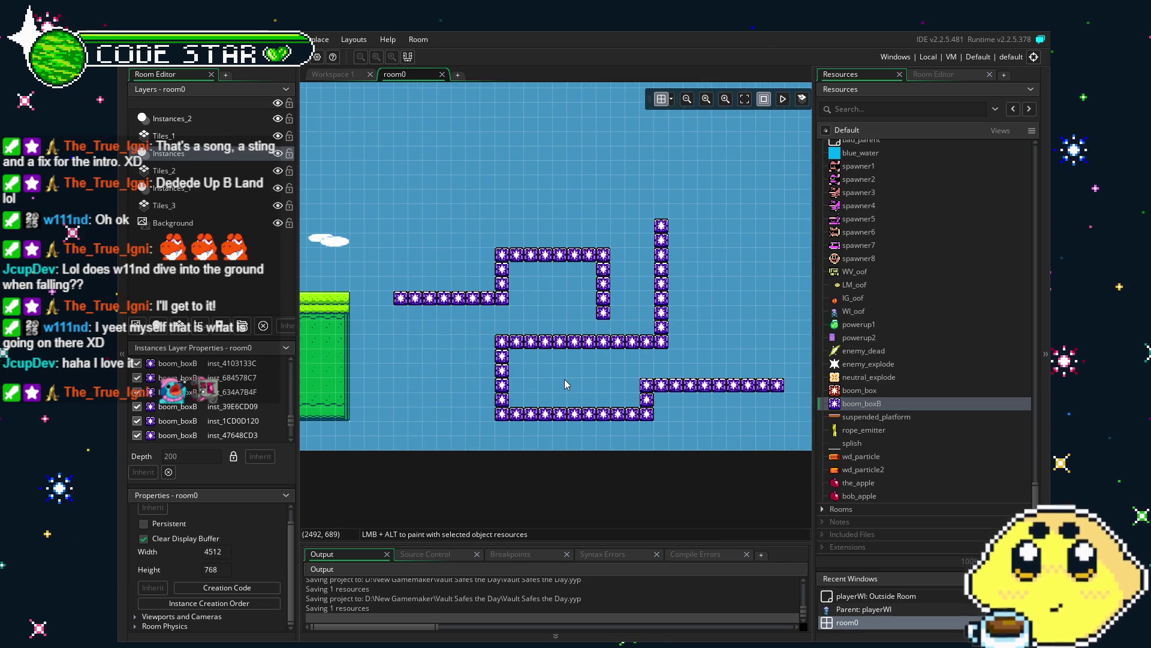
pyautogui.hscroll(4, 564, 379)
pyautogui.moveTo(571, 202); pyautogui.dragTo(620, 296)
pyautogui.moveTo(596, 215); pyautogui.dragTo(603, 202)
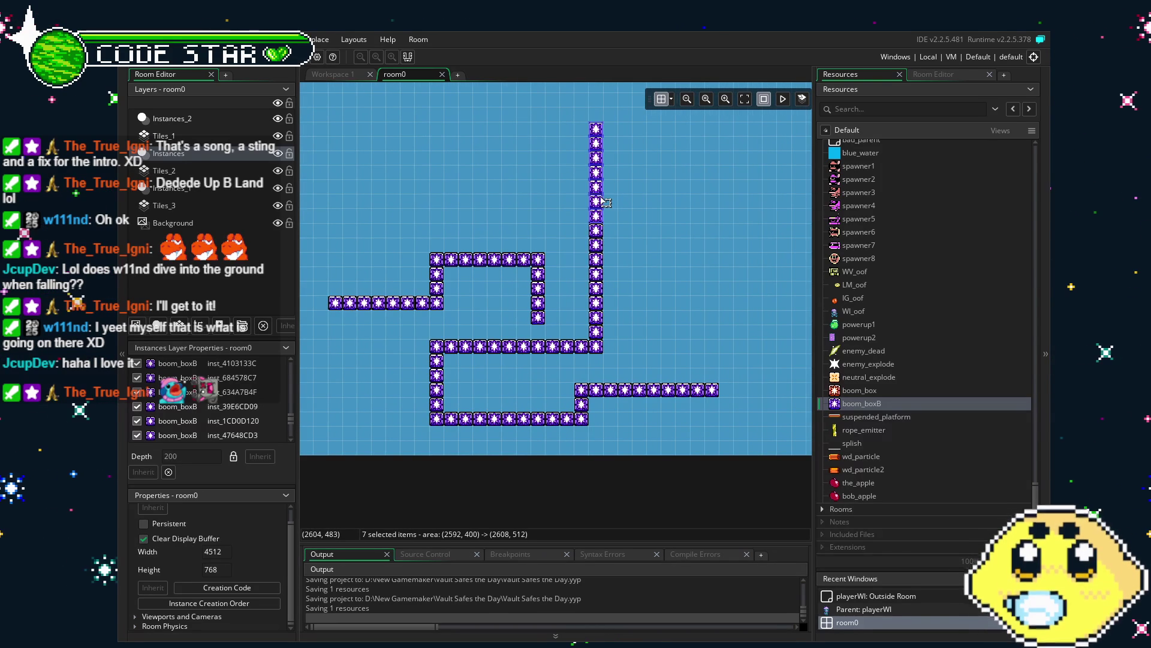
# Step: Place a stretched white block to the right of the lower boom_boxB row
pyautogui.hscroll(-10, 604, 202)
pyautogui.hscroll(15, 540, 270)
pyautogui.hscroll(2, 509, 330)
pyautogui.scroll(-5, 523, 336)
pyautogui.hscroll(-8, 516, 367)
pyautogui.scroll(4, 696, 382)
pyautogui.hscroll(5, 696, 382)
pyautogui.scroll(15, 842, 407)
pyautogui.moveTo(851, 268)
pyautogui.mouseDown()
pyautogui.moveTo(645, 409)
pyautogui.moveTo(704, 408)
pyautogui.moveTo(623, 418)
pyautogui.moveTo(686, 364)
pyautogui.moveTo(688, 385)
pyautogui.moveTo(623, 389)
pyautogui.moveTo(867, 384)
pyautogui.moveTo(786, 383)
pyautogui.mouseUp()
pyautogui.hscroll(2, 672, 411)
pyautogui.scroll(2, 640, 357)
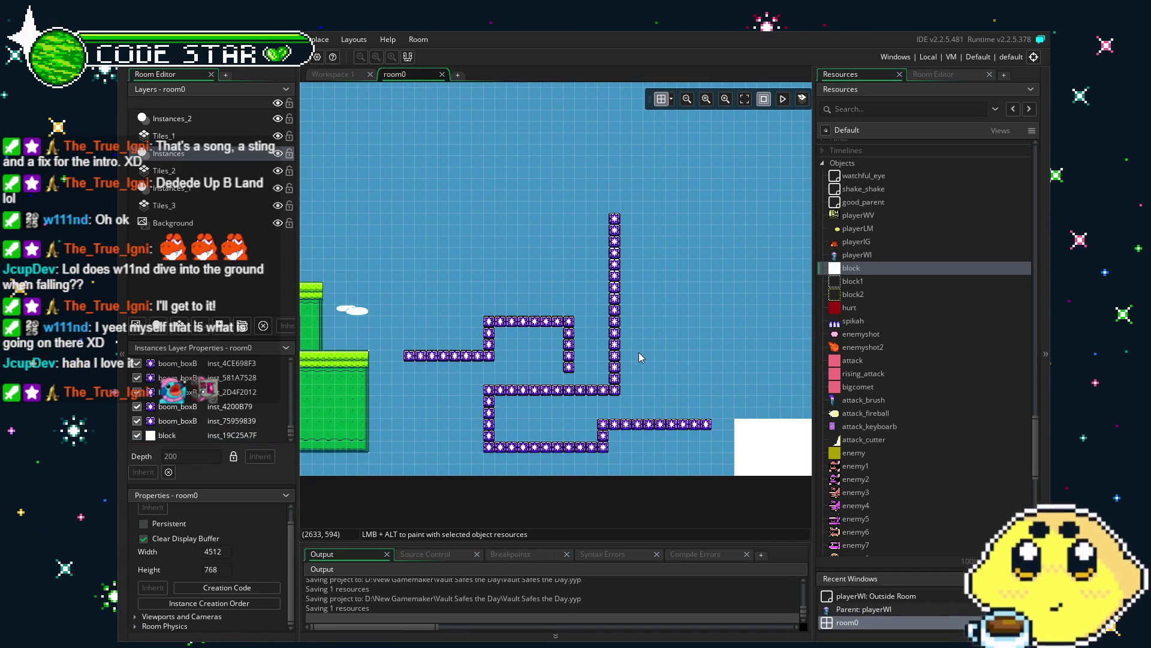
# Step: Paste a seven-box copy to extend the maze's bottom row leftward
pyautogui.moveTo(639, 351)
pyautogui.mouseDown()
pyautogui.moveTo(720, 325)
pyautogui.moveTo(656, 334)
pyautogui.mouseUp()
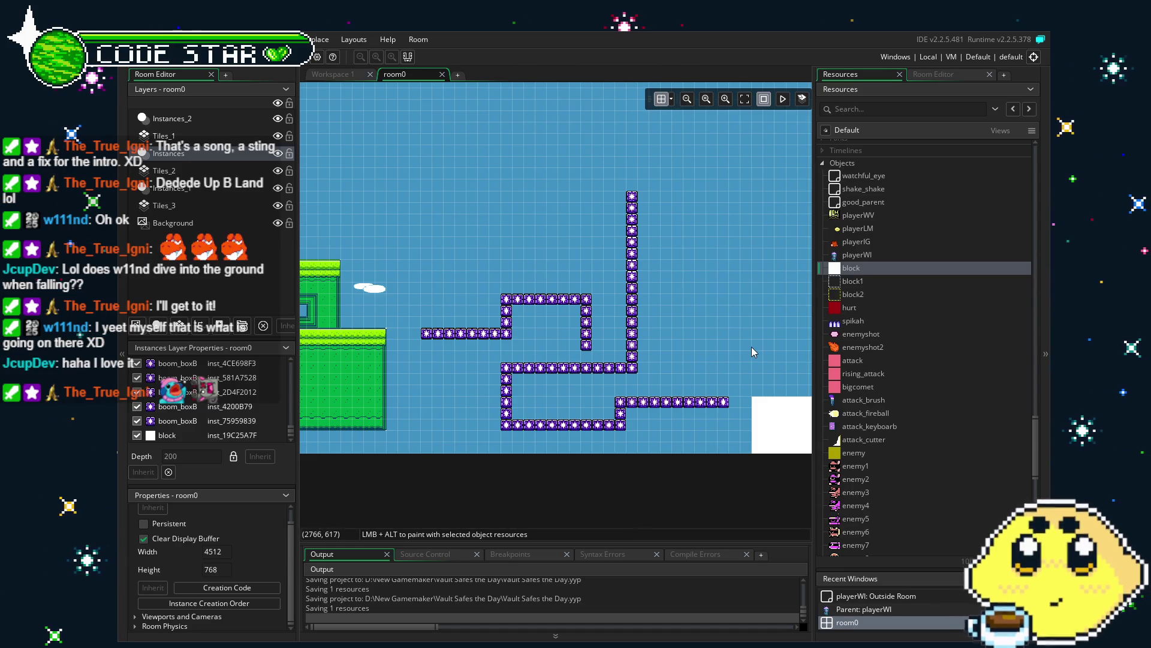
pyautogui.moveTo(598, 456)
pyautogui.mouseDown()
pyautogui.moveTo(682, 458)
pyautogui.moveTo(505, 469)
pyautogui.mouseUp()
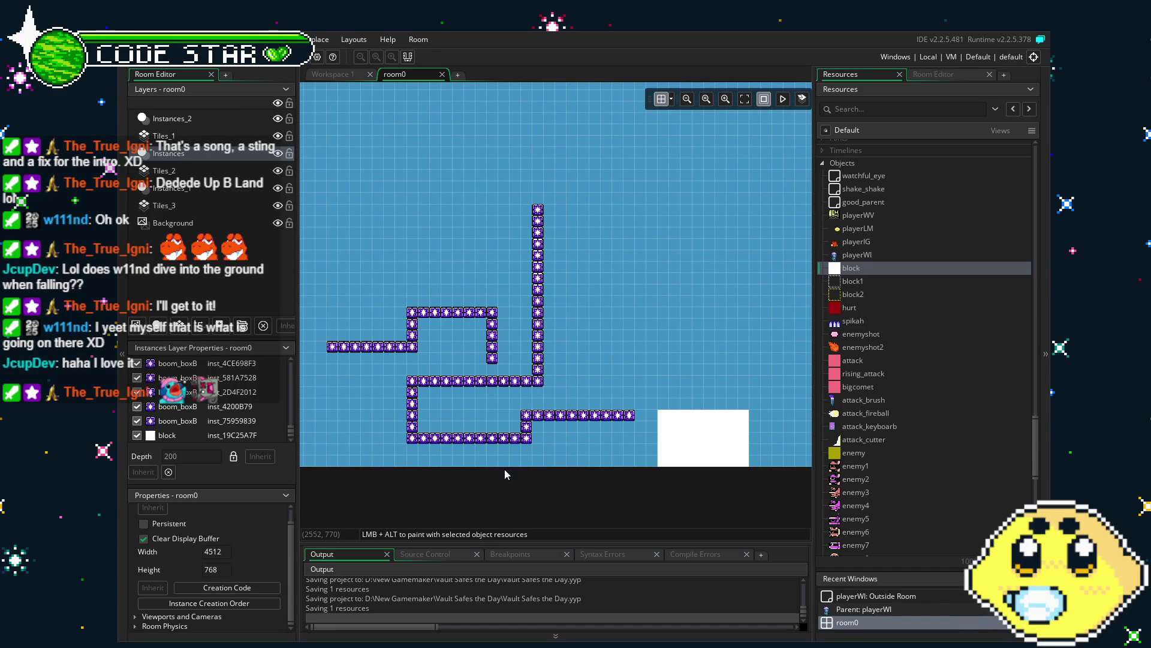
pyautogui.moveTo(505, 469)
pyautogui.mouseDown()
pyautogui.moveTo(625, 483)
pyautogui.moveTo(575, 484)
pyautogui.mouseUp()
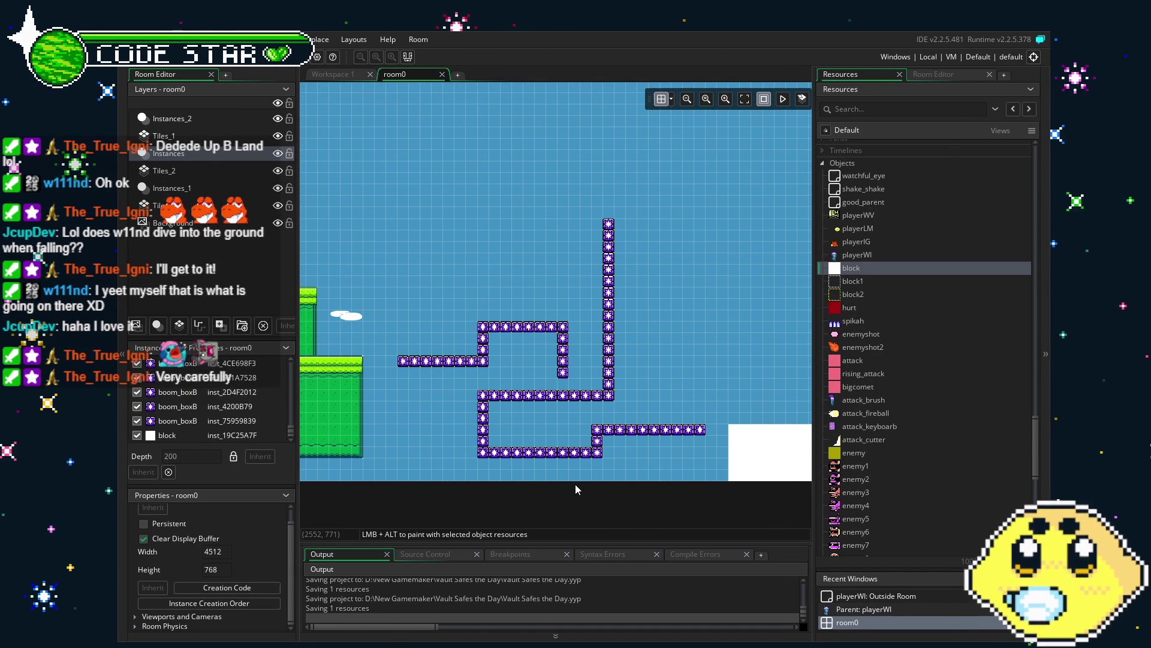
pyautogui.moveTo(527, 402); pyautogui.dragTo(572, 388)
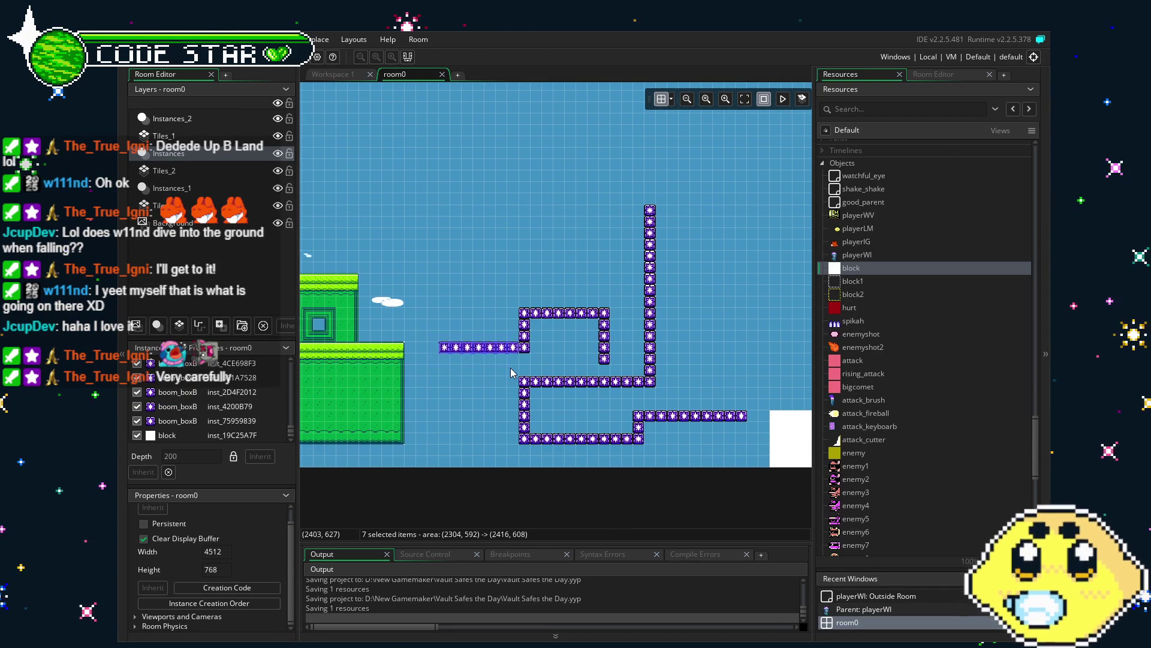
pyautogui.hotkey('ctrl', 'v')
pyautogui.moveTo(507, 373); pyautogui.dragTo(495, 442)
pyautogui.click(469, 390)
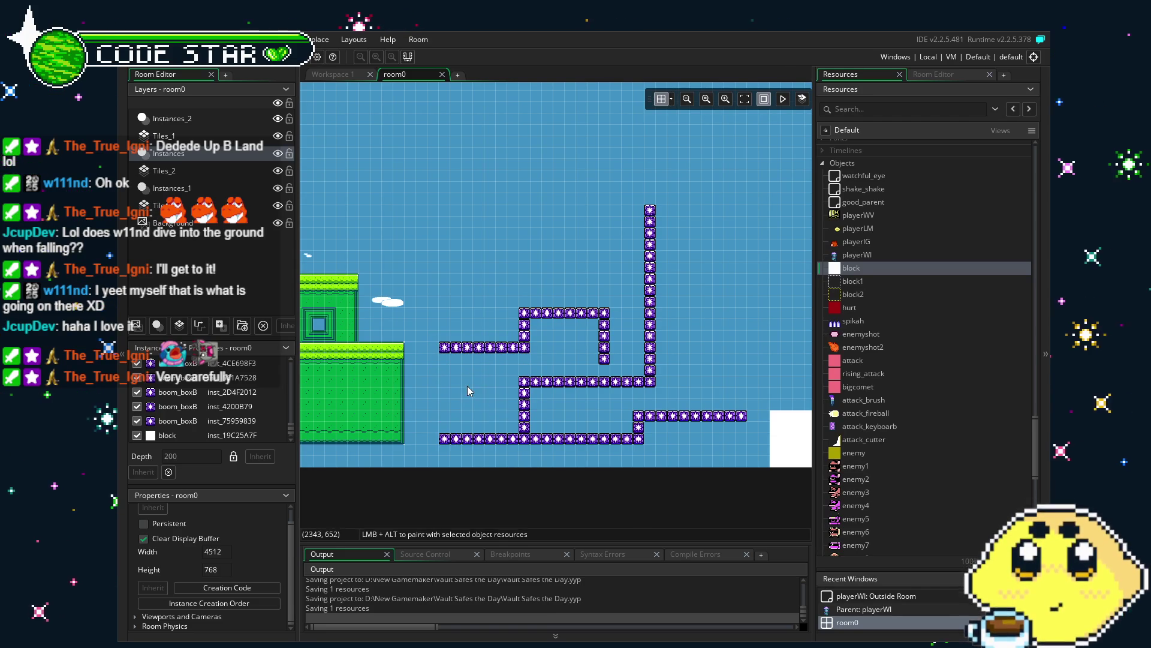
# Step: Move boxes from the bottom row's left end into small two-box ledges
pyautogui.moveTo(437, 427)
pyautogui.mouseDown()
pyautogui.moveTo(457, 445)
pyautogui.moveTo(505, 408)
pyautogui.moveTo(480, 396)
pyautogui.moveTo(452, 404)
pyautogui.mouseUp()
pyautogui.click(455, 427)
pyautogui.click(487, 420)
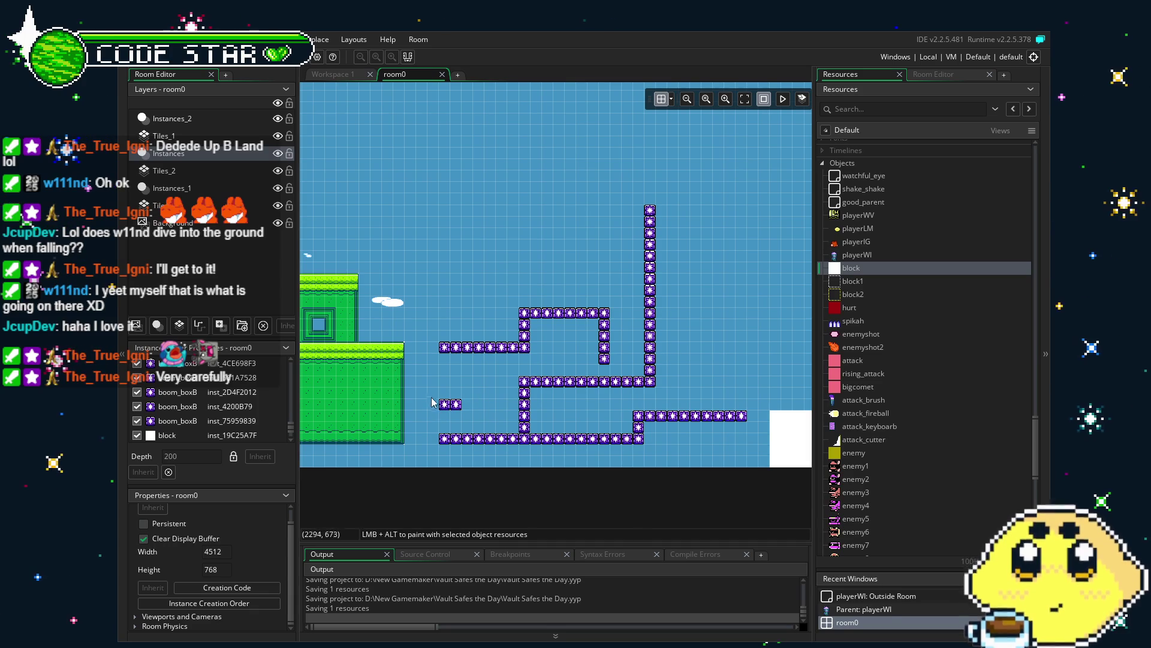
pyautogui.moveTo(436, 397)
pyautogui.mouseDown()
pyautogui.moveTo(460, 414)
pyautogui.moveTo(506, 409)
pyautogui.moveTo(472, 421)
pyautogui.mouseUp()
pyautogui.click(459, 382)
pyautogui.hotkey('ctrl', 'z')
pyautogui.scroll(-1, 441, 376)
pyautogui.hscroll(2, 441, 376)
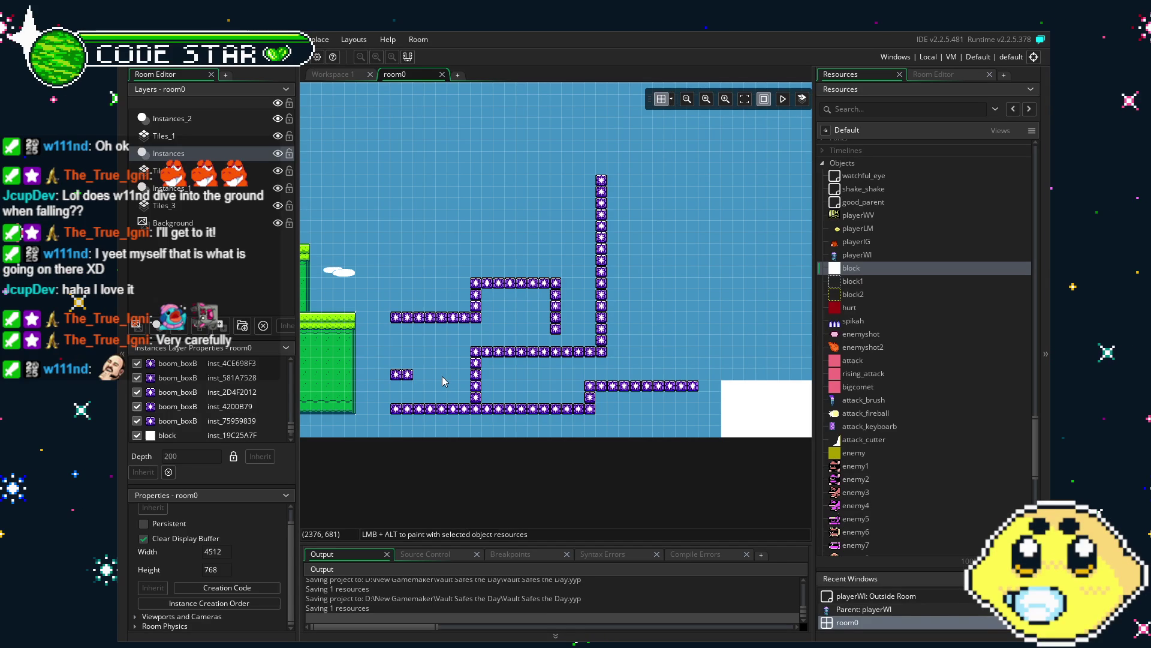
# Step: Add another two-box pair below the ledge, then run the game with F5
pyautogui.moveTo(407, 385)
pyautogui.mouseDown()
pyautogui.moveTo(425, 388)
pyautogui.moveTo(467, 433)
pyautogui.mouseUp()
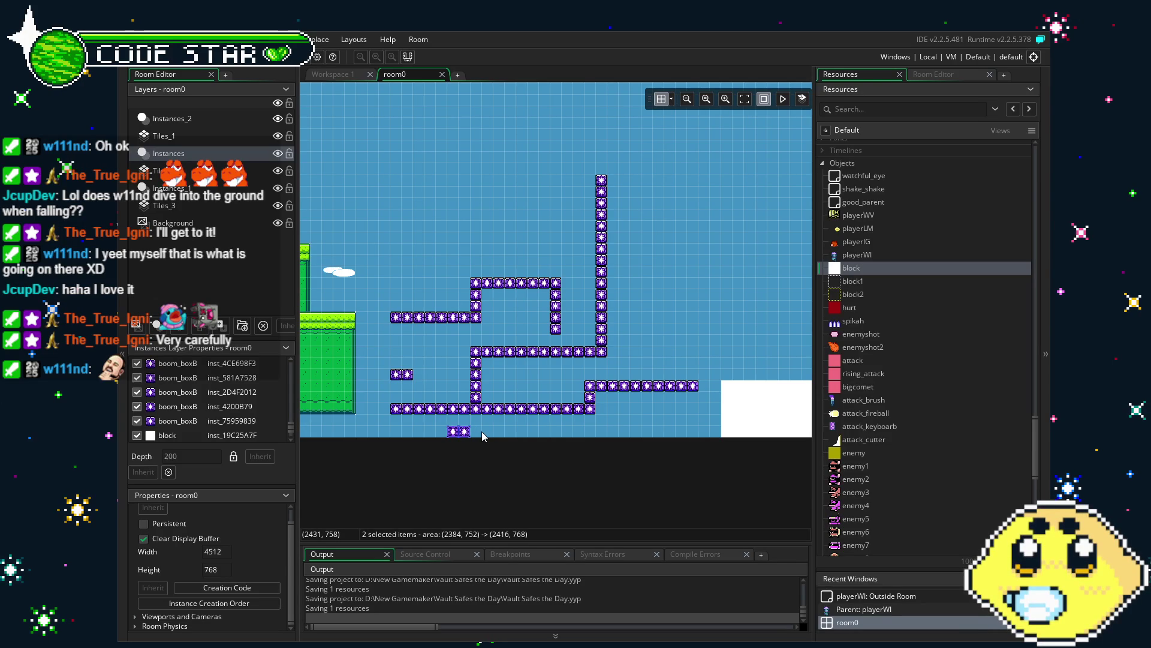
pyautogui.hotkey('ctrl', 'v')
pyautogui.moveTo(521, 451); pyautogui.dragTo(566, 487)
pyautogui.press('F5')
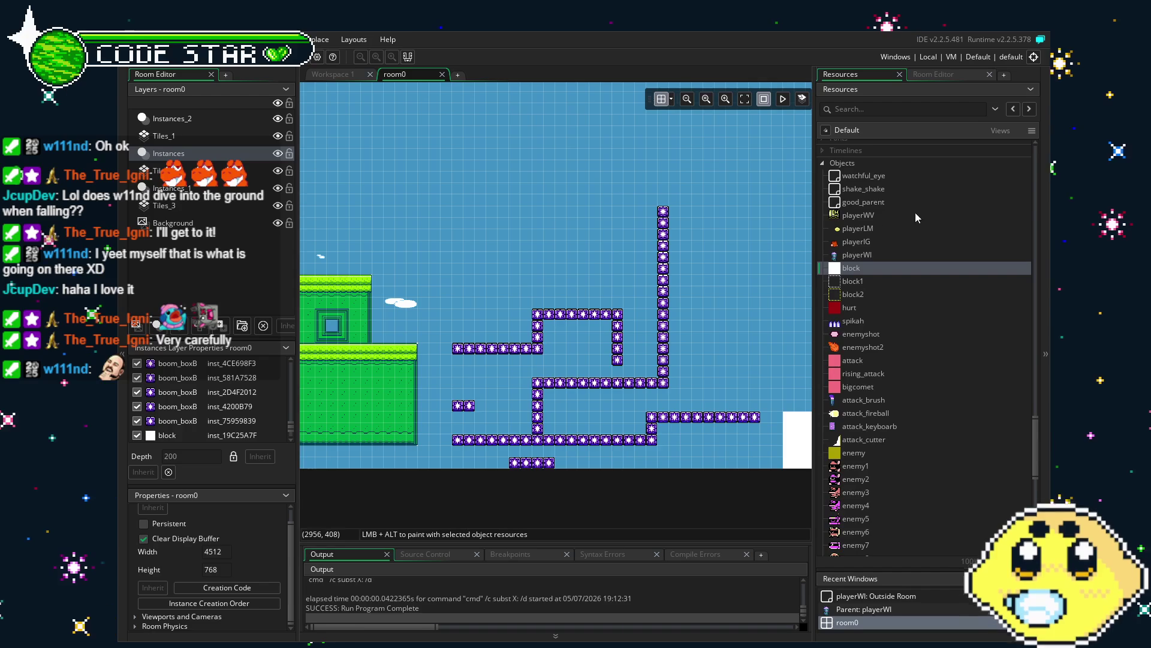
# Step: On the Tiles_1 layer, pick the door tiles from the tileset palette as a brush
pyautogui.click(870, 216)
pyautogui.click(164, 135)
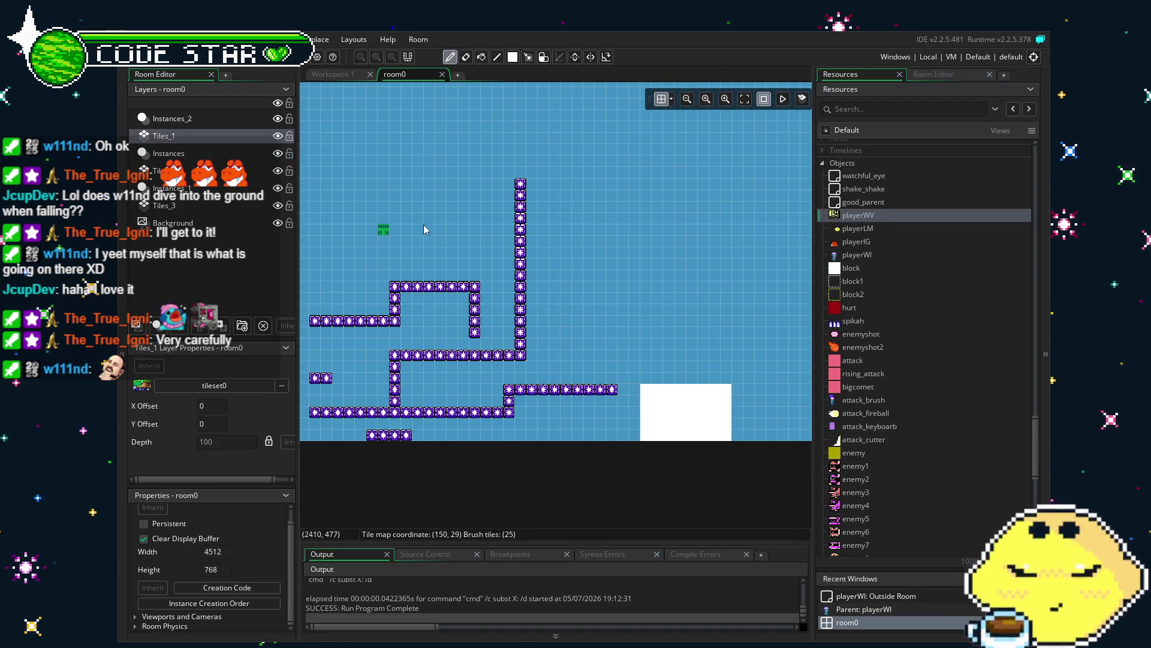
pyautogui.click(934, 74)
pyautogui.scroll(-2, 898, 330)
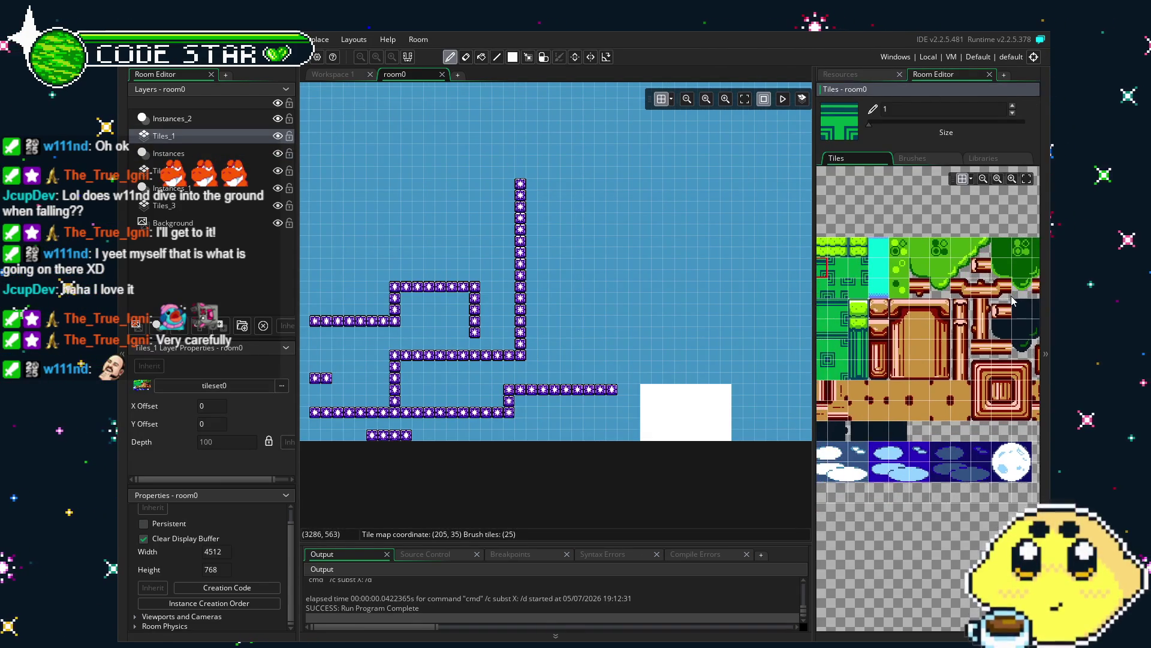
pyautogui.moveTo(897, 305); pyautogui.dragTo(939, 378)
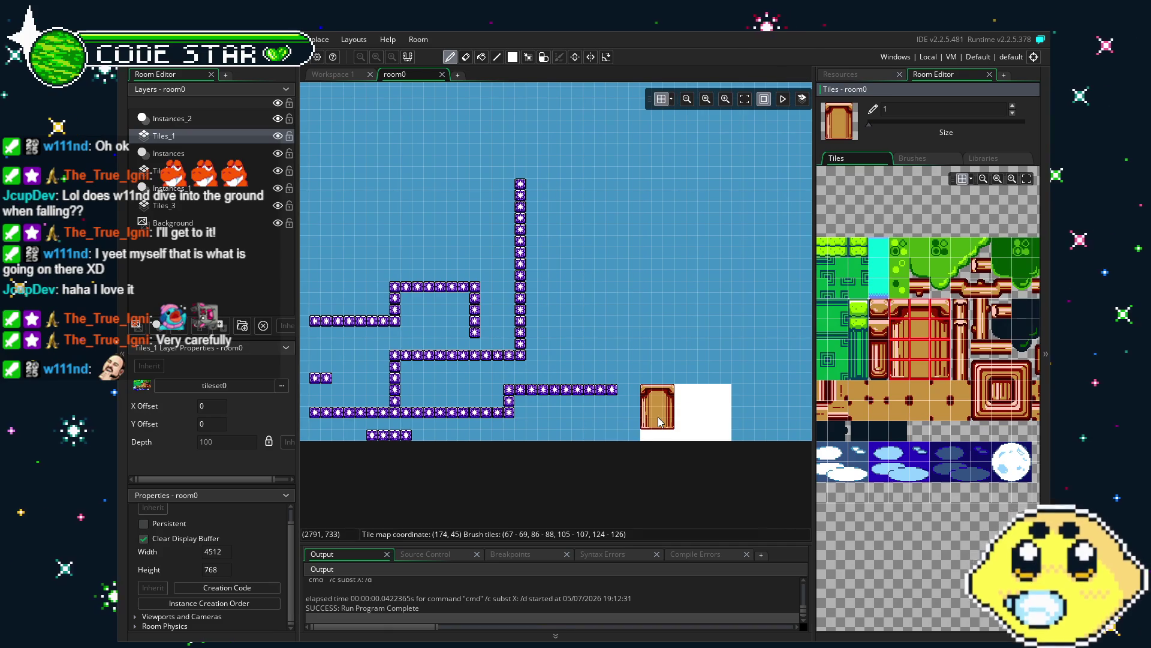
# Step: Select the placed door tile and cut away its bottom row
pyautogui.press('m')
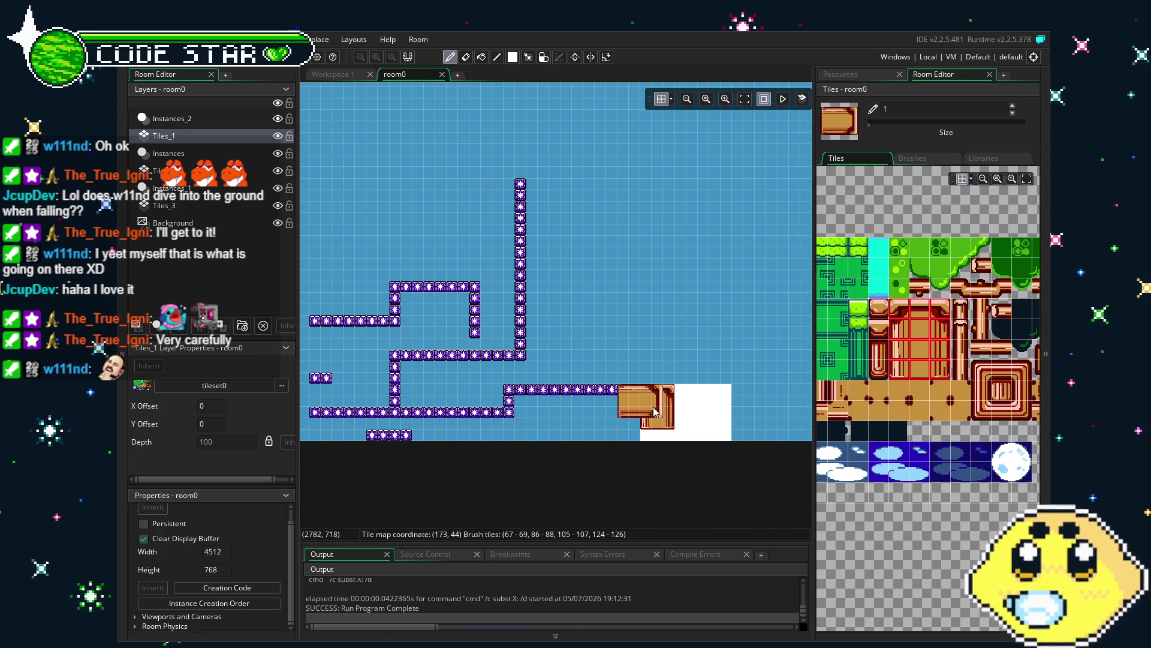
pyautogui.moveTo(647, 407); pyautogui.dragTo(669, 426)
pyautogui.click(645, 416)
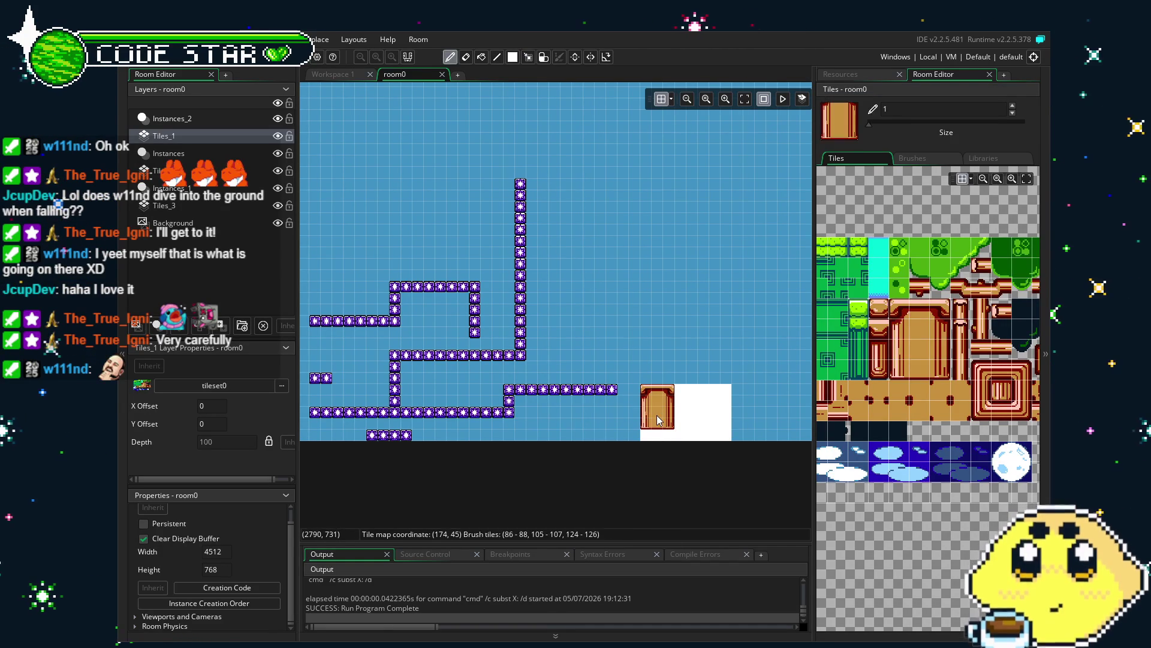
pyautogui.moveTo(644, 410); pyautogui.dragTo(672, 420)
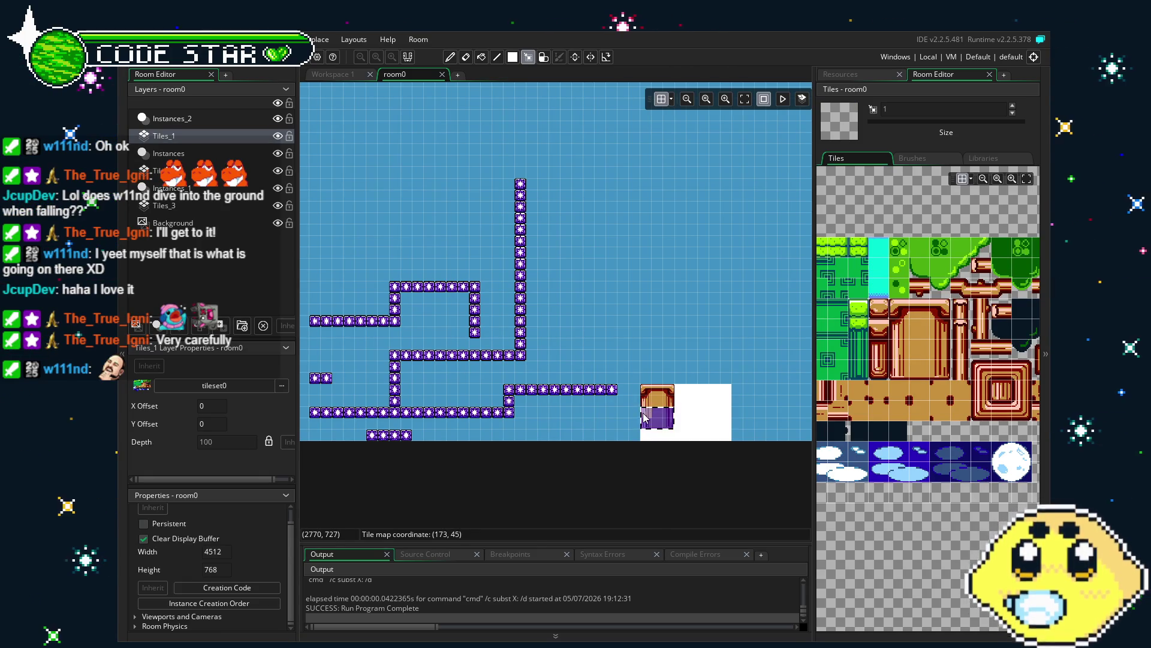
pyautogui.hotkey('ctrl', 'x')
pyautogui.press('Escape')
pyautogui.moveTo(646, 425); pyautogui.dragTo(598, 409)
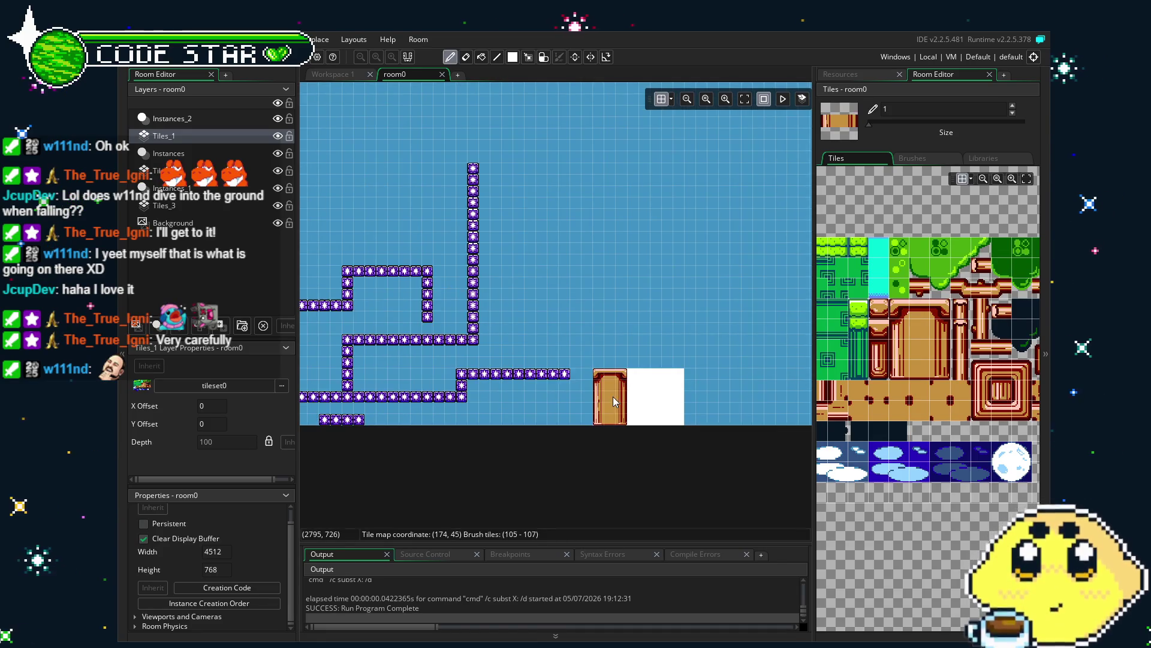
# Step: Stretch the door tile across the white collision block
pyautogui.moveTo(607, 367)
pyautogui.mouseDown()
pyautogui.moveTo(630, 402)
pyautogui.moveTo(624, 427)
pyautogui.mouseUp()
pyautogui.press('m')
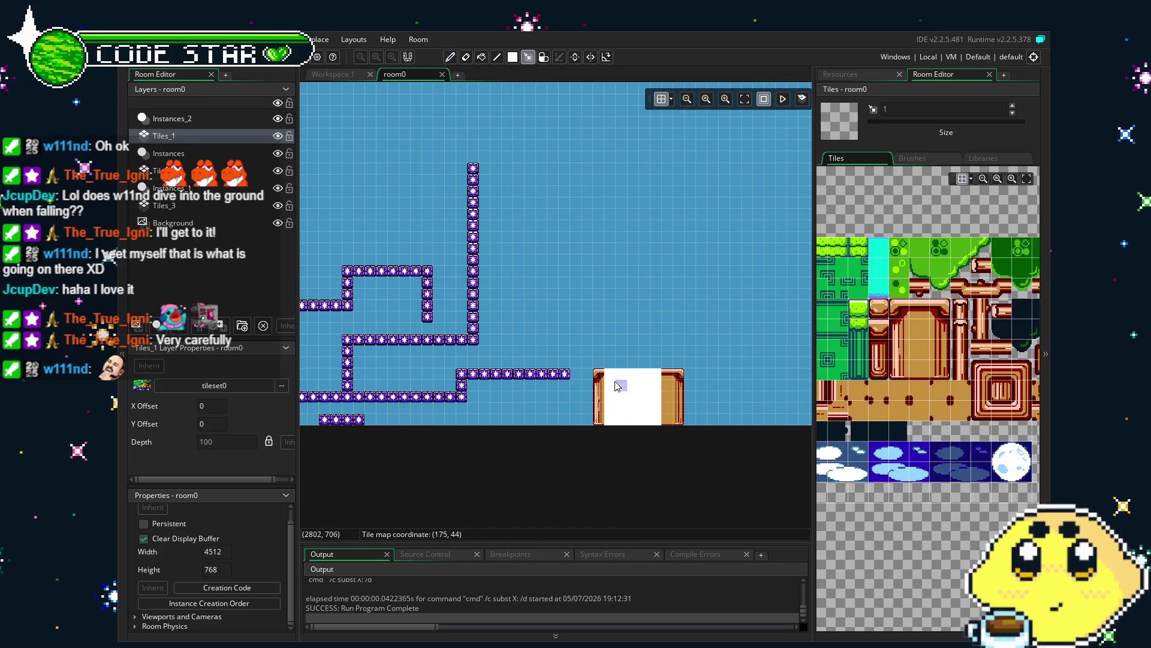
pyautogui.moveTo(667, 370); pyautogui.dragTo(665, 424)
pyautogui.moveTo(606, 398); pyautogui.dragTo(657, 398)
# Step: Save the project and run the game to test it
pyautogui.press('e')
pyautogui.hotkey('ctrl', 's')
pyautogui.press('F5')
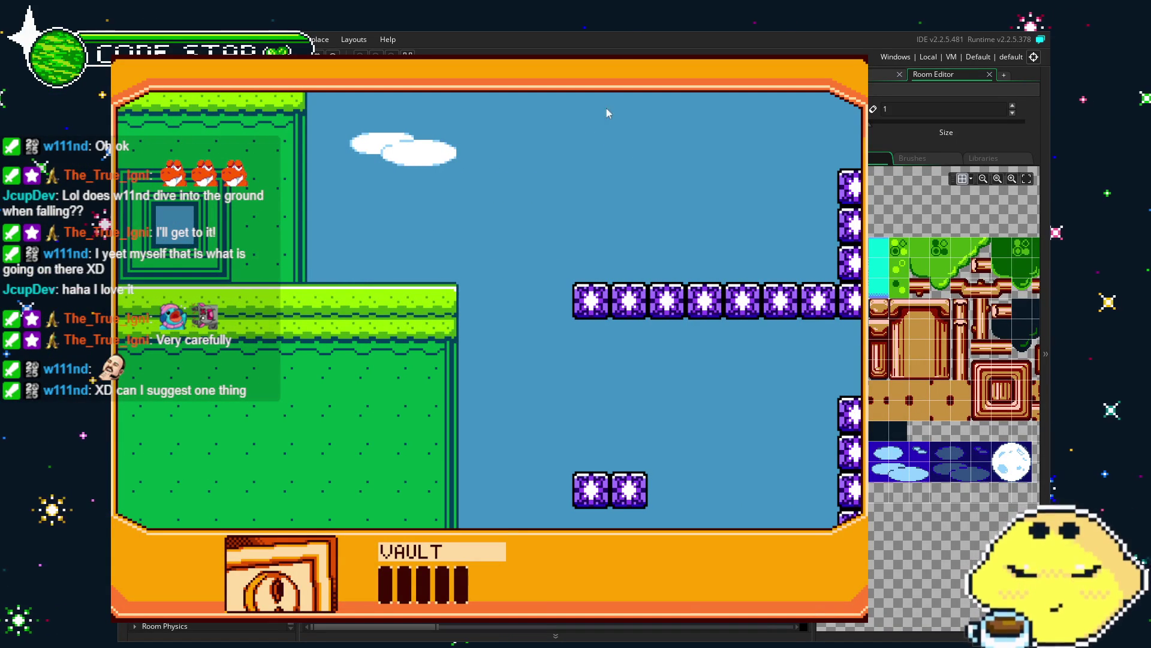
pyautogui.press('Escape')
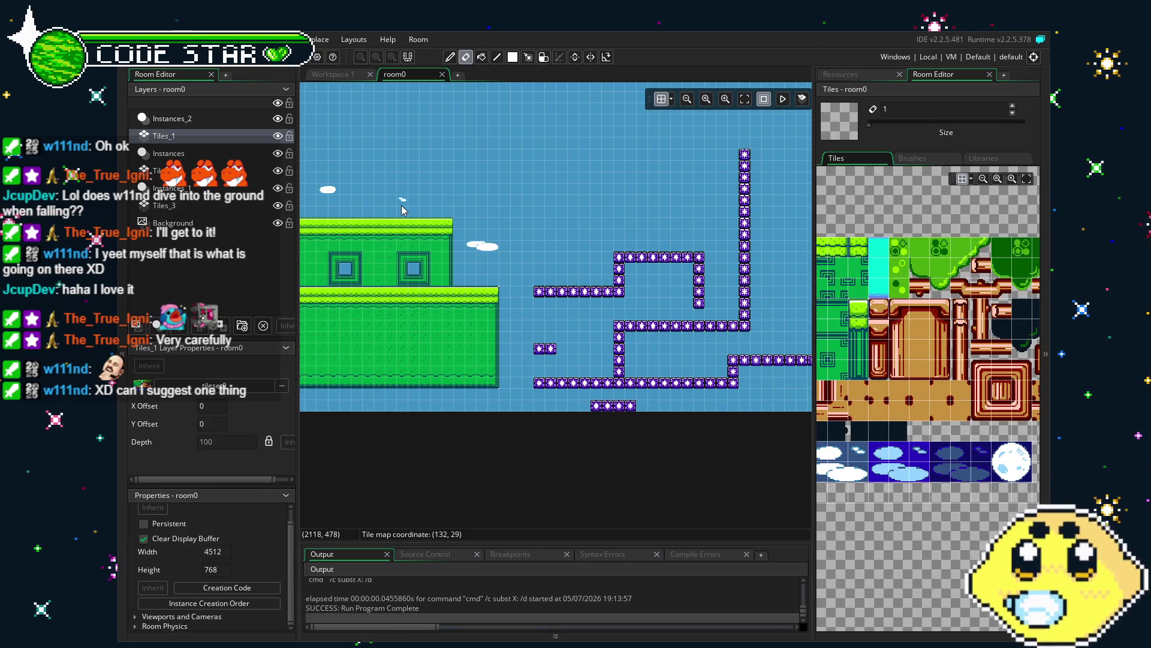
# Step: On the block instances layer, place a yellow item above the green building beside the maze
pyautogui.click(172, 118)
pyautogui.scroll(-5, 550, 354)
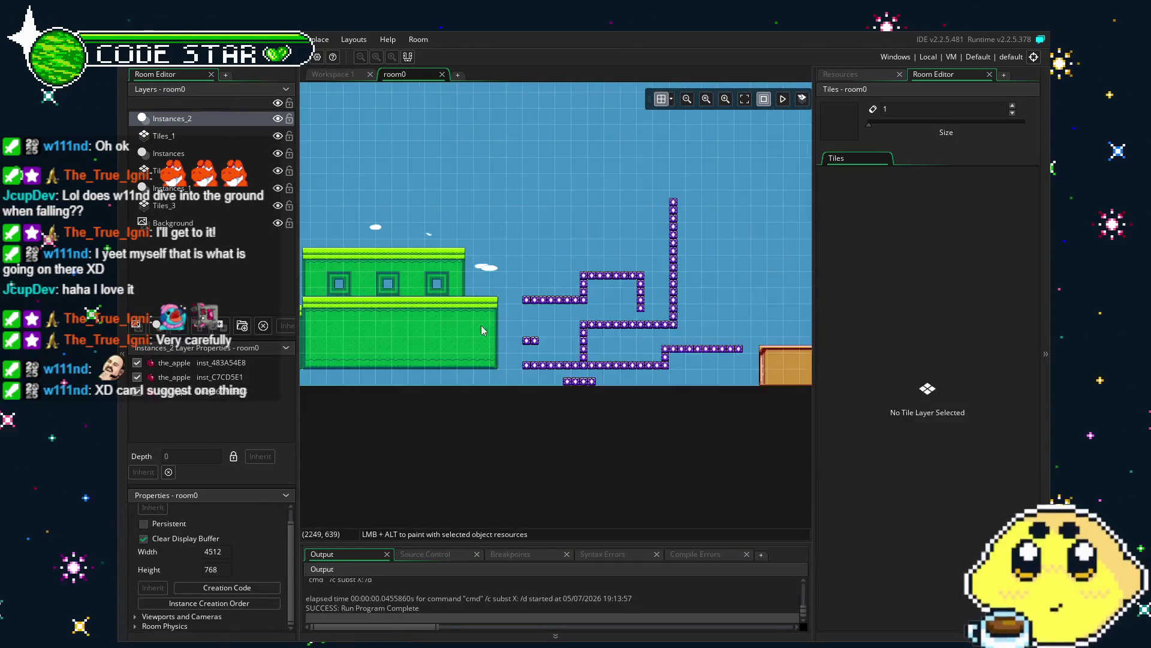
pyautogui.hscroll(-5, 581, 347)
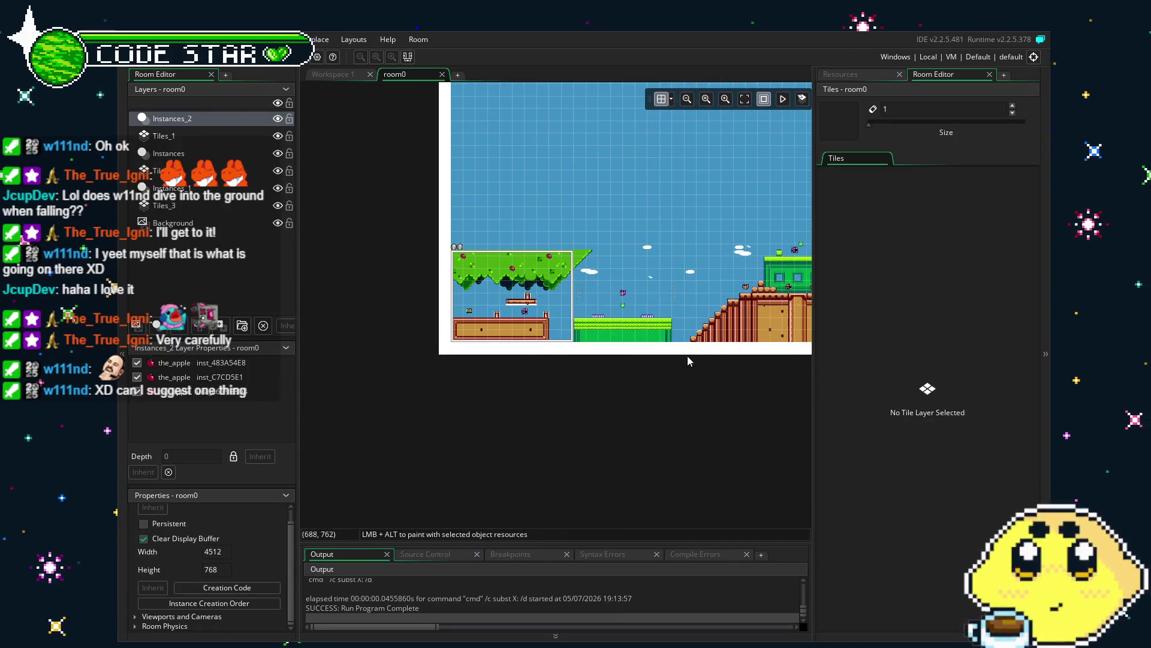
pyautogui.scroll(1, 485, 347)
pyautogui.scroll(5, 486, 346)
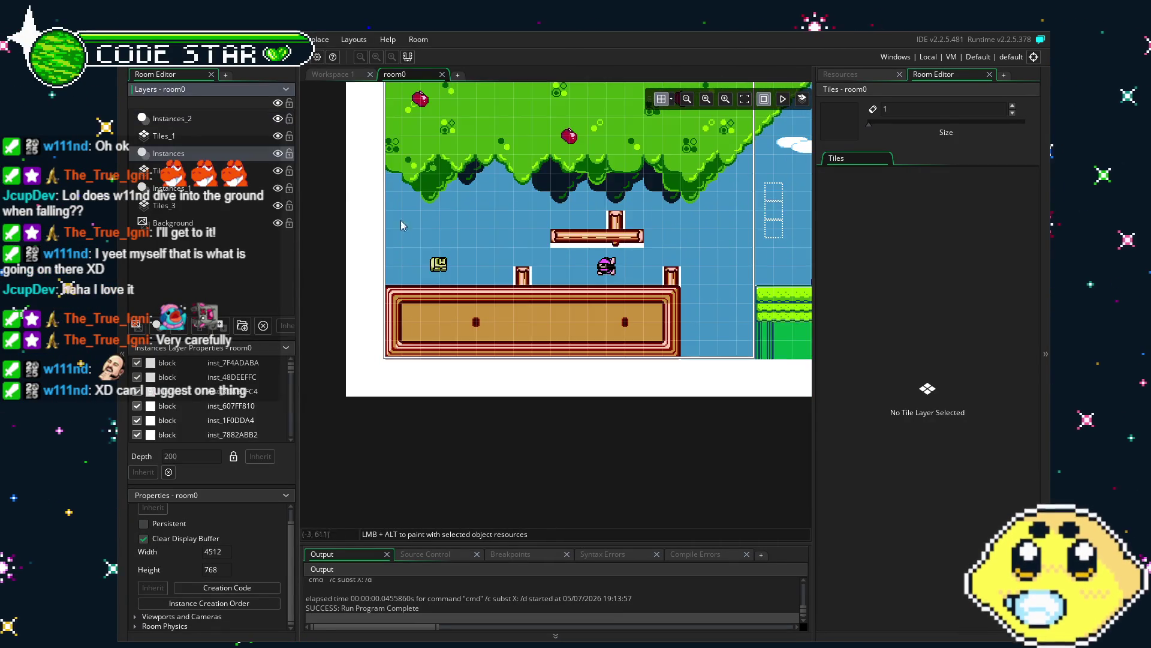
pyautogui.click(169, 153)
pyautogui.moveTo(663, 315); pyautogui.dragTo(447, 314)
pyautogui.hscroll(15, 447, 314)
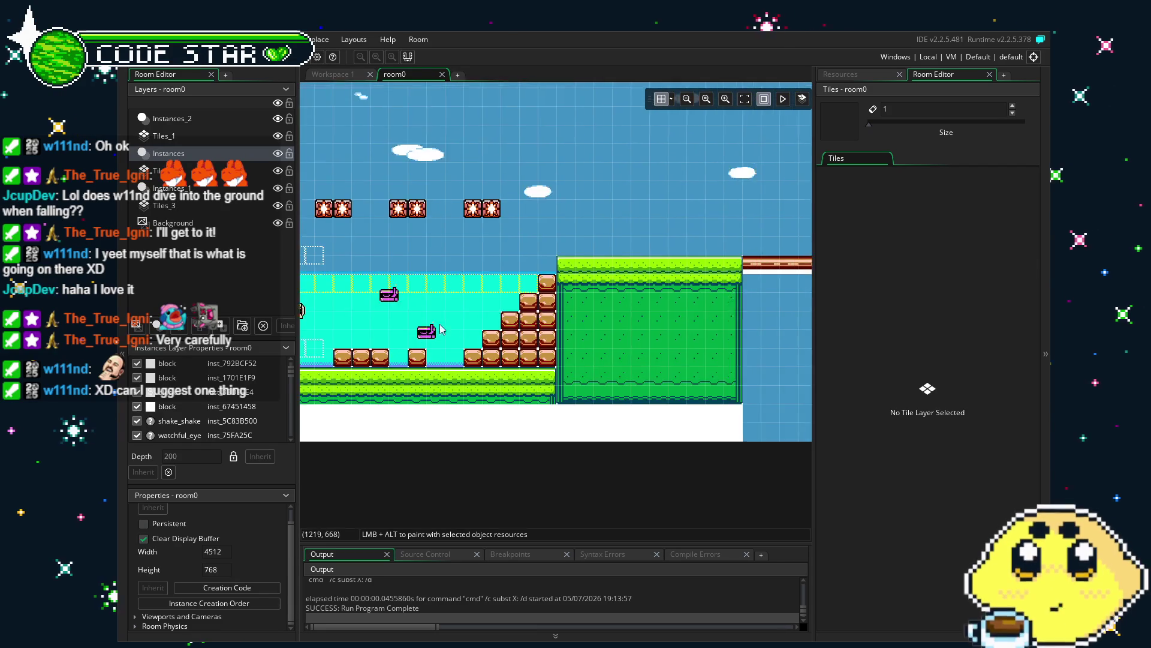
pyautogui.hscroll(5, 517, 349)
pyautogui.scroll(1, 518, 349)
pyautogui.hscroll(-3, 580, 264)
pyautogui.scroll(2, 580, 264)
pyautogui.hscroll(-1, 333, 397)
pyautogui.keyDown('alt'); pyautogui.click(532, 312); pyautogui.keyUp('alt')
# Step: Copy the two-box ledge and paste it beside the green building
pyautogui.scroll(2, 594, 286)
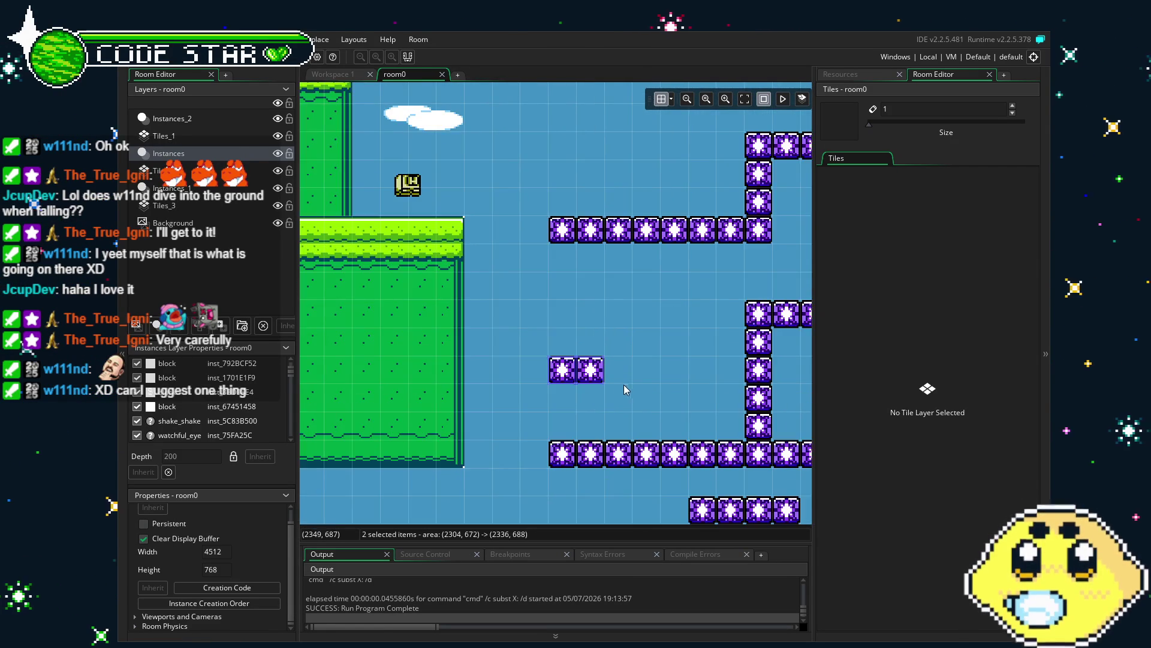
pyautogui.click(168, 118)
pyautogui.click(588, 358)
pyautogui.click(615, 394)
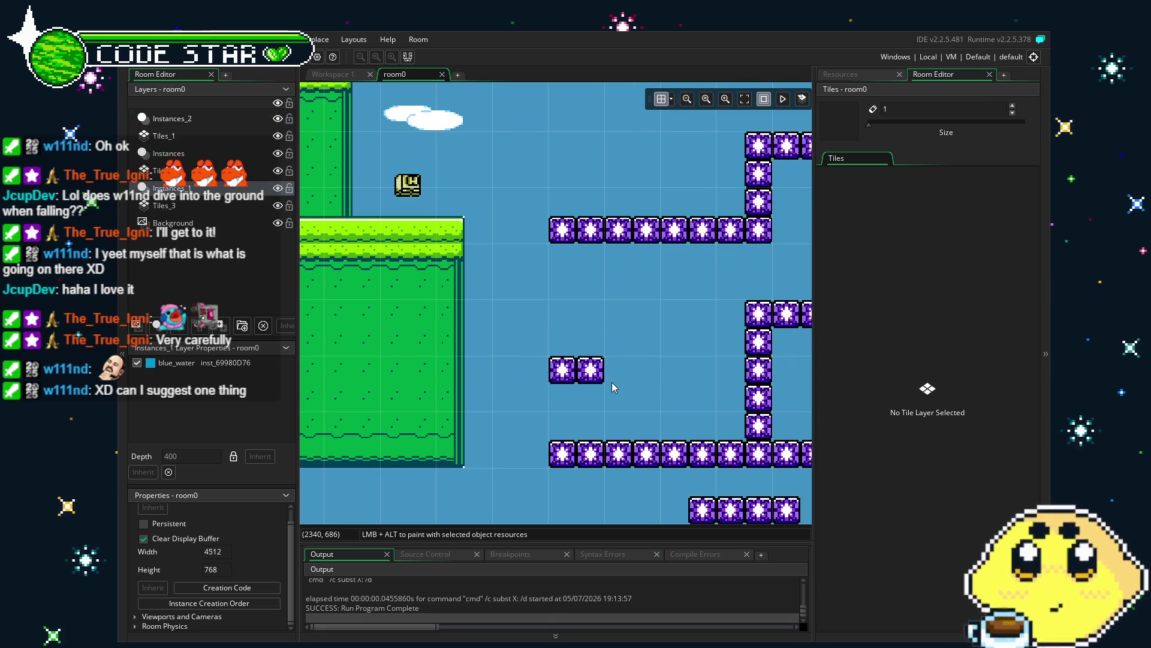
pyautogui.click(157, 170)
pyautogui.click(169, 152)
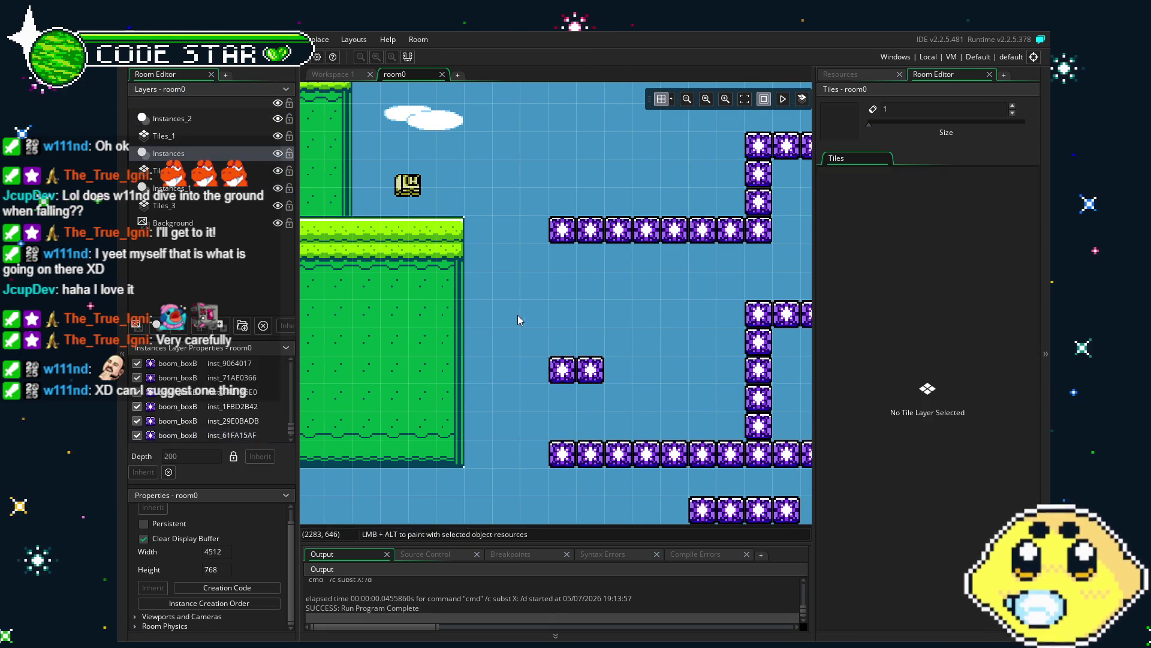
pyautogui.hotkey('ctrl', 'v')
pyautogui.click(456, 310)
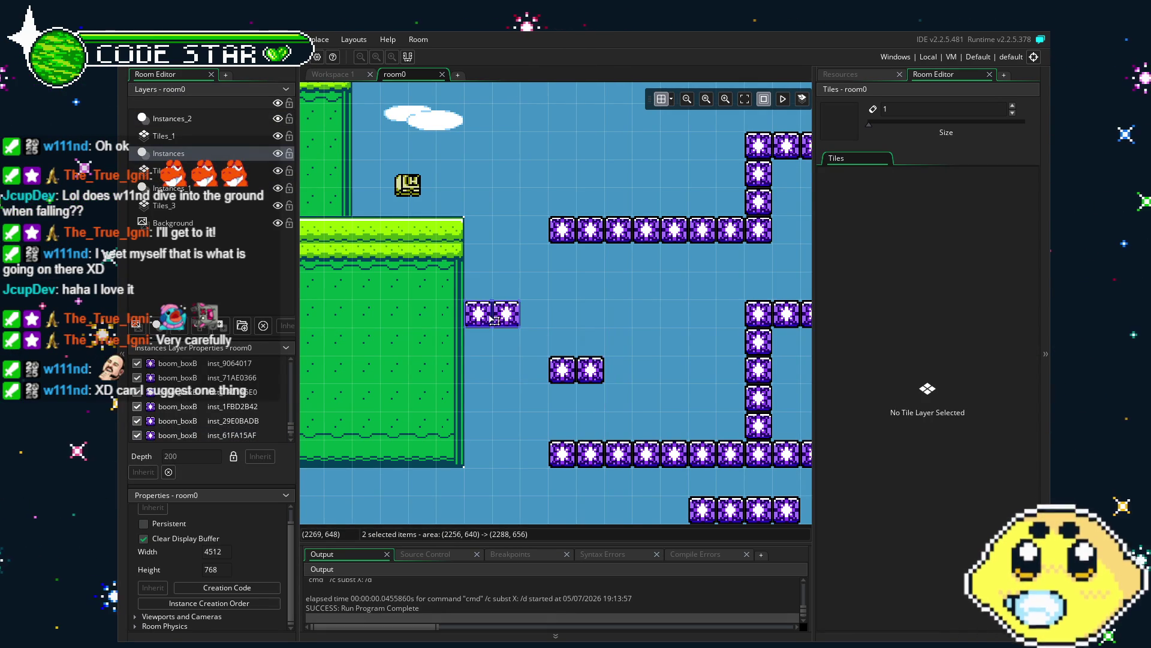
# Step: Duplicate four boxes of the bottom row and place them beneath the lower corridor
pyautogui.moveTo(531, 427); pyautogui.dragTo(643, 478)
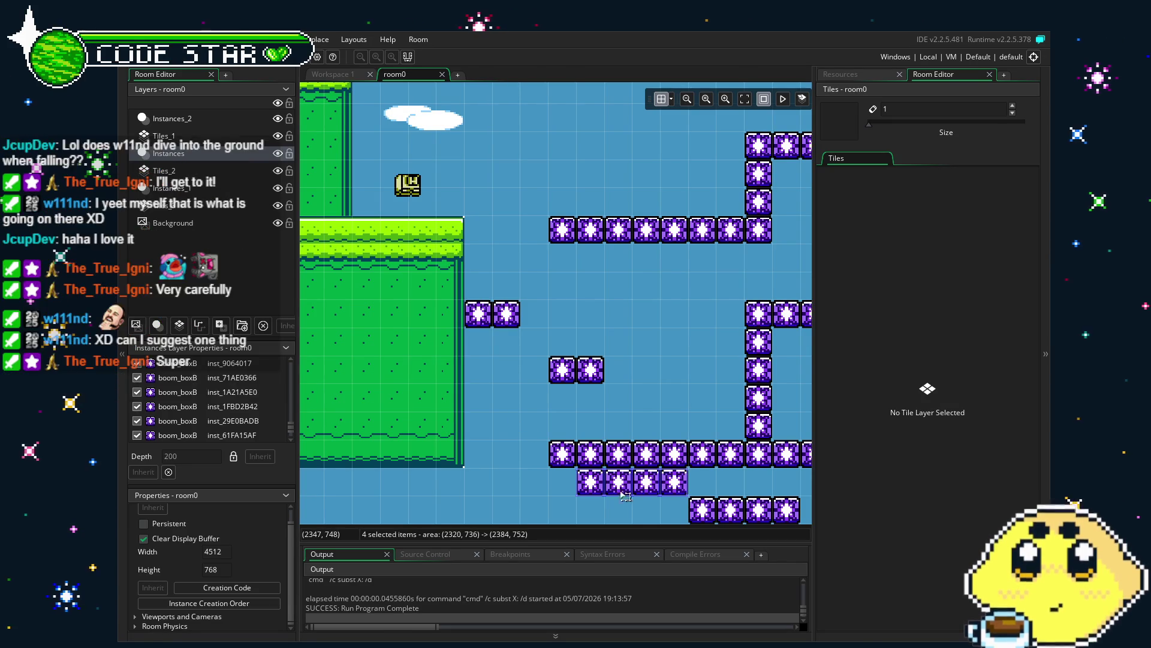
pyautogui.hotkey('ctrl', 'c')
pyautogui.hotkey('ctrl', 'v')
pyautogui.click(576, 429)
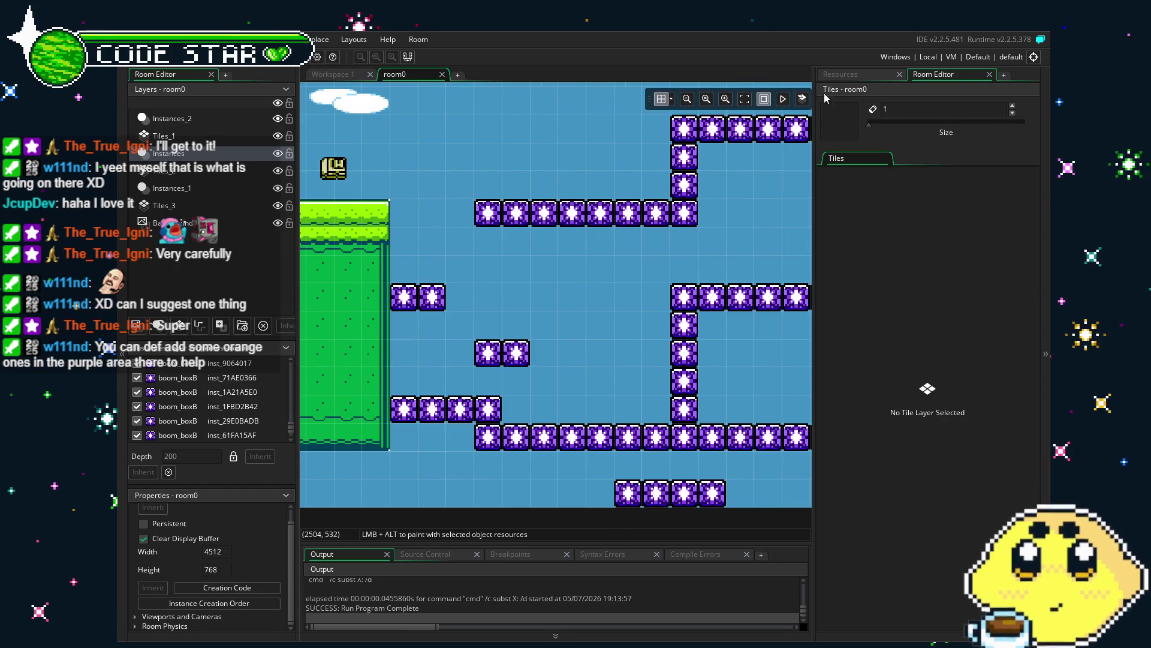
# Step: Paste another two-box pair into the room and place it
pyautogui.click(840, 74)
pyautogui.scroll(-2, 892, 422)
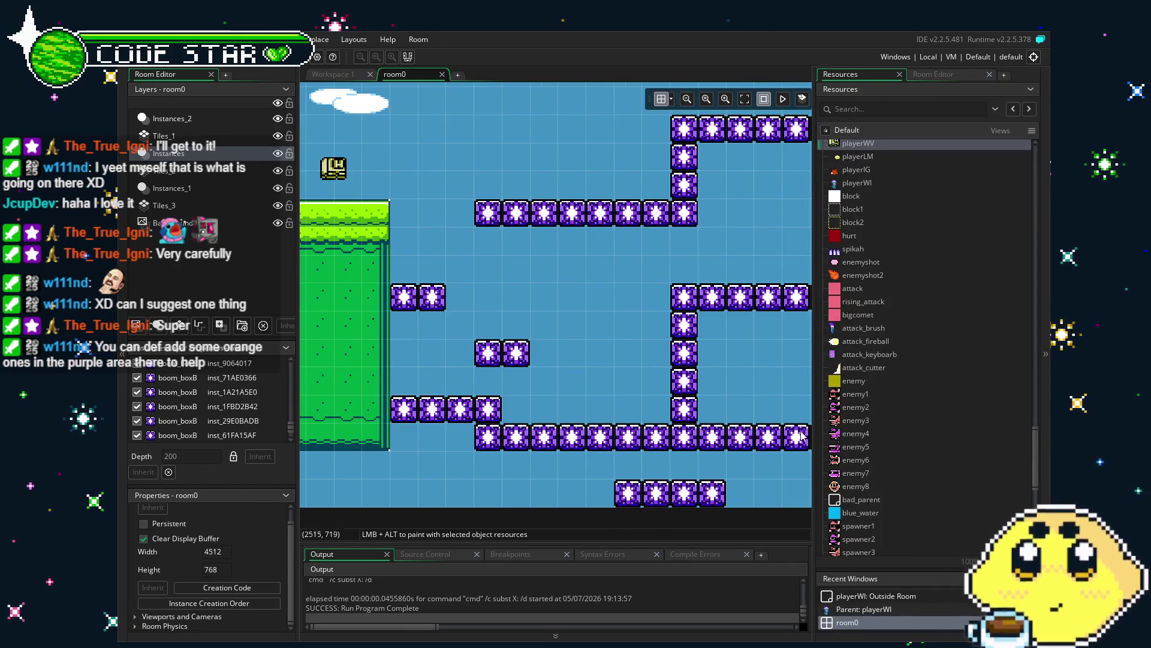
pyautogui.hotkey('ctrl', 'v')
pyautogui.click(439, 329)
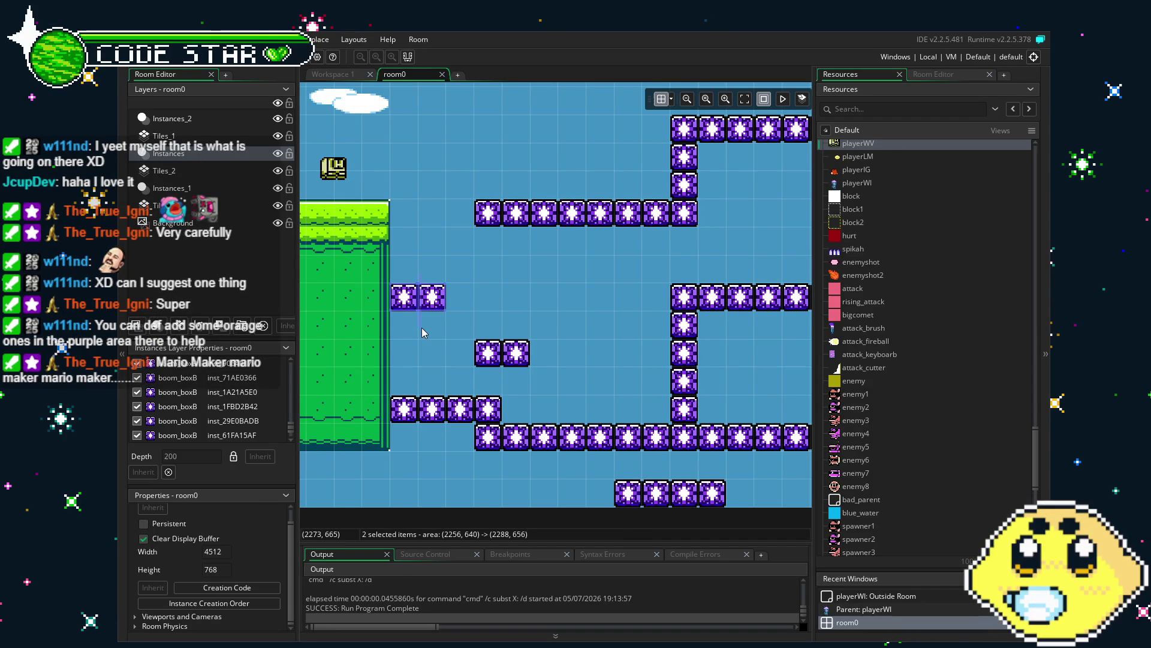
# Step: Delete the unwanted boxes to the left of the purple maze
pyautogui.moveTo(549, 400); pyautogui.dragTo(410, 414)
pyautogui.click(560, 402)
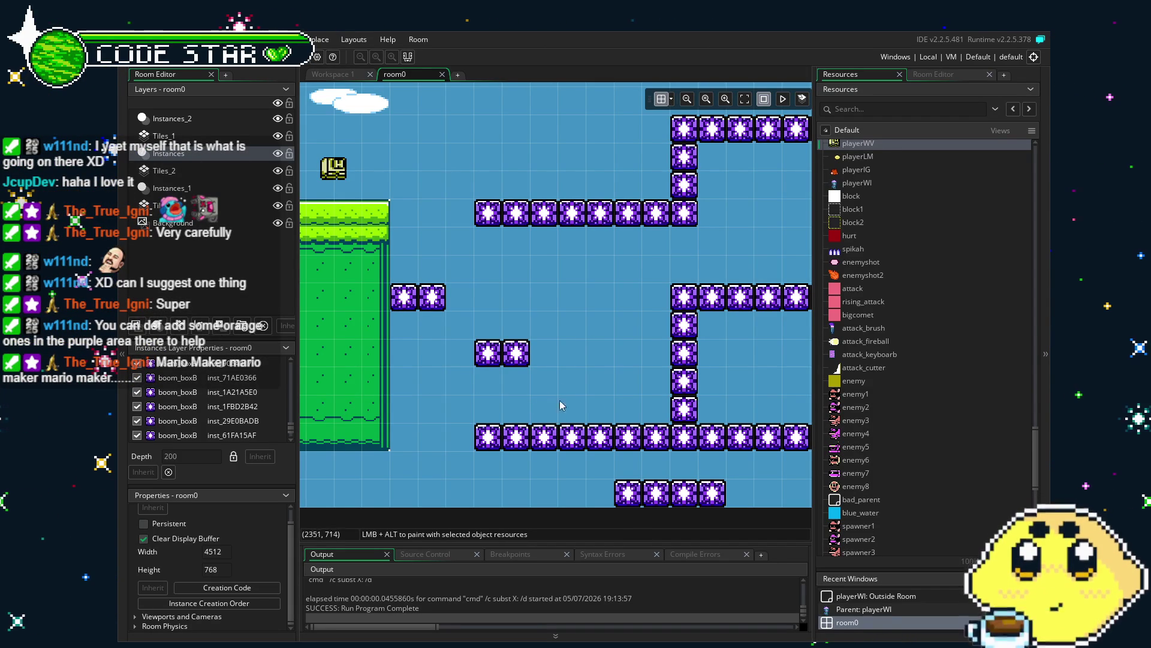
pyautogui.moveTo(562, 384); pyautogui.dragTo(396, 287)
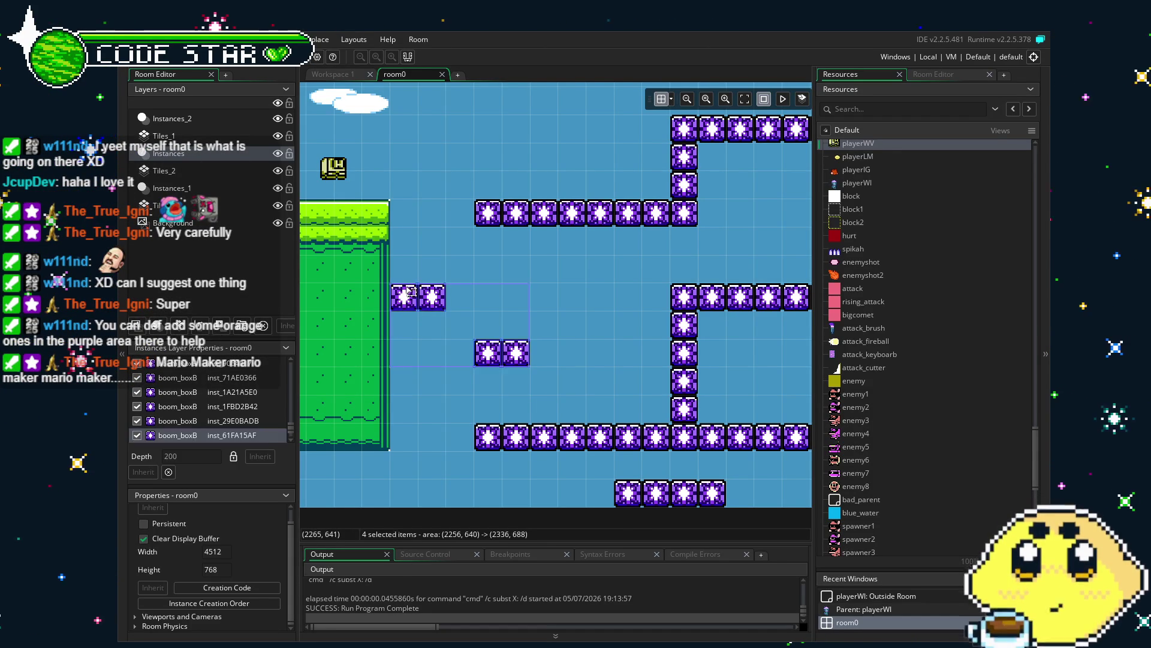
pyautogui.press('Delete')
# Step: Paint two adjacent orange boom_box instances and copy the pair one row lower
pyautogui.scroll(2, 863, 459)
pyautogui.scroll(-10, 864, 459)
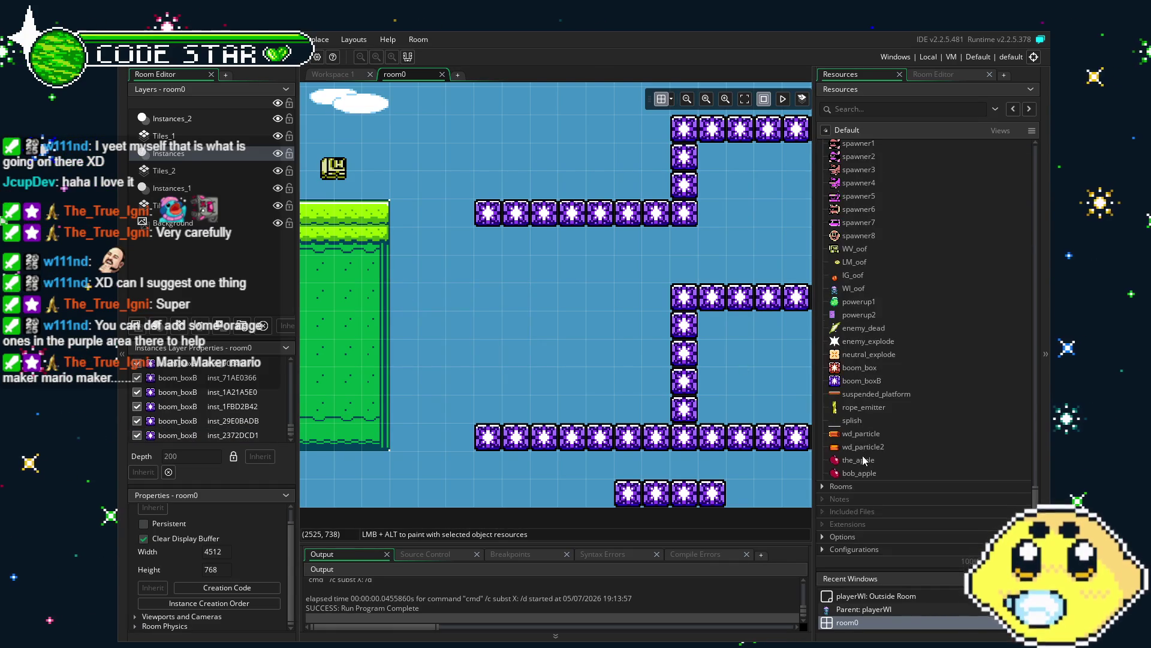
pyautogui.click(820, 373)
pyautogui.moveTo(820, 373)
pyautogui.mouseDown()
pyautogui.moveTo(390, 362)
pyautogui.moveTo(399, 357)
pyautogui.mouseUp()
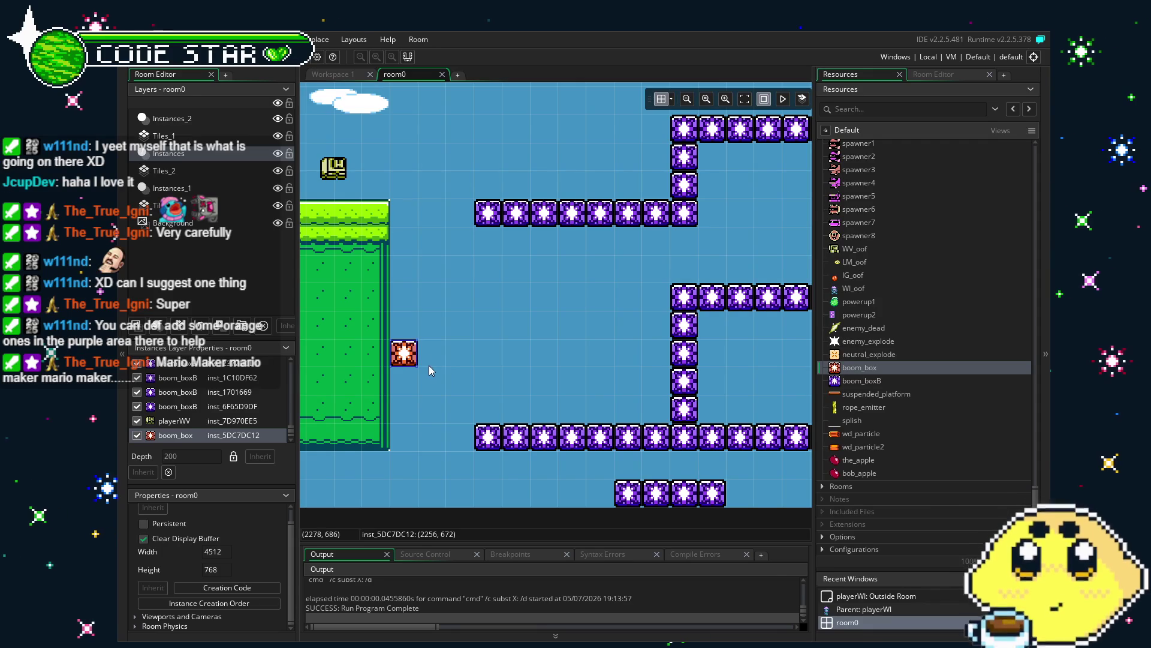
pyautogui.keyDown('alt'); pyautogui.click(429, 365); pyautogui.keyUp('alt')
pyautogui.moveTo(421, 355)
pyautogui.mouseDown()
pyautogui.moveTo(449, 409)
pyautogui.moveTo(421, 409)
pyautogui.moveTo(422, 438)
pyautogui.mouseUp()
# Step: Raise the right-column pair one cell and add a row of three orange boxes up and right
pyautogui.moveTo(437, 329)
pyautogui.mouseDown()
pyautogui.moveTo(439, 460)
pyautogui.moveTo(461, 440)
pyautogui.mouseUp()
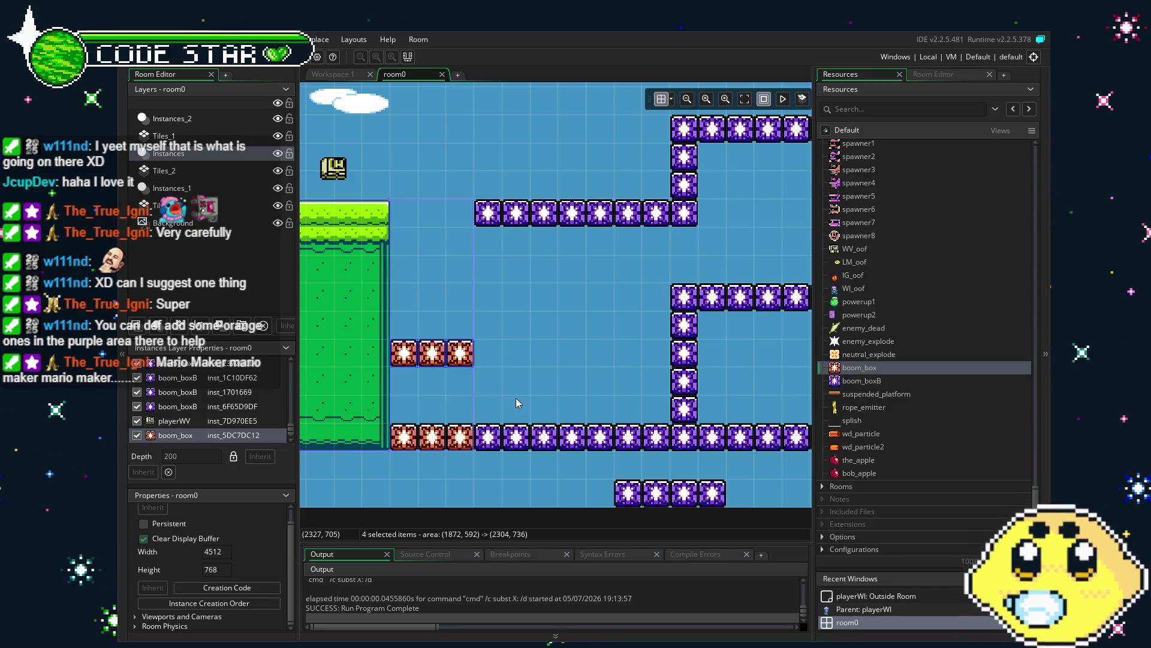
pyautogui.click(509, 386)
pyautogui.moveTo(432, 381); pyautogui.dragTo(606, 352)
pyautogui.click(562, 304)
pyautogui.moveTo(563, 304)
pyautogui.mouseDown()
pyautogui.moveTo(451, 305)
pyautogui.moveTo(600, 327)
pyautogui.moveTo(660, 382)
pyautogui.moveTo(660, 411)
pyautogui.mouseUp()
pyautogui.click(578, 349)
# Step: Try shifting the left three orange boxes down, undo it, and deselect them
pyautogui.moveTo(553, 365); pyautogui.dragTo(436, 384)
pyautogui.moveTo(488, 363)
pyautogui.mouseDown()
pyautogui.moveTo(489, 390)
pyautogui.moveTo(507, 403)
pyautogui.mouseUp()
pyautogui.hotkey('ctrl', 'z')
pyautogui.click(532, 370)
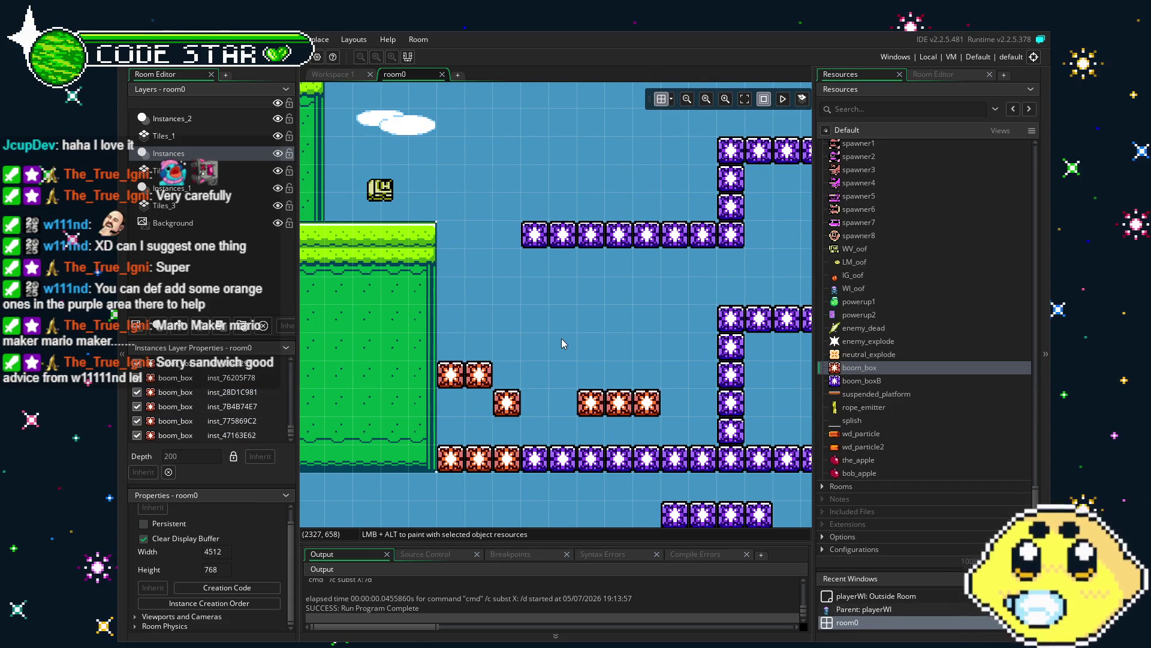
pyautogui.scroll(-2, 510, 421)
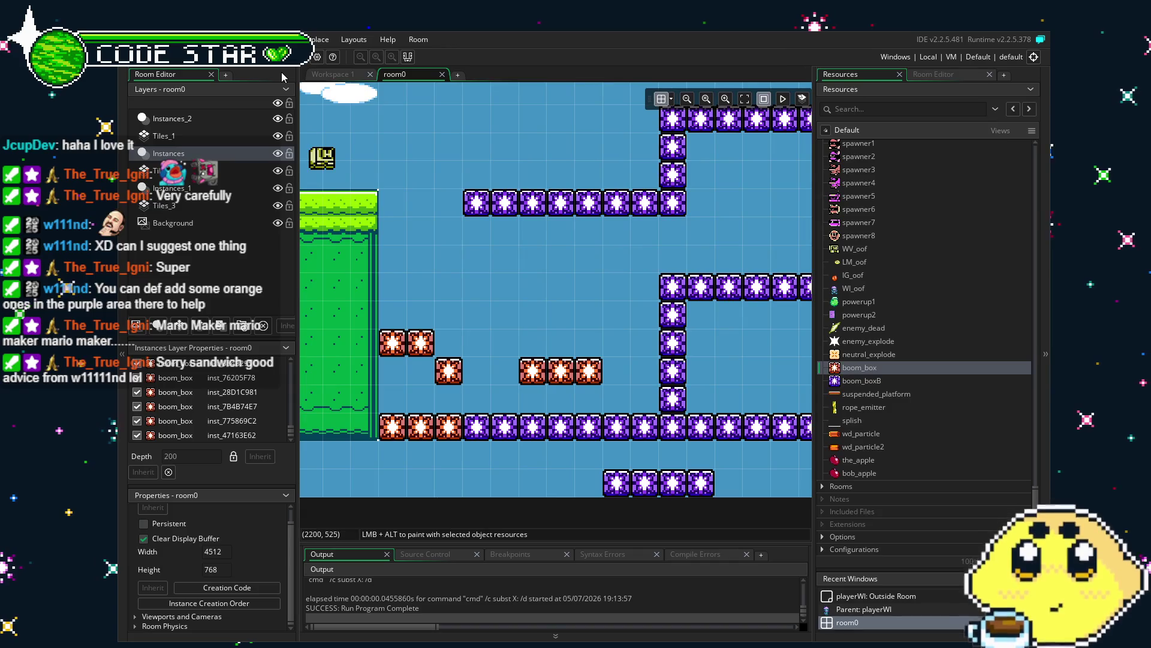
# Step: Test-play the level, then move all ~95 maze instances up 80 pixels toward the green ledge
pyautogui.hotkey('ctrl', 's')
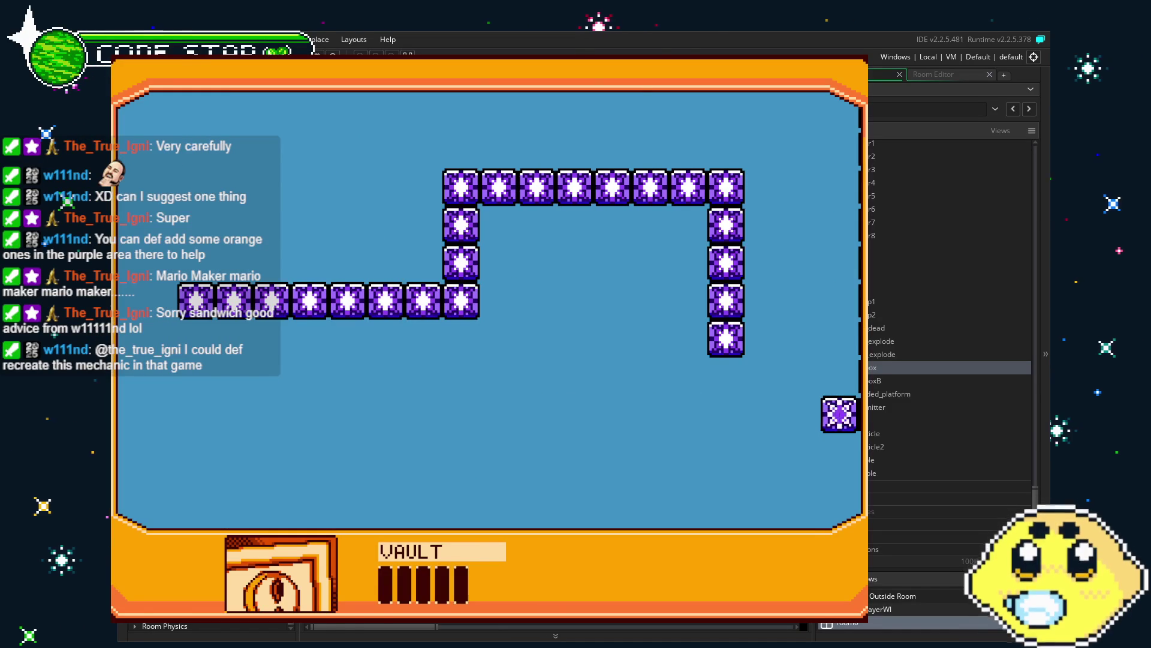
pyautogui.press('Escape')
pyautogui.scroll(-2, 559, 315)
pyautogui.scroll(-3, 560, 315)
pyautogui.moveTo(439, 160)
pyautogui.mouseDown()
pyautogui.moveTo(674, 365)
pyautogui.moveTo(706, 378)
pyautogui.mouseUp()
pyautogui.moveTo(679, 334); pyautogui.dragTo(679, 285)
pyautogui.click(509, 357)
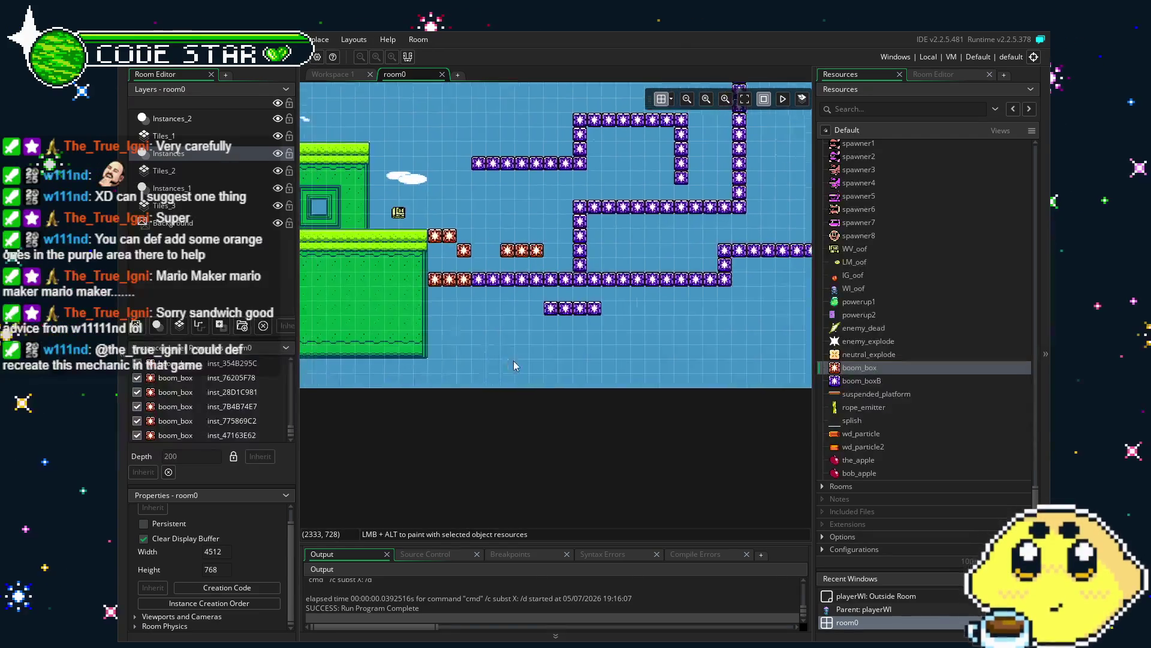
# Step: Delete the top box of the vertical purple column in the maze
pyautogui.scroll(-3, 483, 384)
pyautogui.hscroll(-1, 550, 391)
pyautogui.scroll(-5, 486, 390)
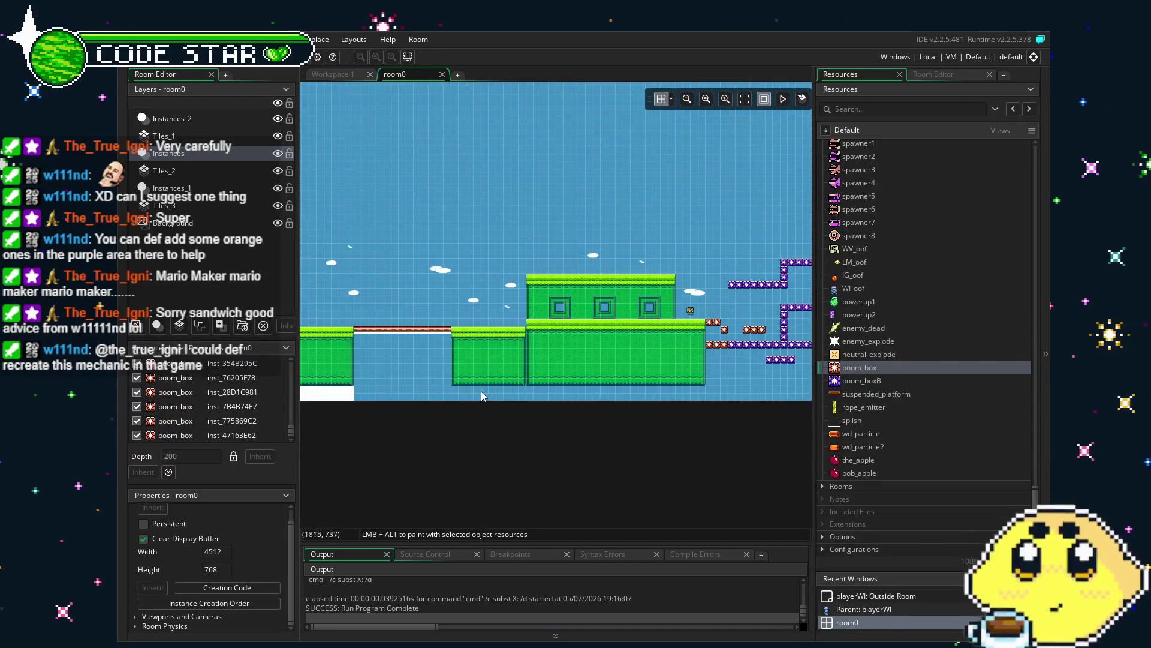
pyautogui.scroll(-1, 632, 387)
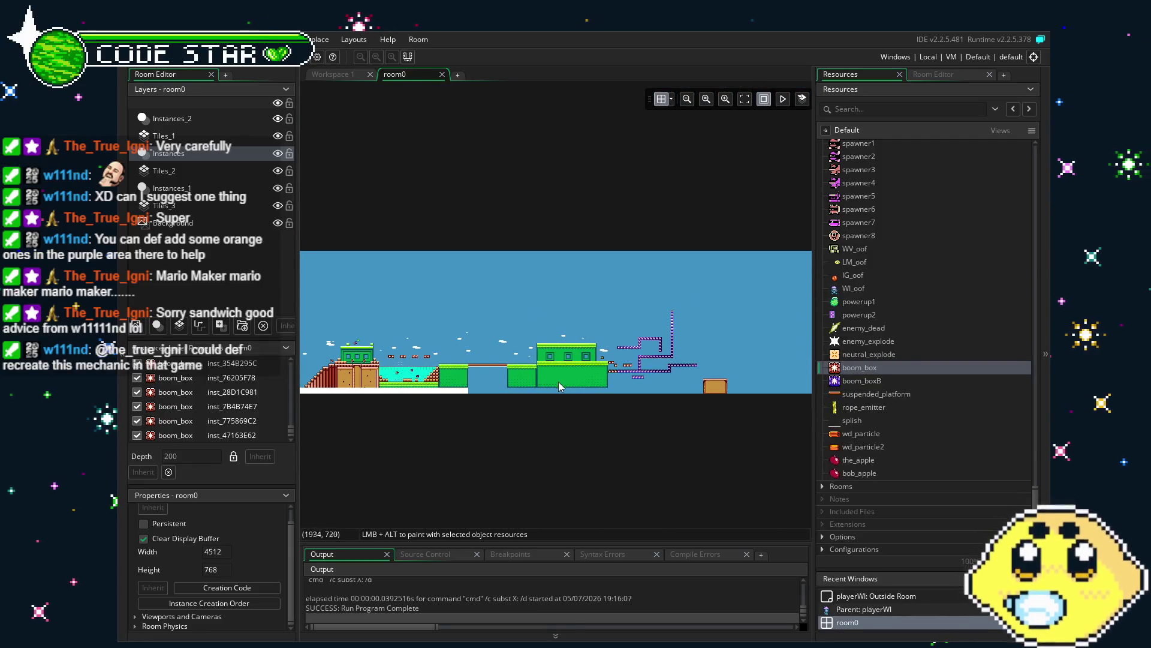
pyautogui.scroll(1, 682, 386)
pyautogui.moveTo(769, 309); pyautogui.dragTo(819, 338)
pyautogui.scroll(4, 576, 434)
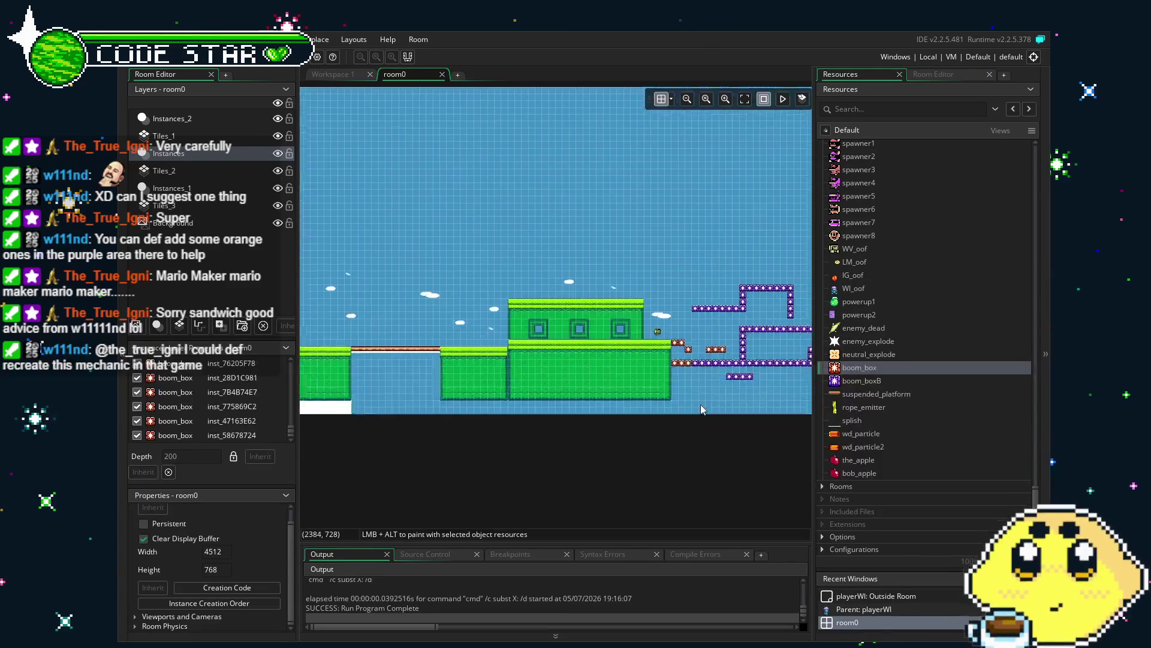
pyautogui.moveTo(576, 434); pyautogui.dragTo(466, 454)
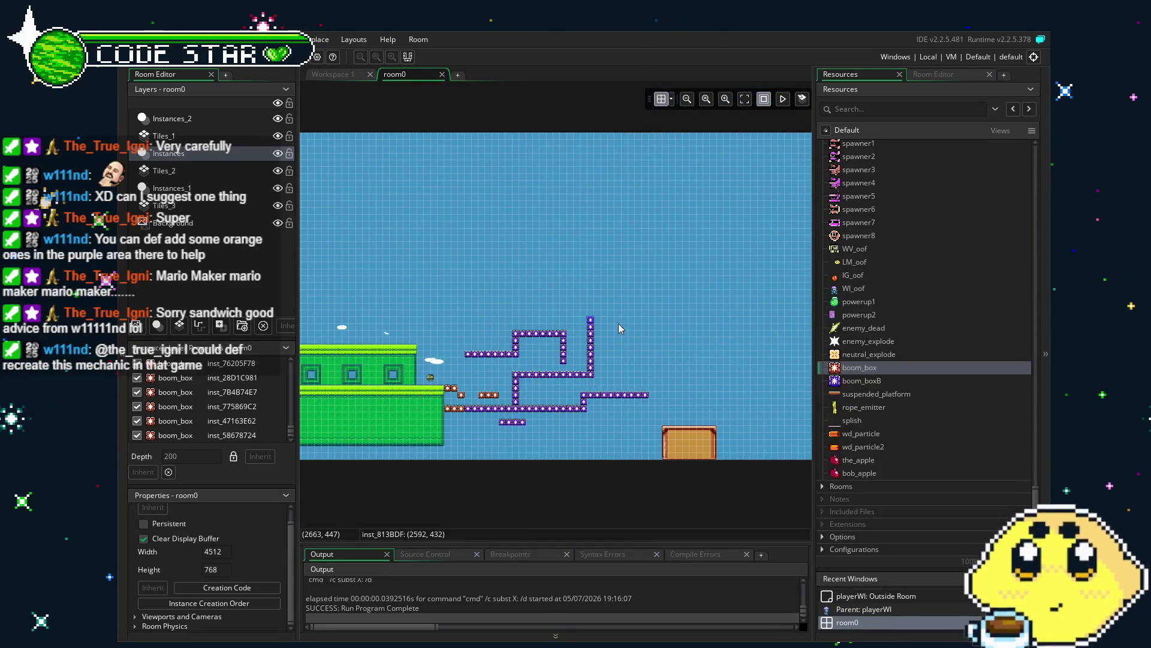
pyautogui.press('Delete')
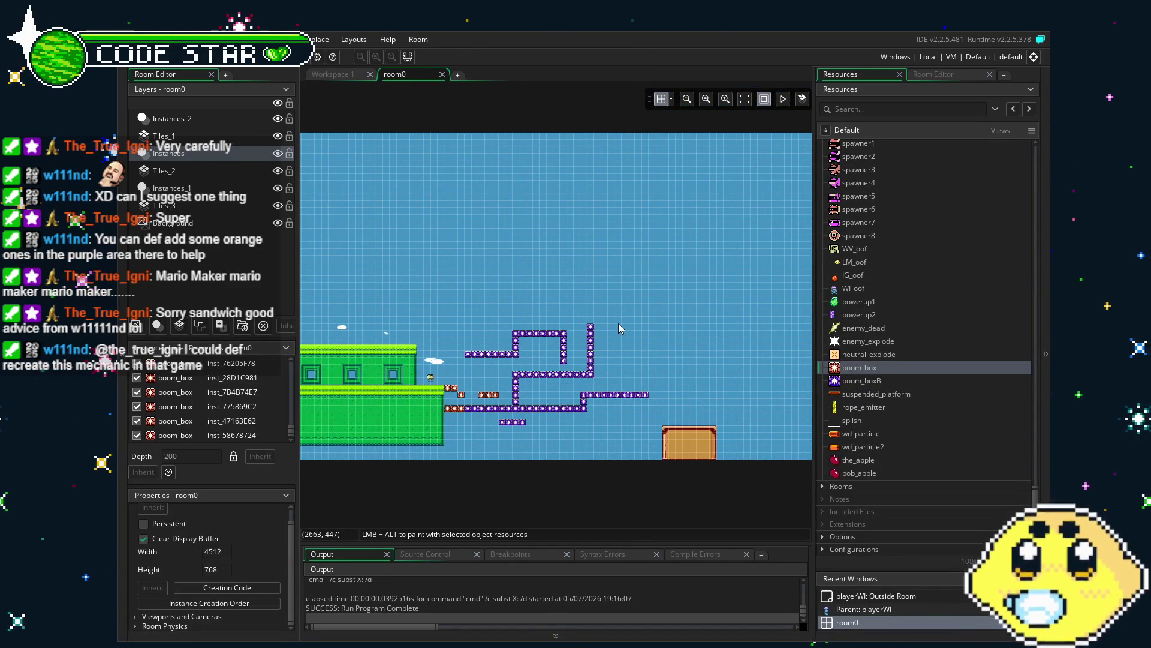
# Step: Add a white block at room0's left edge and stretch it past the purple maze
pyautogui.scroll(-3, 578, 433)
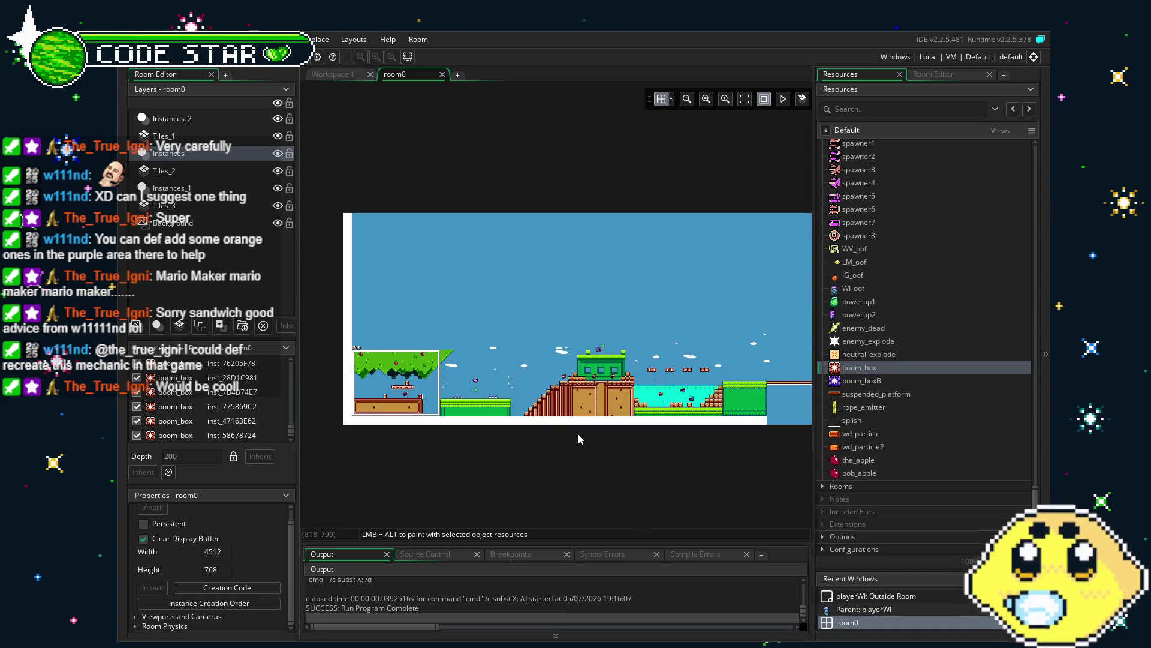
pyautogui.scroll(3, 466, 420)
pyautogui.scroll(1, 466, 419)
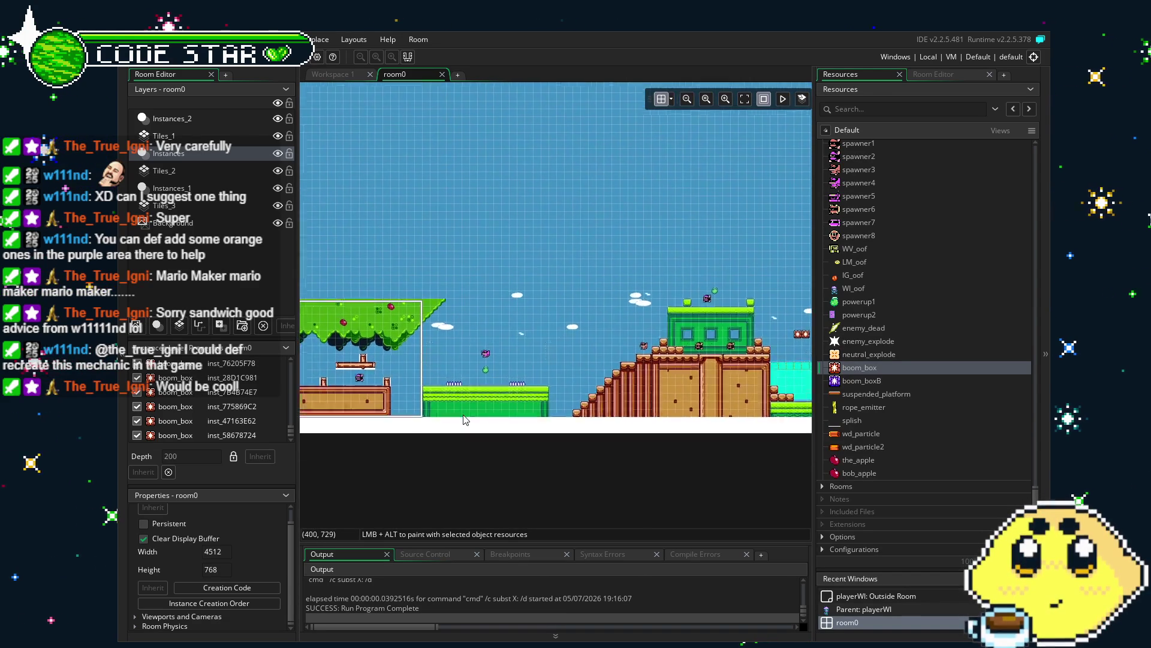
pyautogui.scroll(2, 400, 400)
pyautogui.scroll(10, 851, 236)
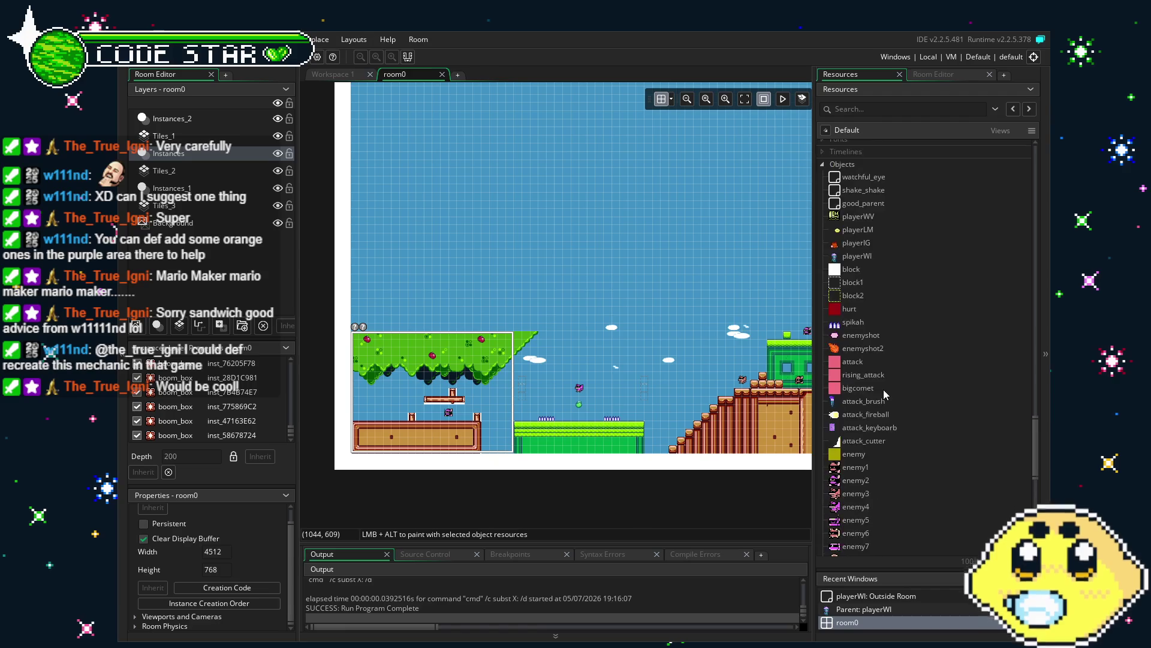
pyautogui.moveTo(852, 269)
pyautogui.mouseDown()
pyautogui.moveTo(367, 298)
pyautogui.moveTo(544, 293)
pyautogui.moveTo(798, 323)
pyautogui.moveTo(489, 337)
pyautogui.moveTo(809, 339)
pyautogui.moveTo(737, 342)
pyautogui.mouseUp()
# Step: Stretch the white block to the right edge so it spans the full 4512-wide room
pyautogui.hscroll(5, 526, 352)
pyautogui.moveTo(526, 353)
pyautogui.mouseDown()
pyautogui.moveTo(606, 340)
pyautogui.moveTo(542, 342)
pyautogui.moveTo(910, 360)
pyautogui.mouseUp()
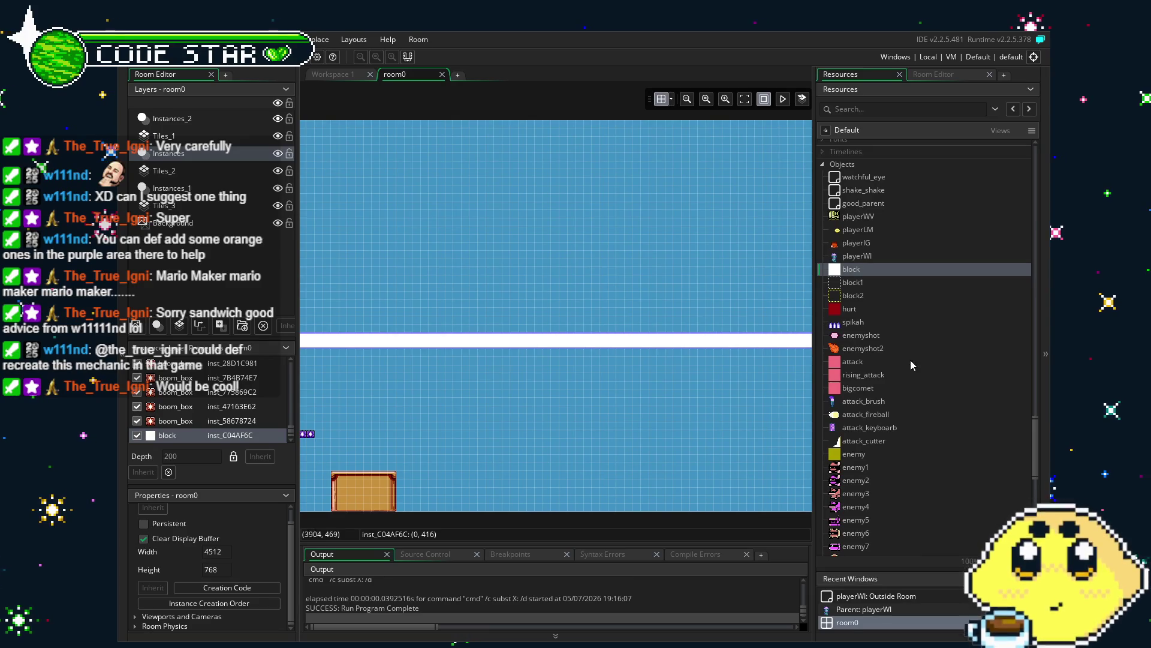
pyautogui.hscroll(12, 404, 416)
pyautogui.moveTo(396, 359); pyautogui.dragTo(697, 360)
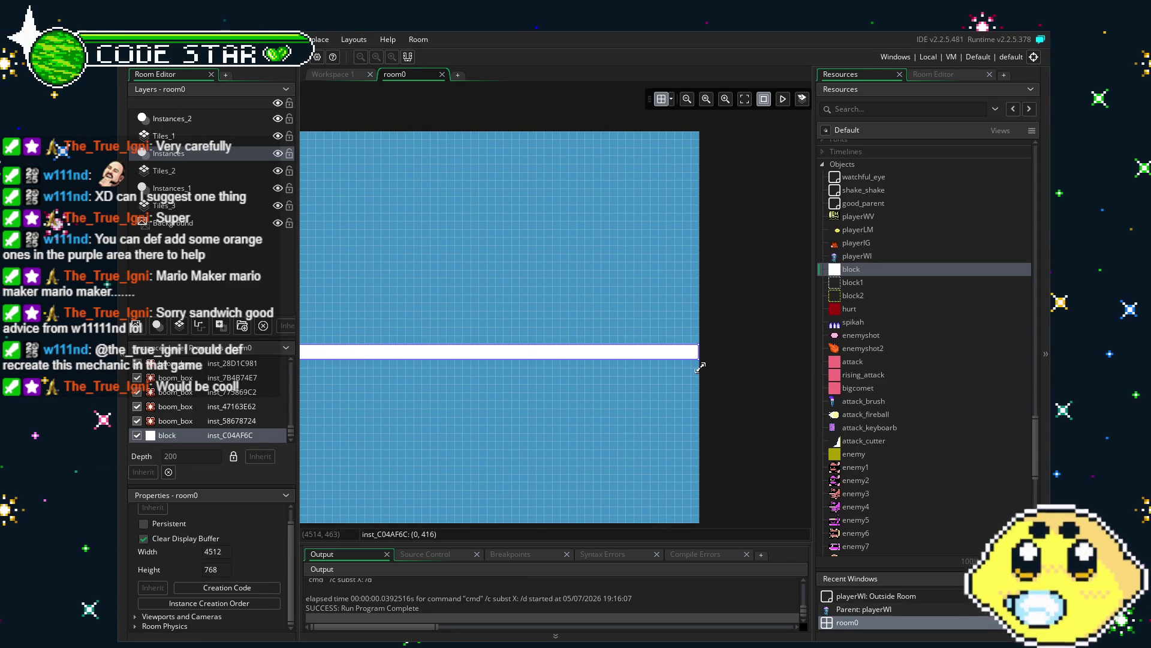
pyautogui.click(606, 447)
pyautogui.scroll(-1, 487, 445)
pyautogui.scroll(-2, 420, 467)
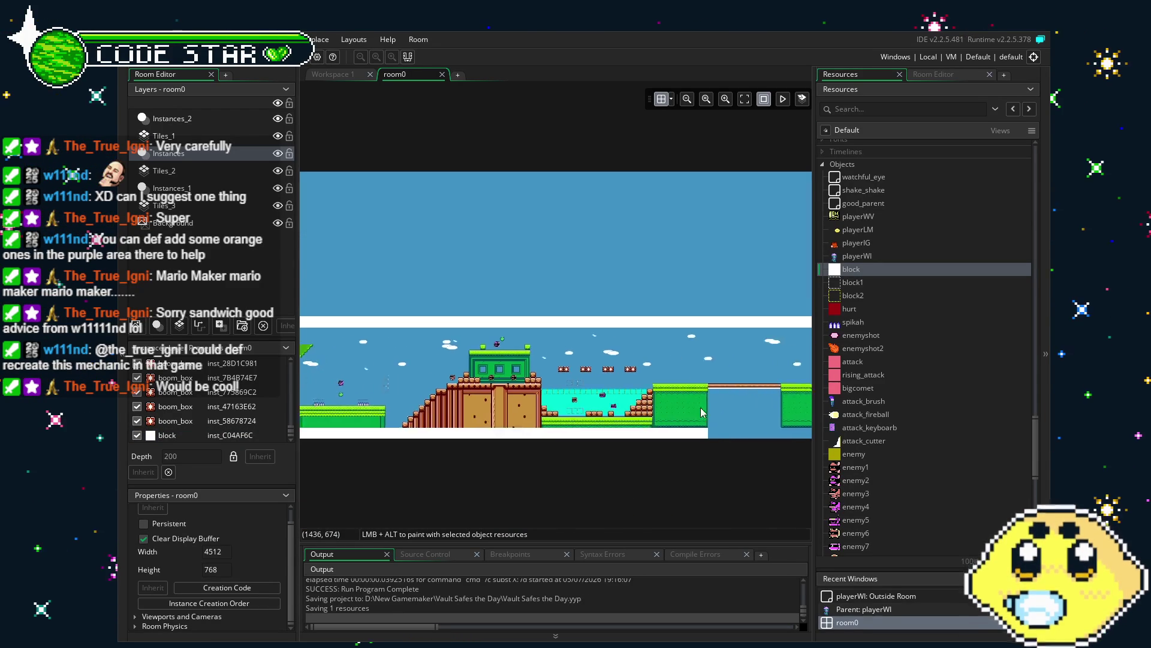
pyautogui.scroll(2, 497, 413)
pyautogui.scroll(4, 618, 411)
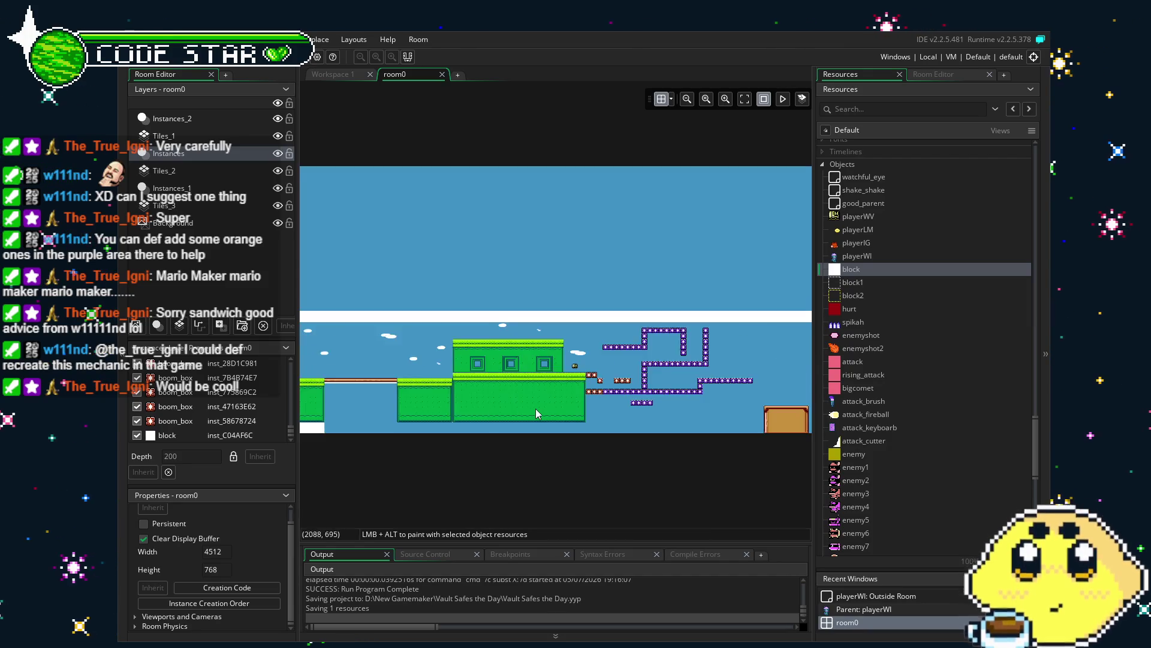
pyautogui.scroll(3, 547, 402)
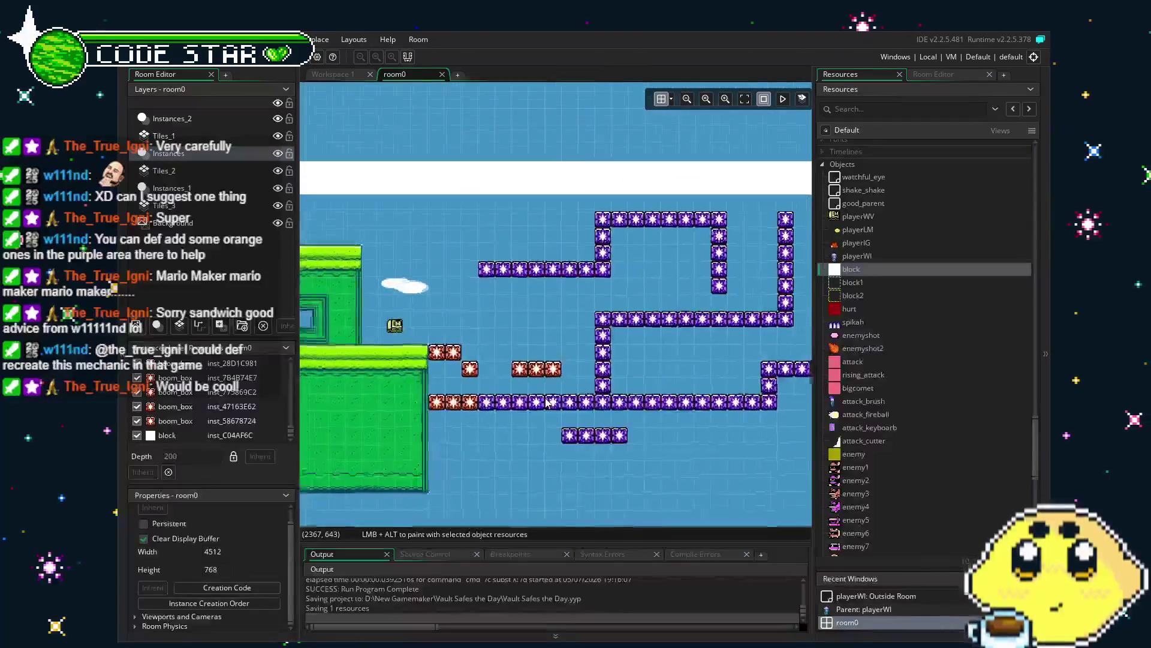
pyautogui.press('F5')
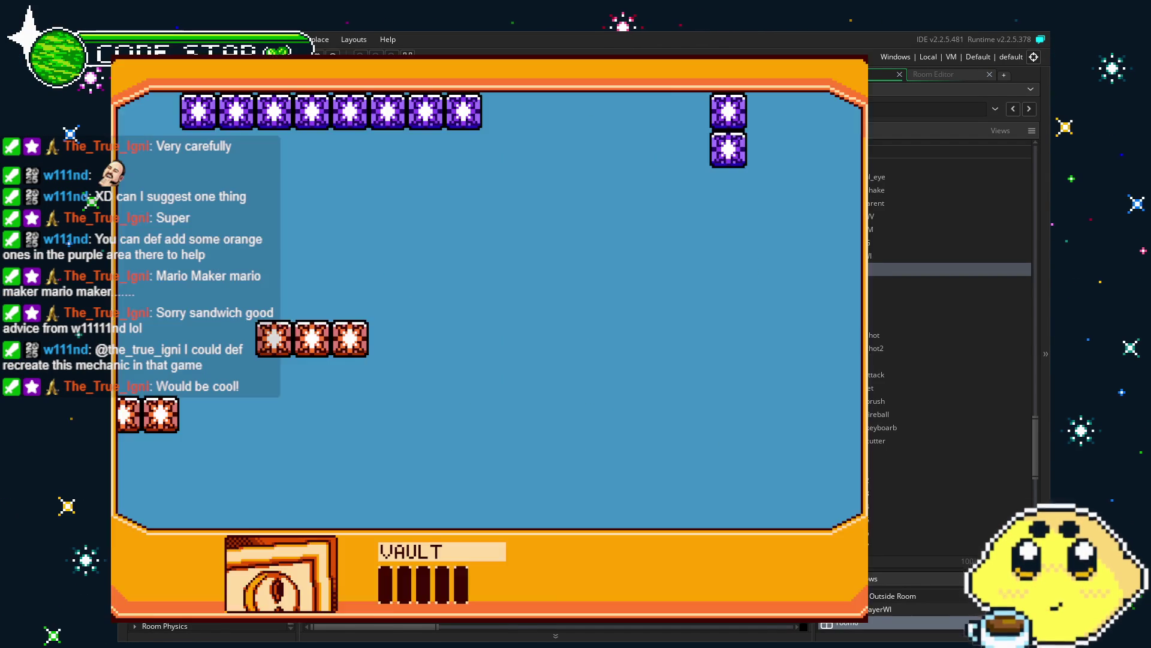
pyautogui.press('Escape')
pyautogui.moveTo(688, 485); pyautogui.dragTo(617, 457)
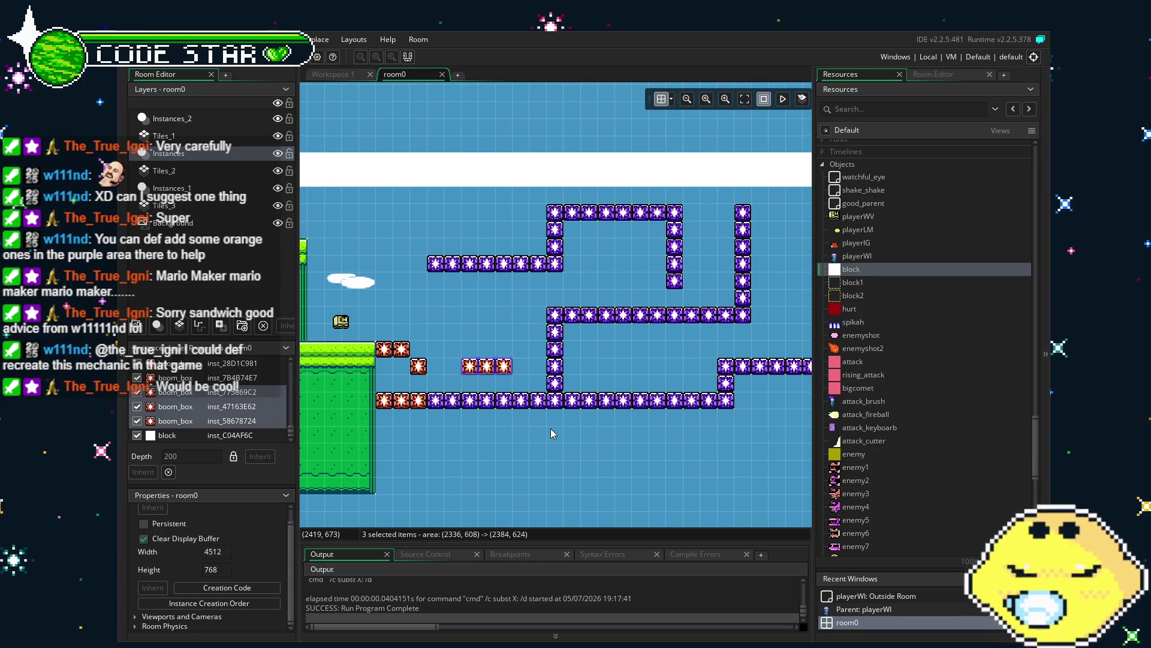
# Step: Paste three orange boxes beneath the maze's bottom row, deselect, and launch a test play
pyautogui.hotkey('ctrl', 'v')
pyautogui.moveTo(523, 390)
pyautogui.mouseDown()
pyautogui.moveTo(524, 444)
pyautogui.moveTo(490, 442)
pyautogui.moveTo(534, 456)
pyautogui.moveTo(619, 444)
pyautogui.mouseUp()
pyautogui.click(608, 496)
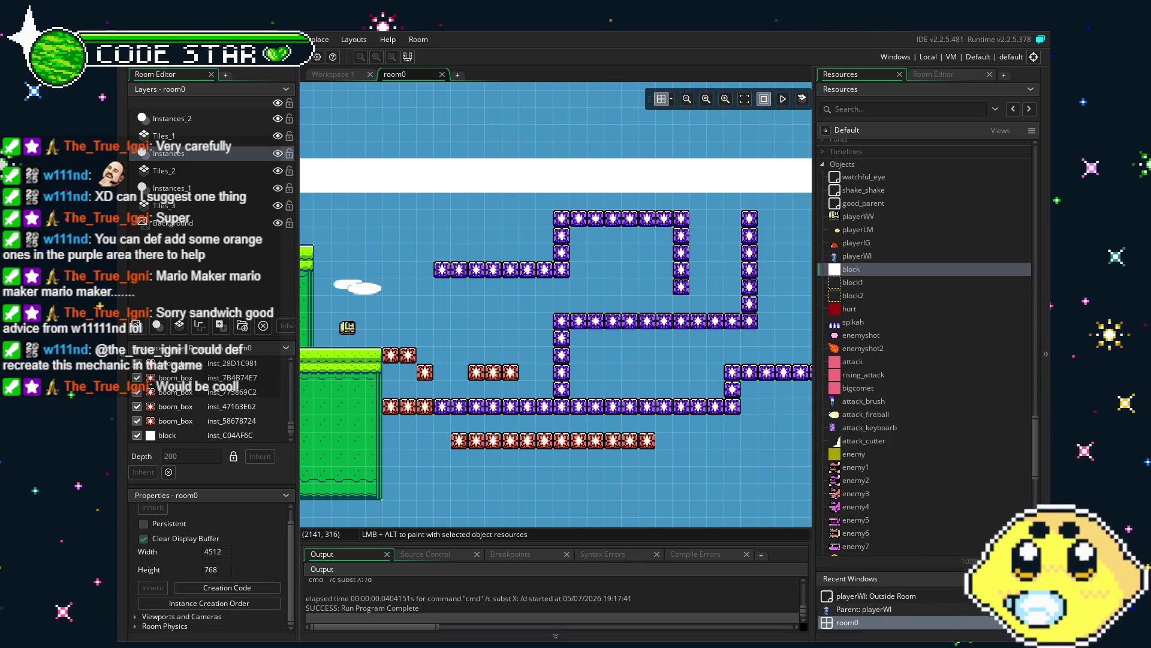
pyautogui.press('F5')
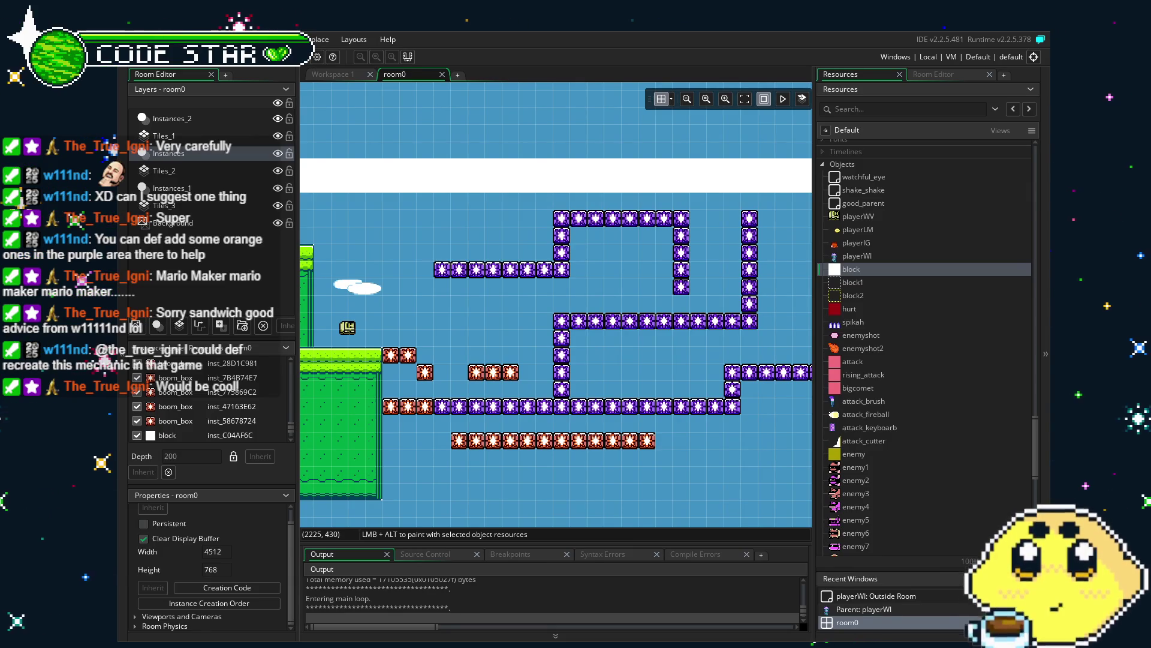
# Step: Walk right over the boxes, jumping and setting off the orange chain explosion, then quit
pyautogui.press('Right')
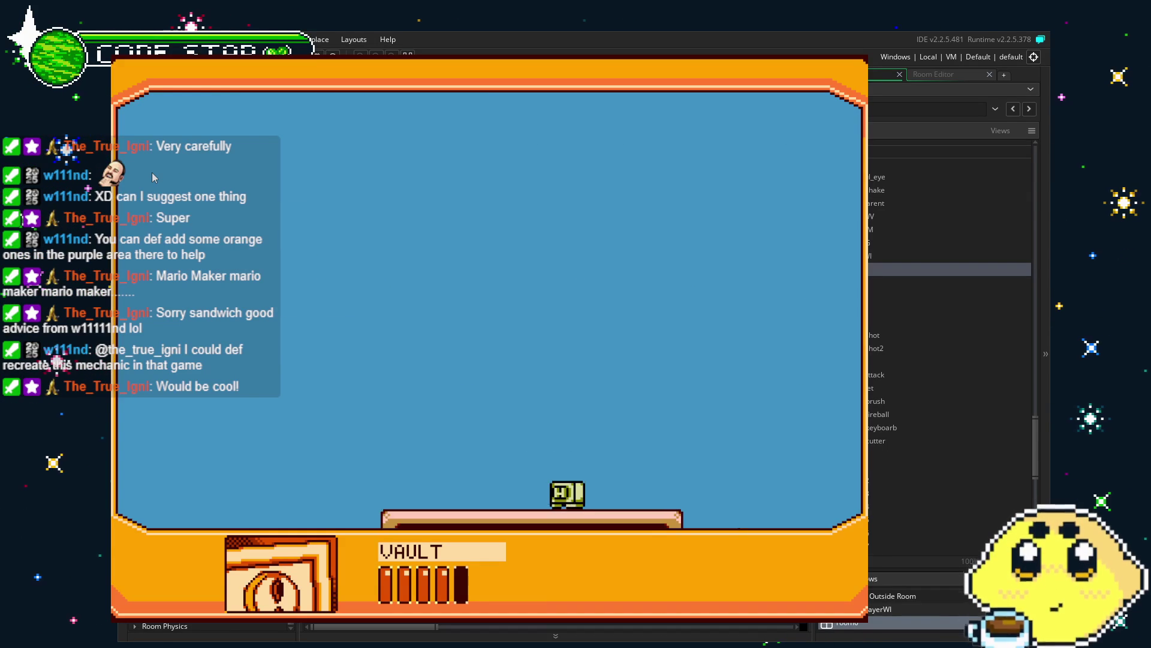
pyautogui.press('Right')
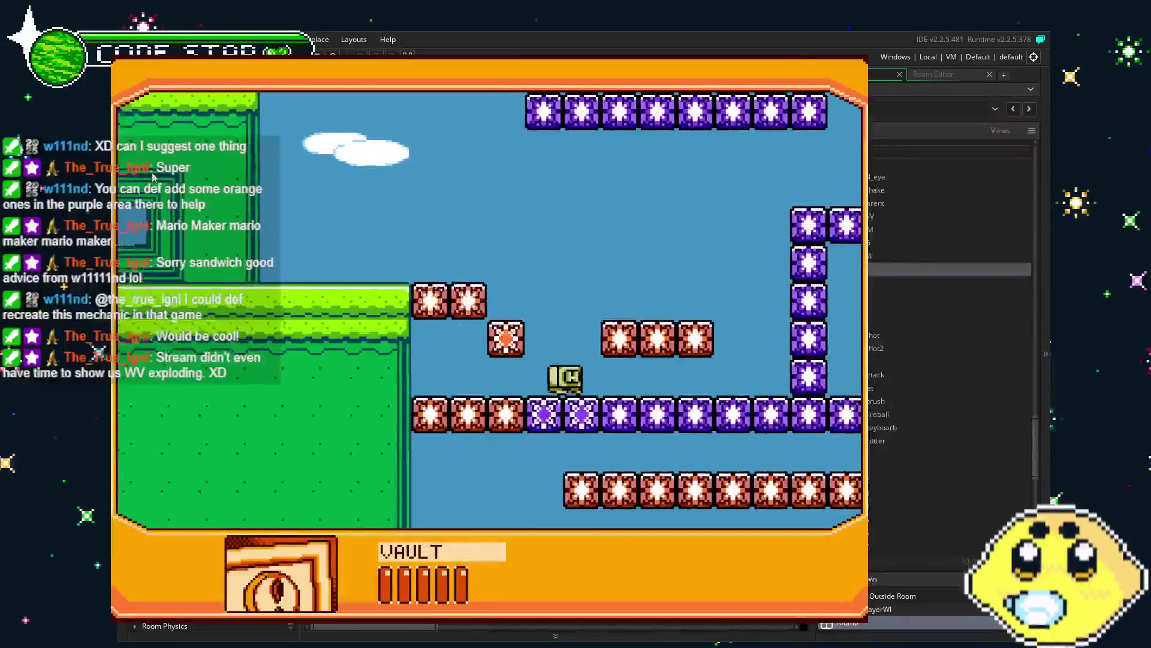
pyautogui.press('z')
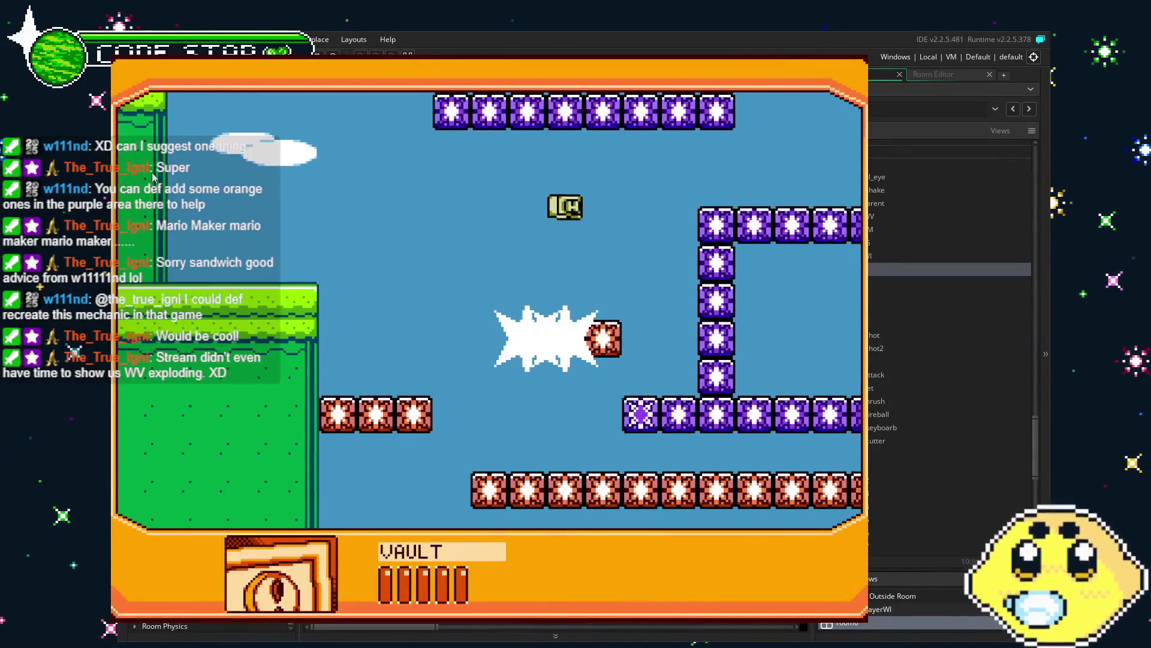
pyautogui.press('Right')
pyautogui.press('z')
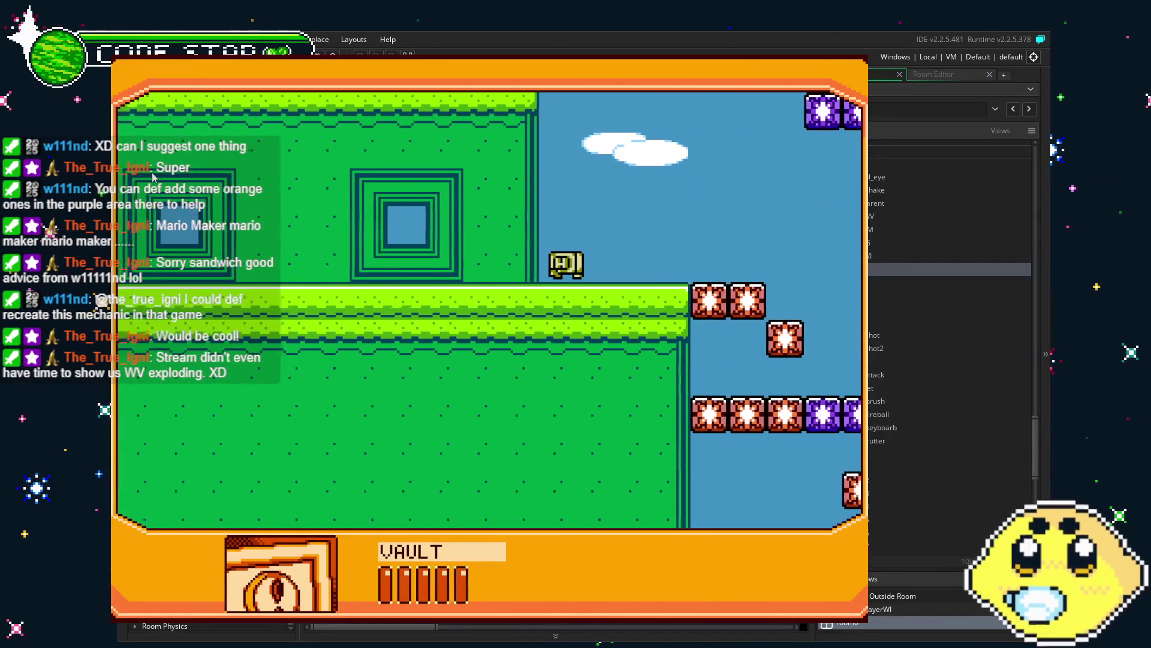
pyautogui.press('Right')
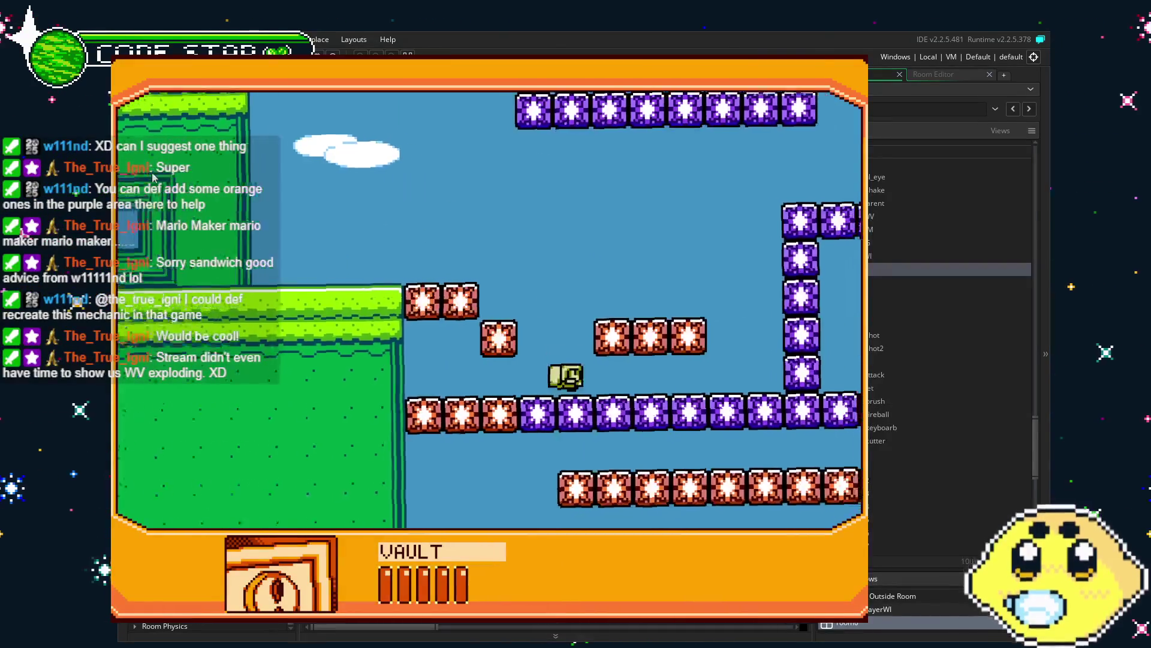
pyautogui.press('Right')
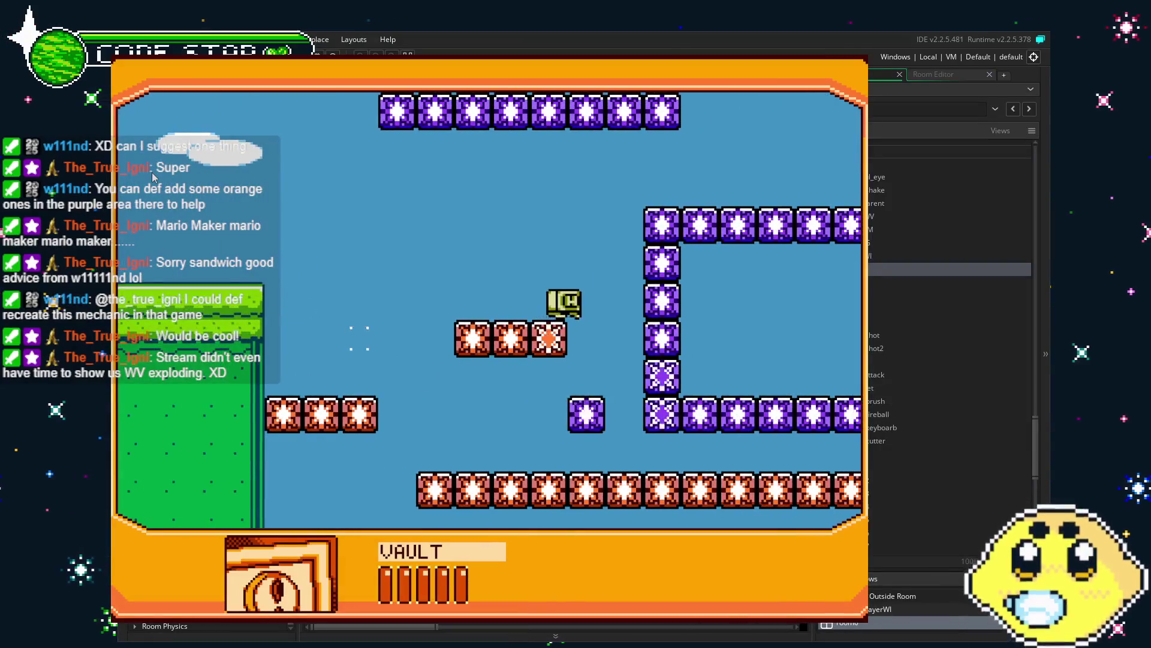
pyautogui.press('Right')
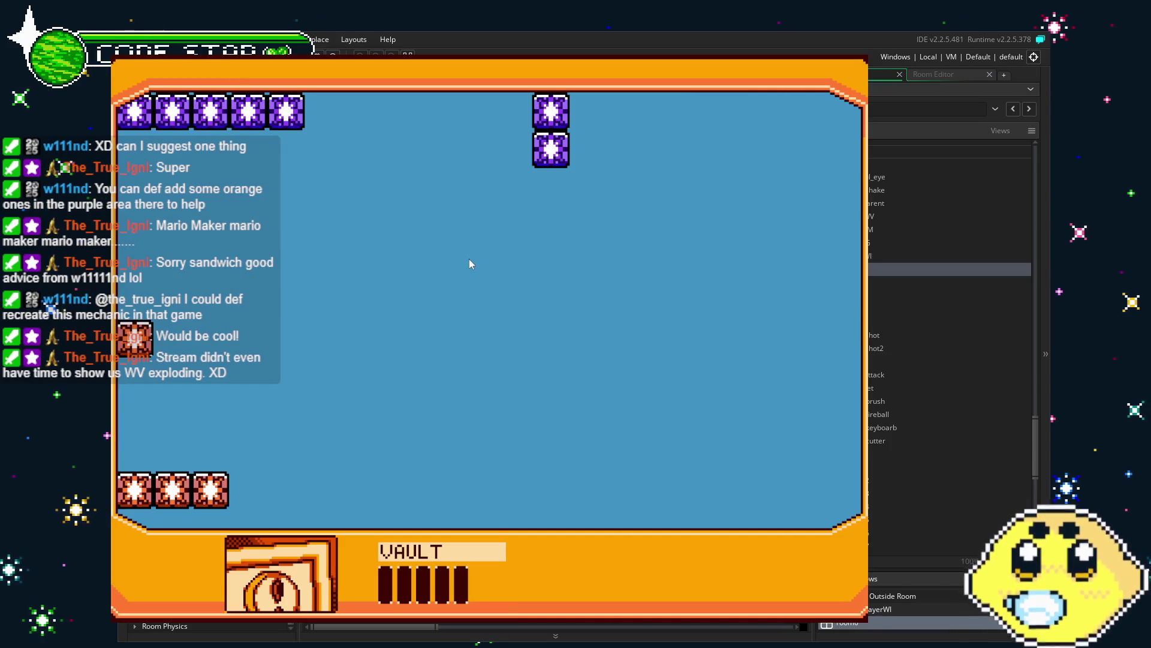
pyautogui.press('Right')
pyautogui.press('Right')
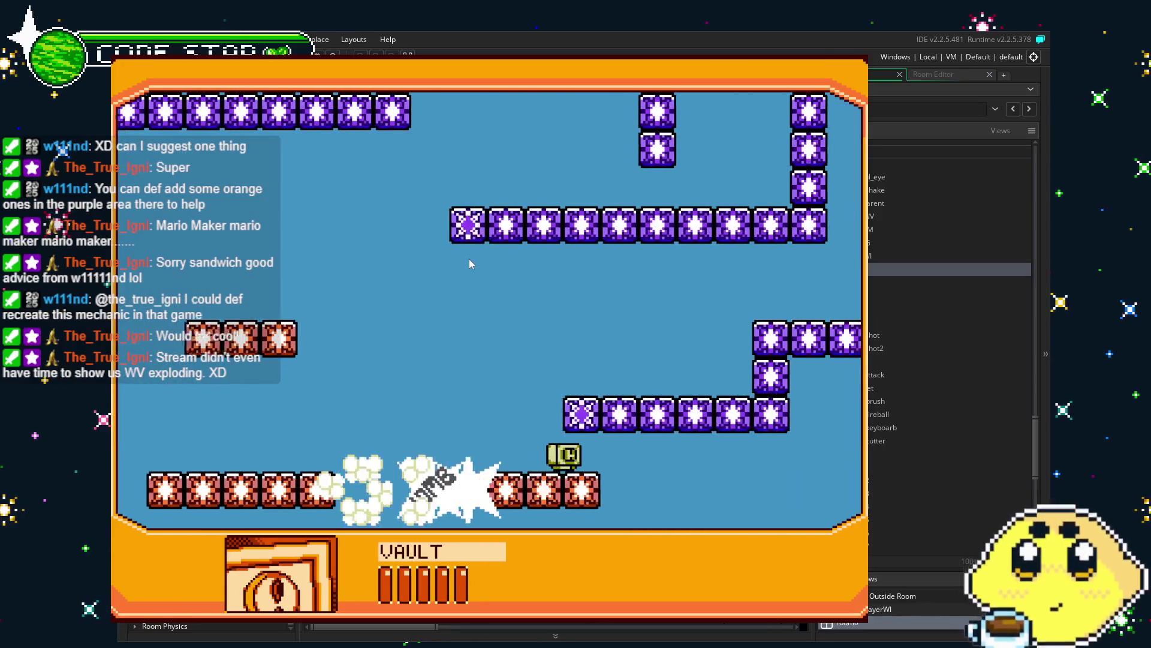
pyautogui.press('space')
pyautogui.press('Right')
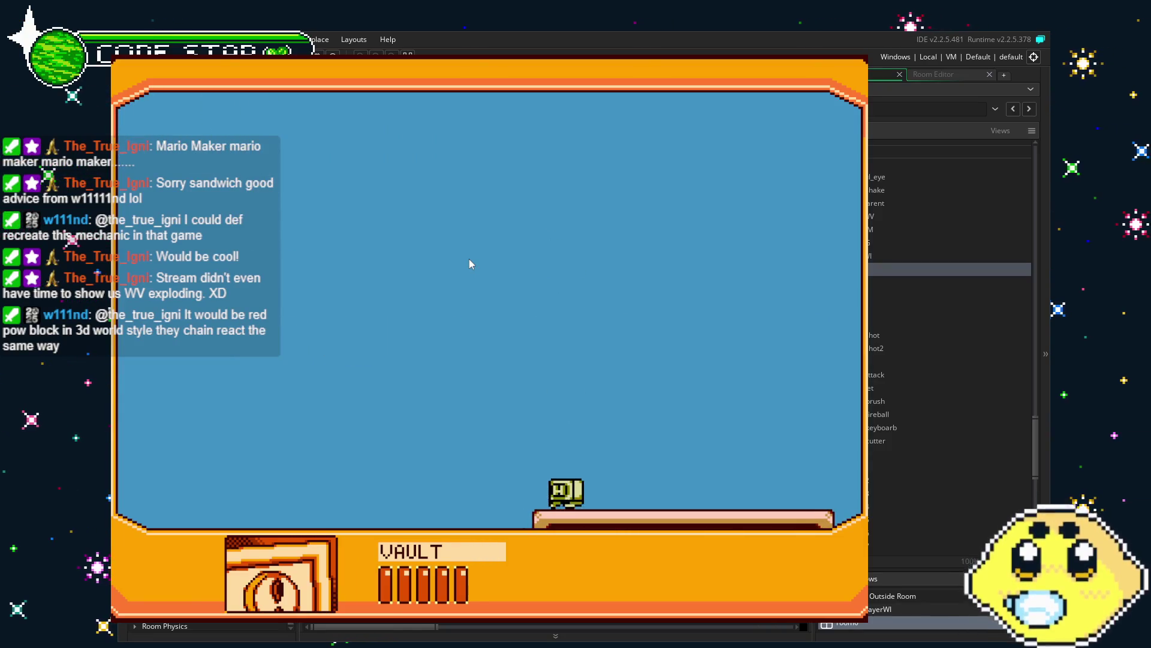
pyautogui.press('Escape')
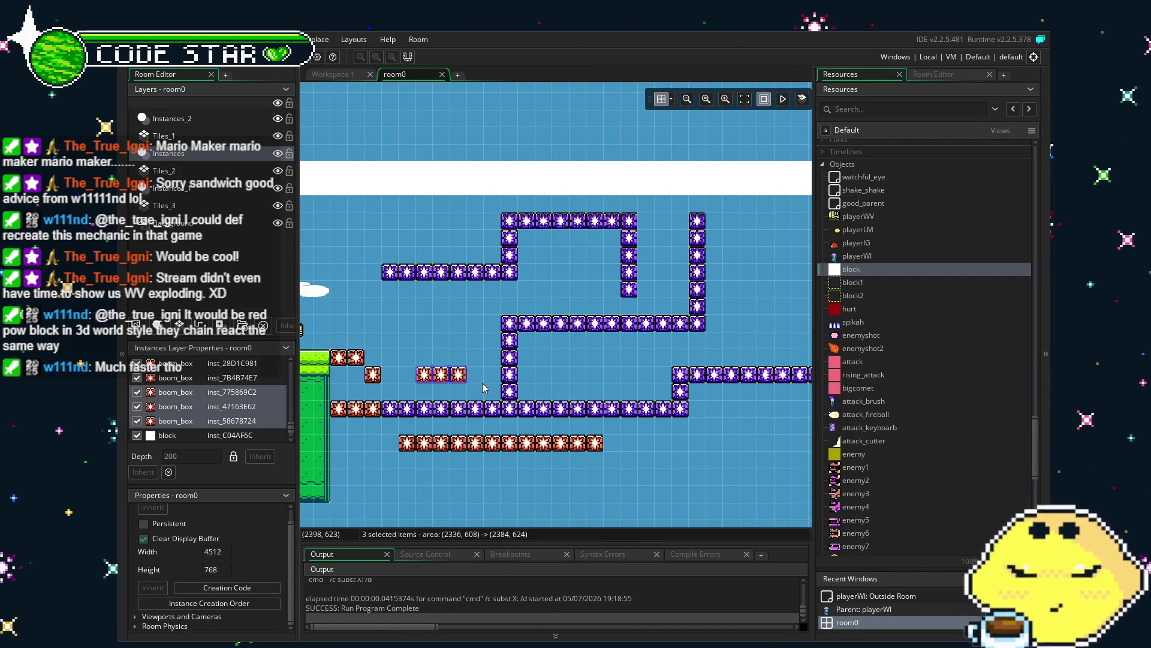
# Step: Frame the box maze in the room view and run the game
pyautogui.hscroll(-3, 474, 388)
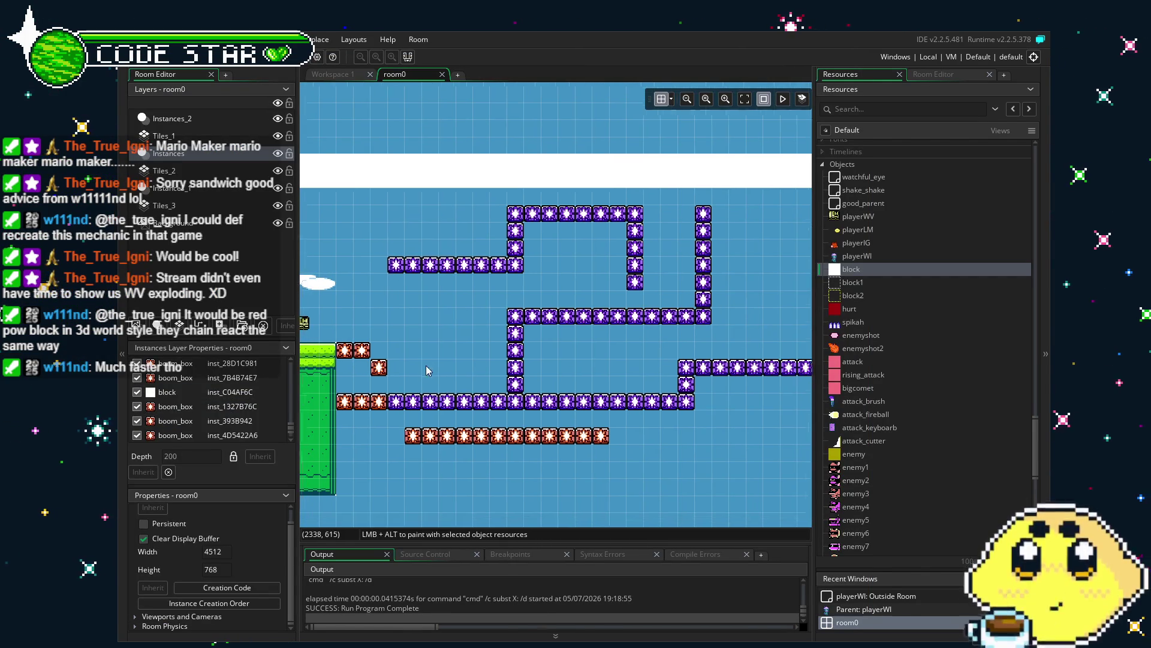
pyautogui.scroll(-1, 429, 411)
pyautogui.moveTo(434, 438)
pyautogui.mouseDown()
pyautogui.moveTo(369, 442)
pyautogui.moveTo(418, 451)
pyautogui.mouseUp()
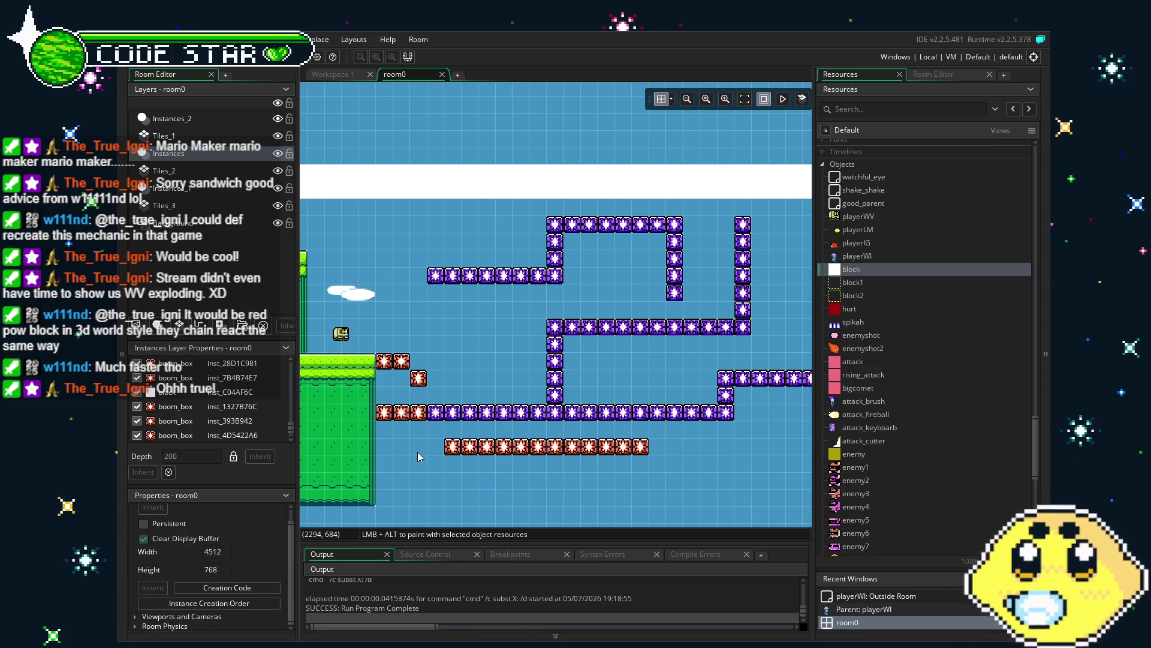
pyautogui.click(275, 56)
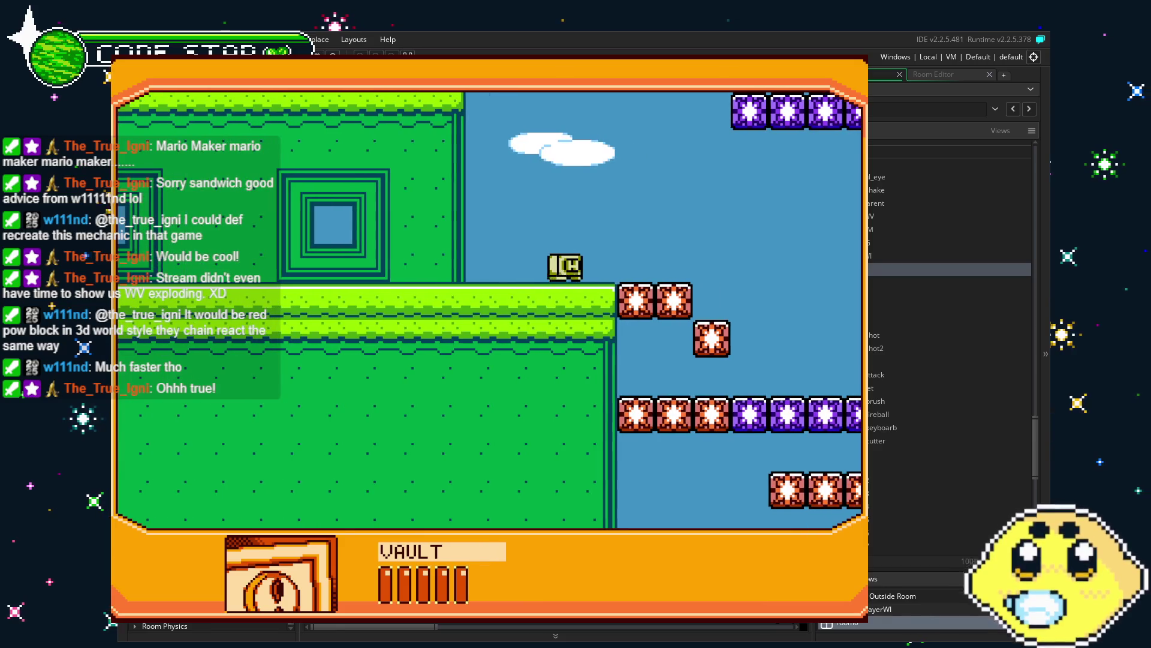
# Step: Switch characters, run right across the purple box platforms, then close the game
pyautogui.press('Right')
pyautogui.press('Right')
pyautogui.press('Right')
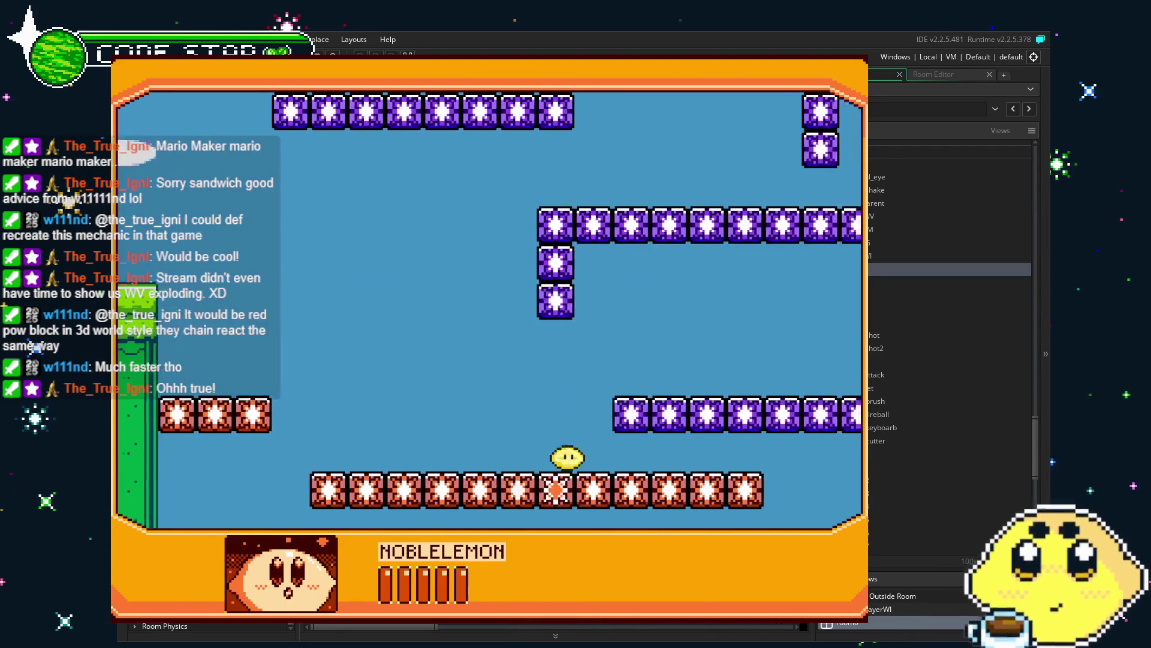
pyautogui.press('Right')
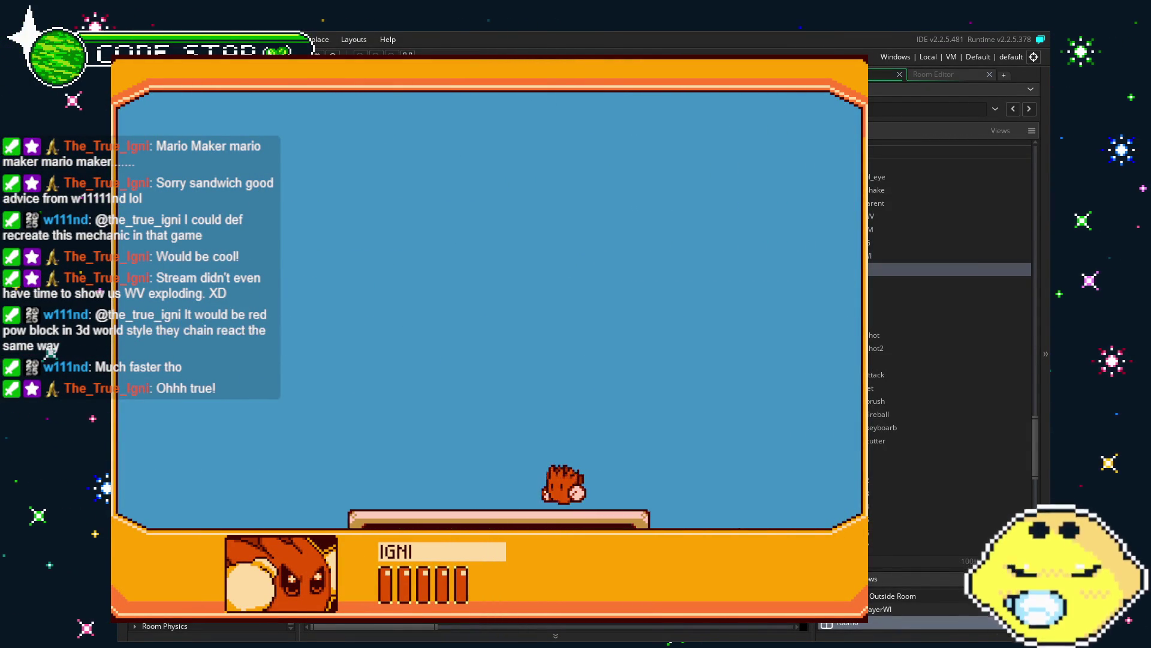
pyautogui.press('Right')
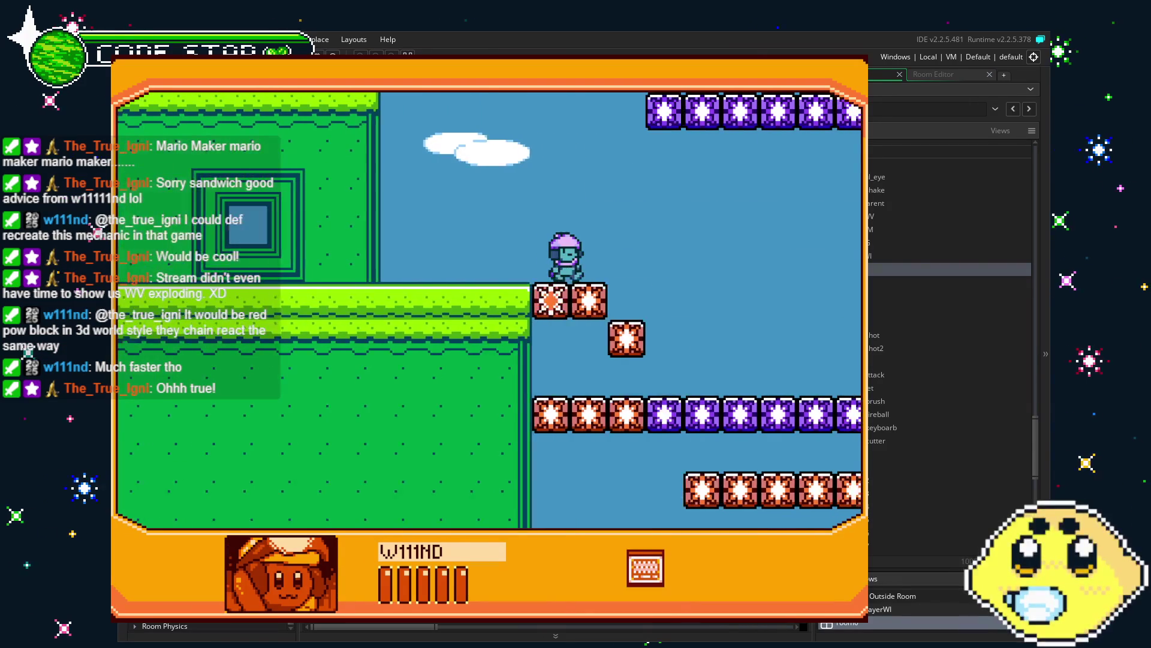
pyautogui.press('Right')
pyautogui.press('Right')
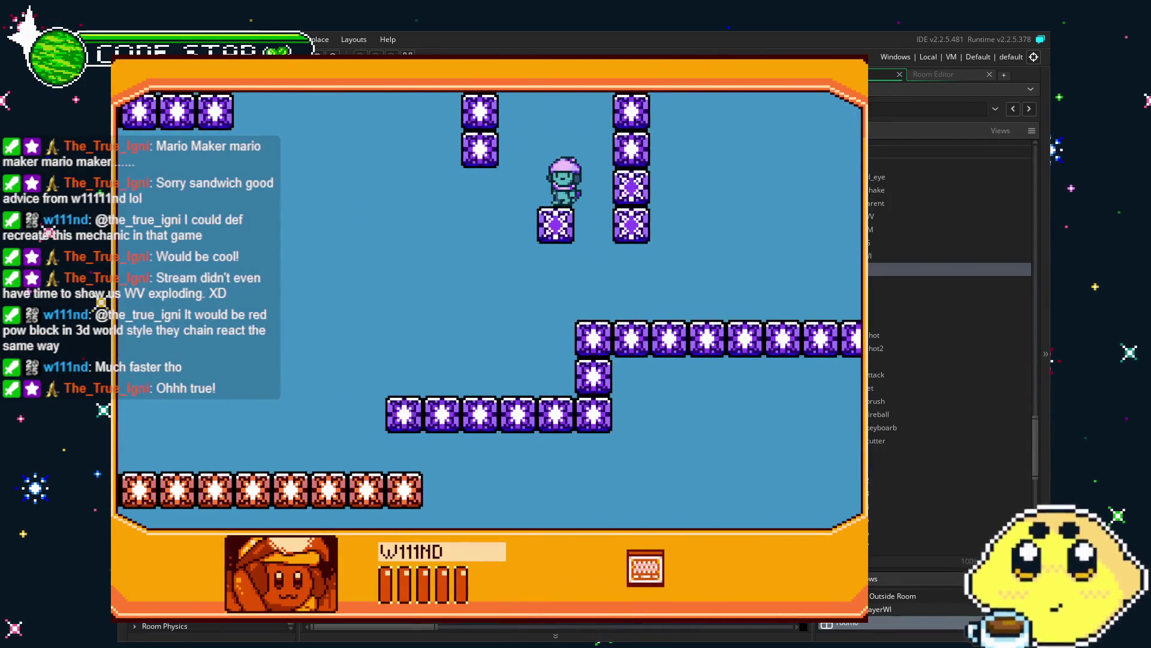
pyautogui.press('Right')
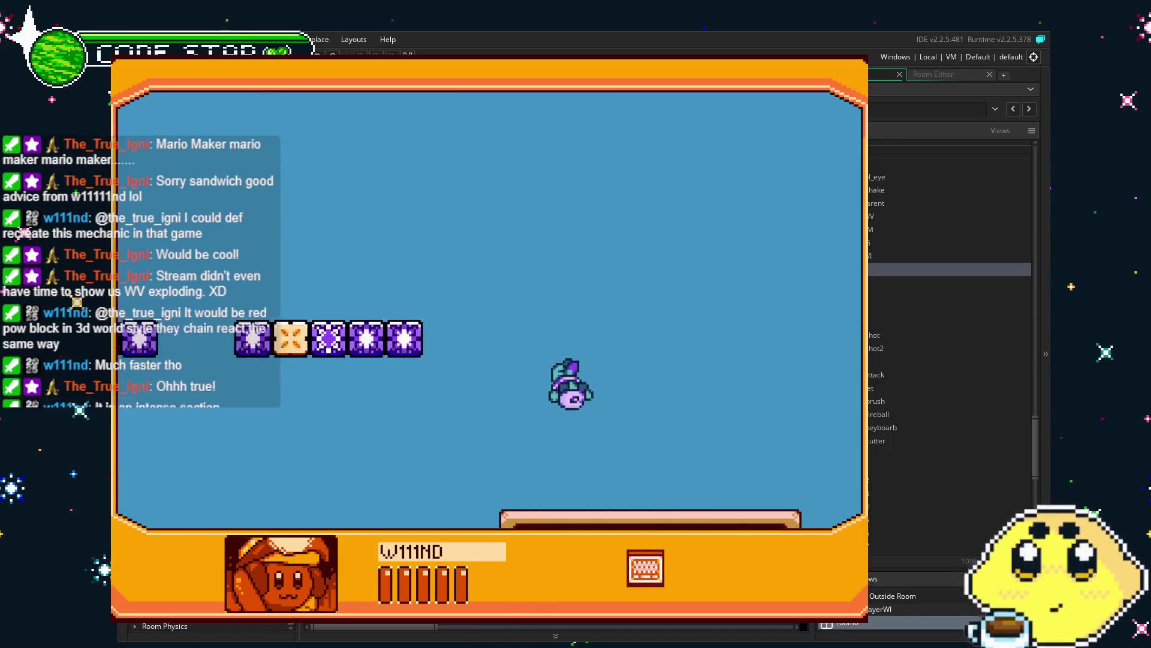
pyautogui.press('Escape')
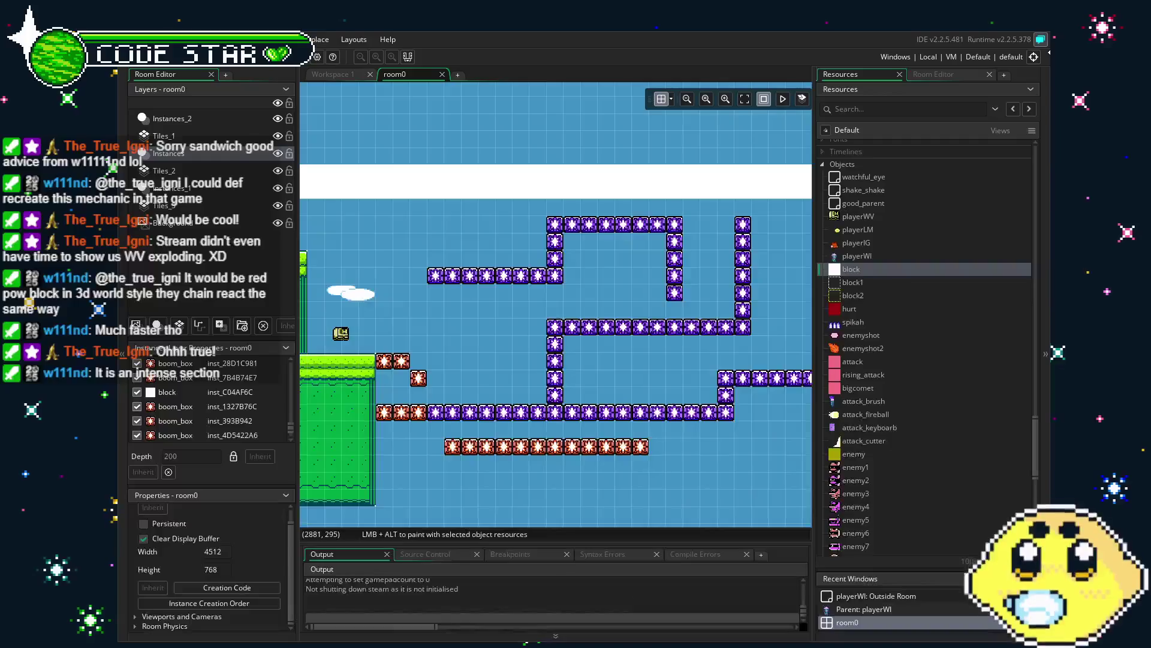
# Step: Select the maze instances and shift them about 560 pixels right, spanning x 3744 to 4384
pyautogui.scroll(2, 614, 335)
pyautogui.scroll(-2, 450, 380)
pyautogui.scroll(-2, 473, 444)
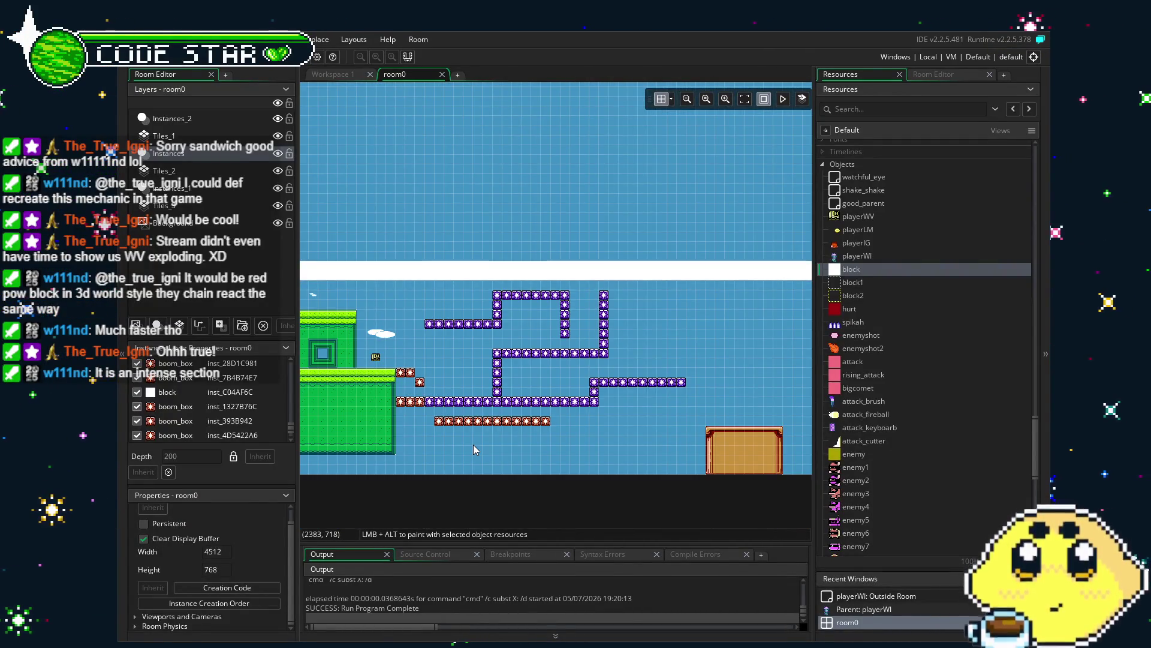
pyautogui.scroll(1, 438, 389)
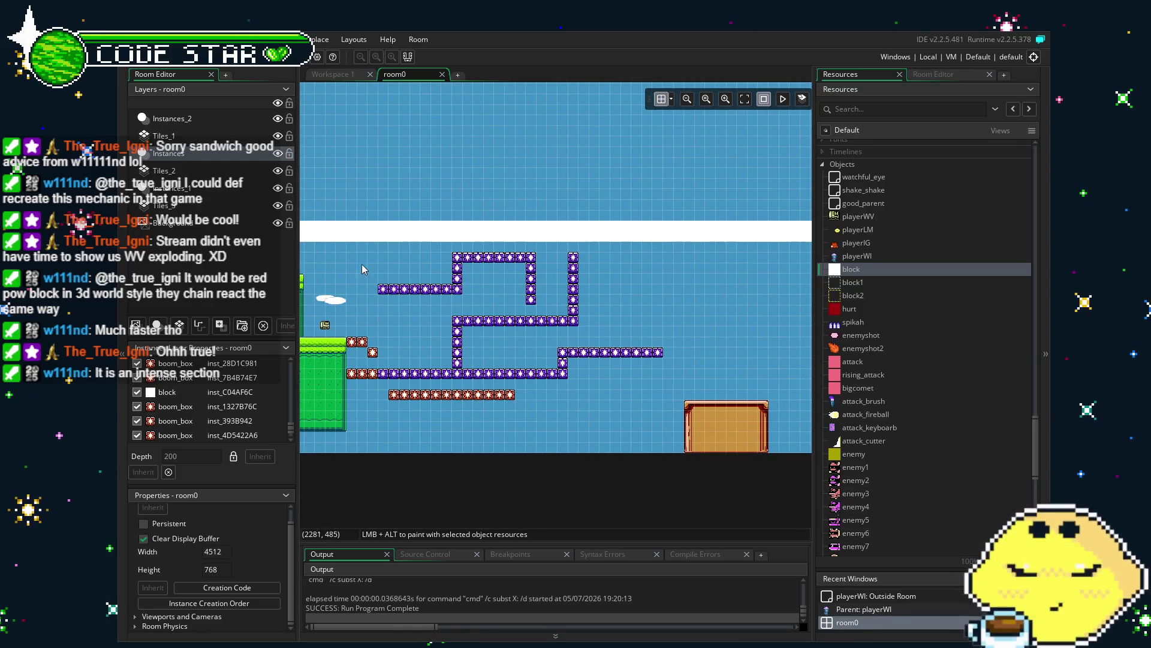
pyautogui.moveTo(351, 244)
pyautogui.mouseDown()
pyautogui.moveTo(546, 403)
pyautogui.moveTo(470, 458)
pyautogui.mouseUp()
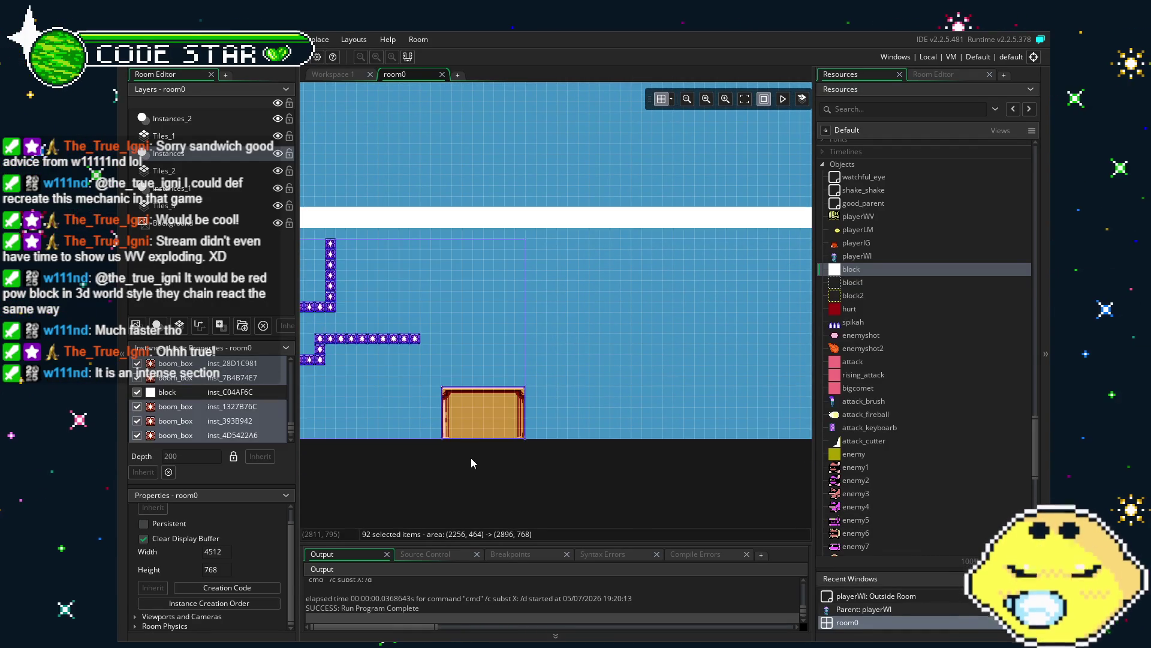
pyautogui.scroll(-1, 470, 458)
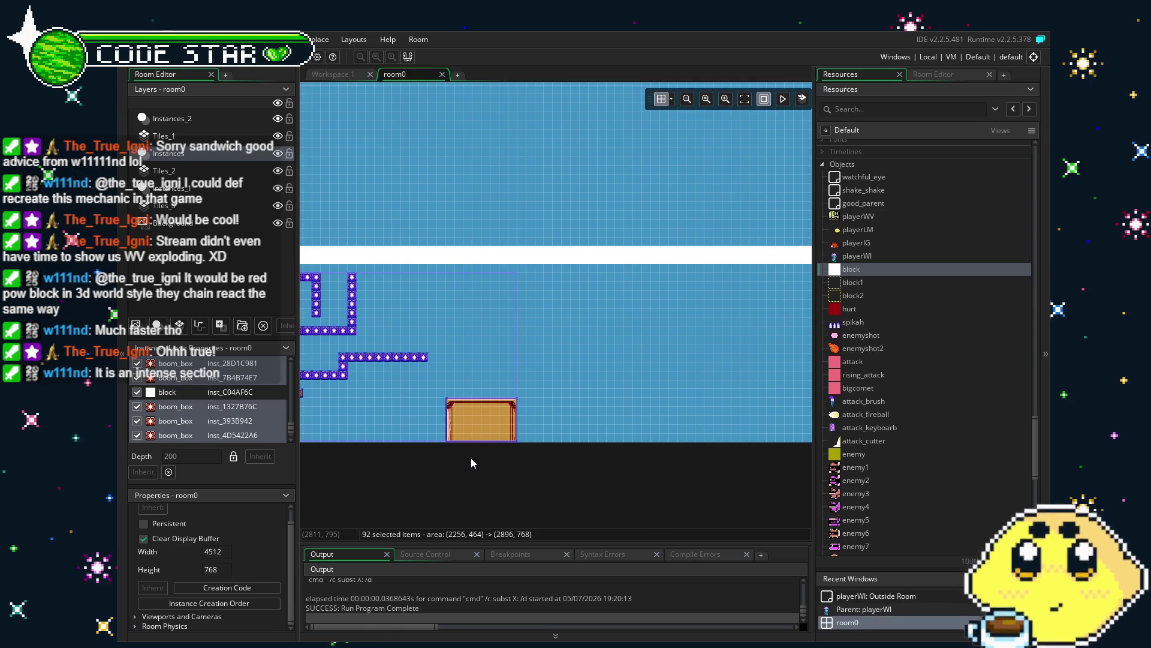
pyautogui.moveTo(475, 437)
pyautogui.mouseDown()
pyautogui.moveTo(538, 437)
pyautogui.moveTo(434, 442)
pyautogui.moveTo(717, 442)
pyautogui.moveTo(453, 449)
pyautogui.moveTo(656, 377)
pyautogui.mouseUp()
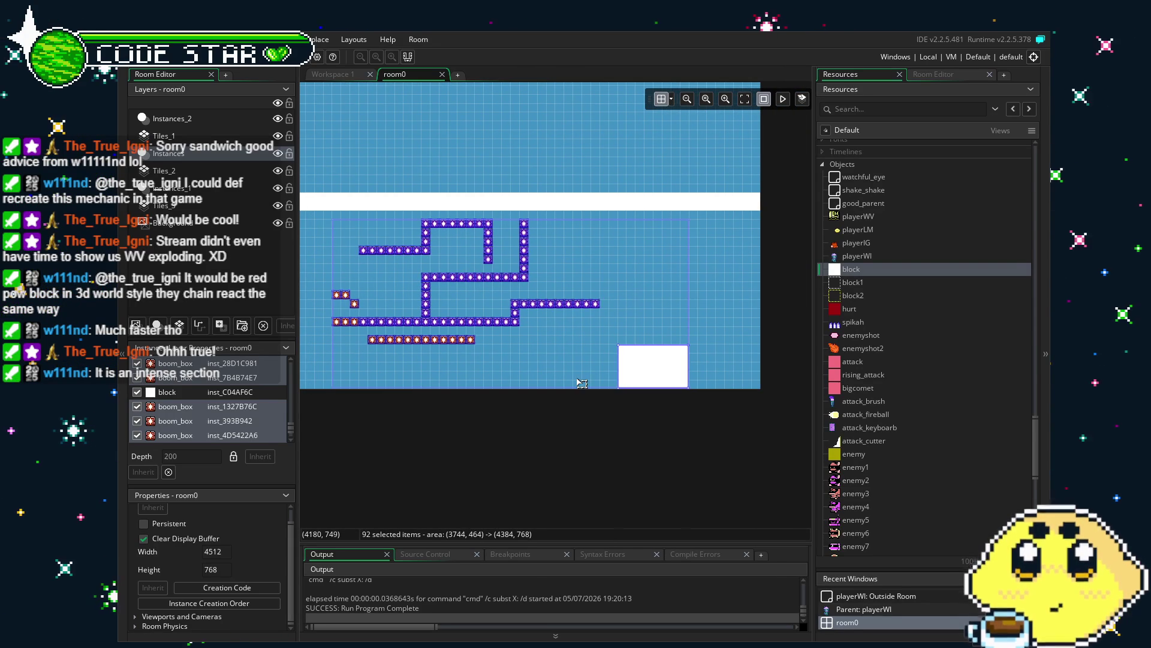
pyautogui.hscroll(-5, 470, 452)
pyautogui.scroll(-1, 544, 438)
pyautogui.moveTo(544, 437)
pyautogui.mouseDown()
pyautogui.moveTo(774, 440)
pyautogui.moveTo(723, 464)
pyautogui.mouseUp()
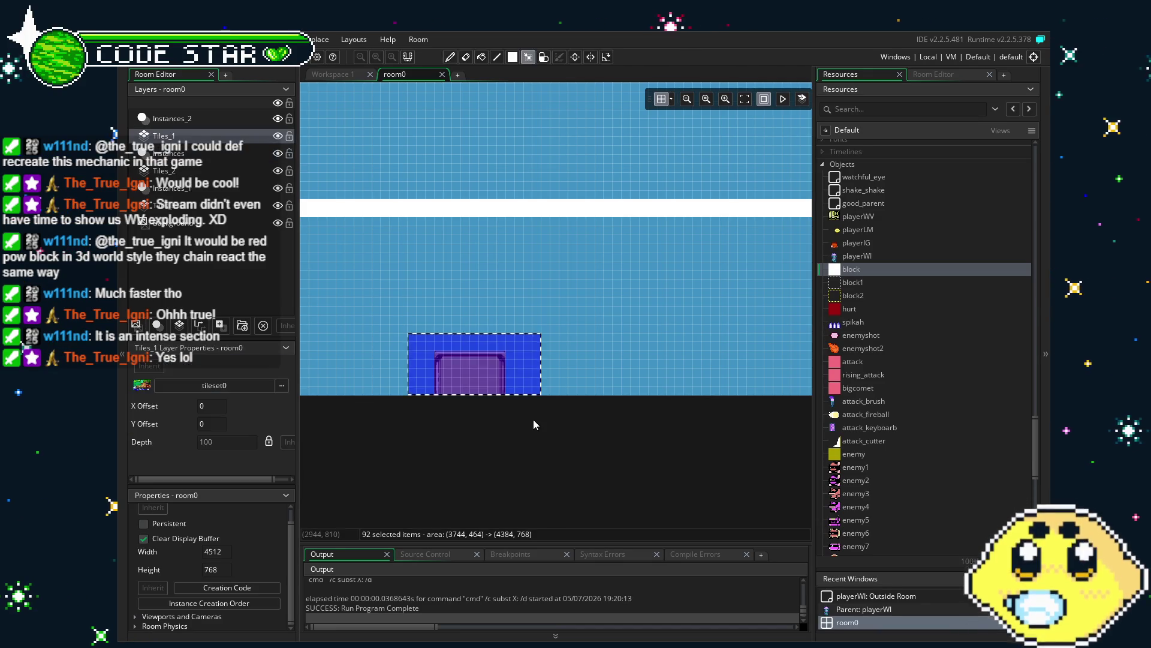
# Step: Switch the tile tool to the eraser and save the project
pyautogui.moveTo(585, 412); pyautogui.dragTo(164, 402)
pyautogui.press('e')
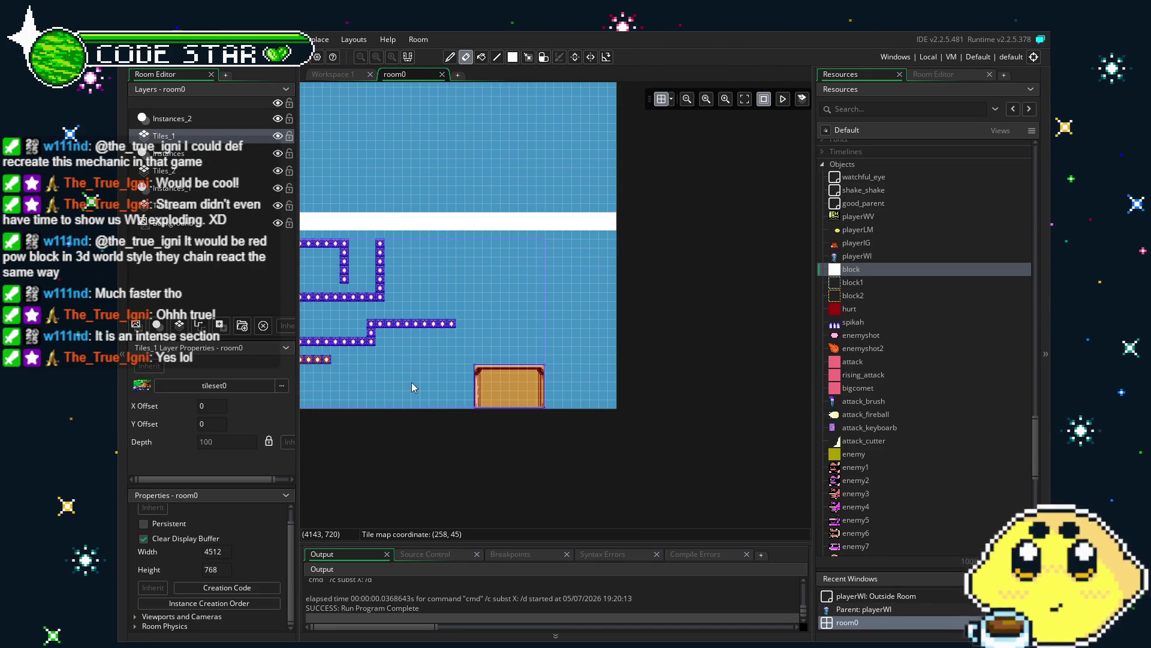
pyautogui.hotkey('ctrl', 's')
# Step: Pan between the green buildings and the relocated maze to check the open gap
pyautogui.hscroll(-10, 426, 447)
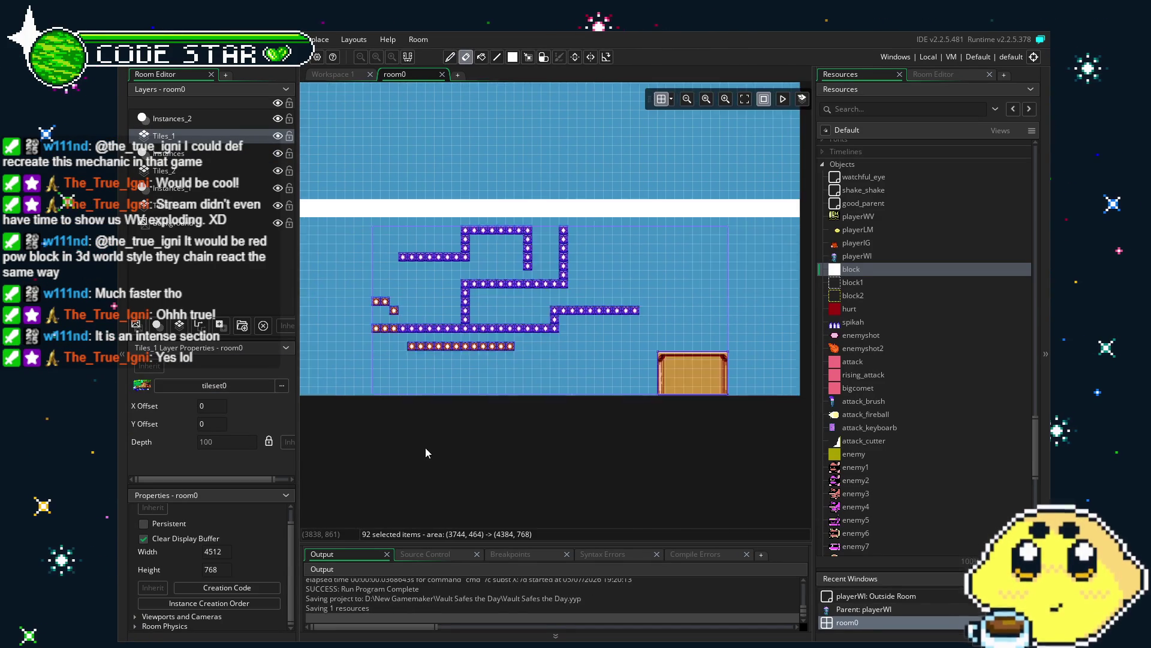
pyautogui.hscroll(-2, 531, 445)
pyautogui.moveTo(473, 454)
pyautogui.mouseDown()
pyautogui.moveTo(718, 463)
pyautogui.moveTo(534, 471)
pyautogui.mouseUp()
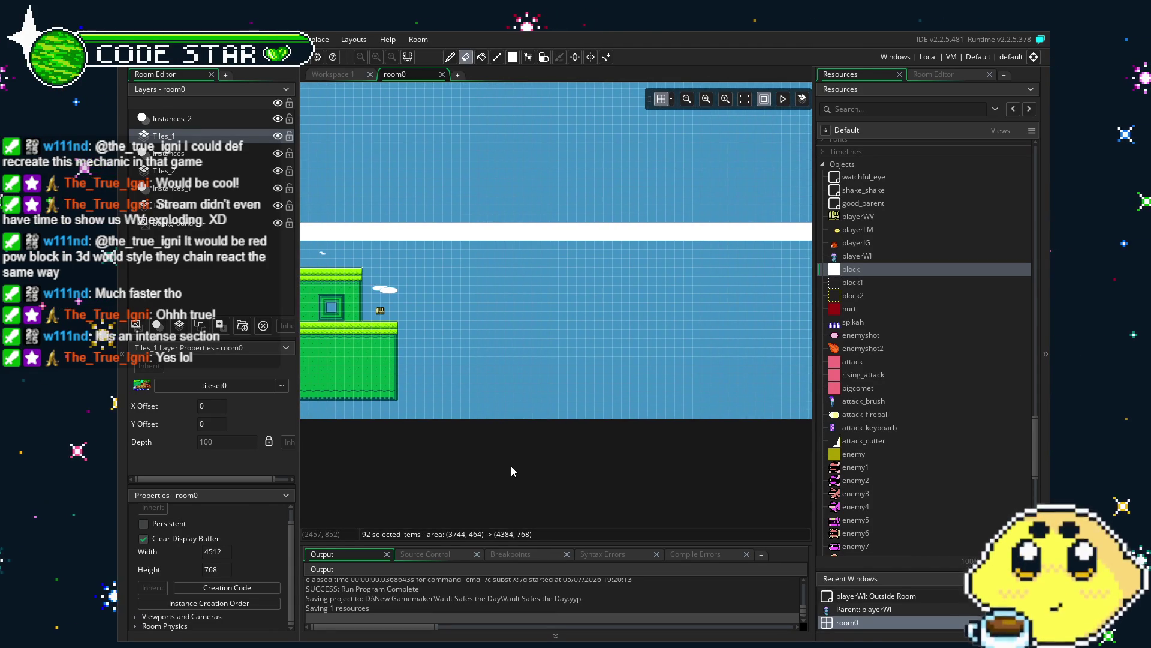
pyautogui.moveTo(416, 444); pyautogui.dragTo(650, 447)
pyautogui.moveTo(780, 420); pyautogui.dragTo(449, 419)
pyautogui.moveTo(542, 414); pyautogui.dragTo(628, 408)
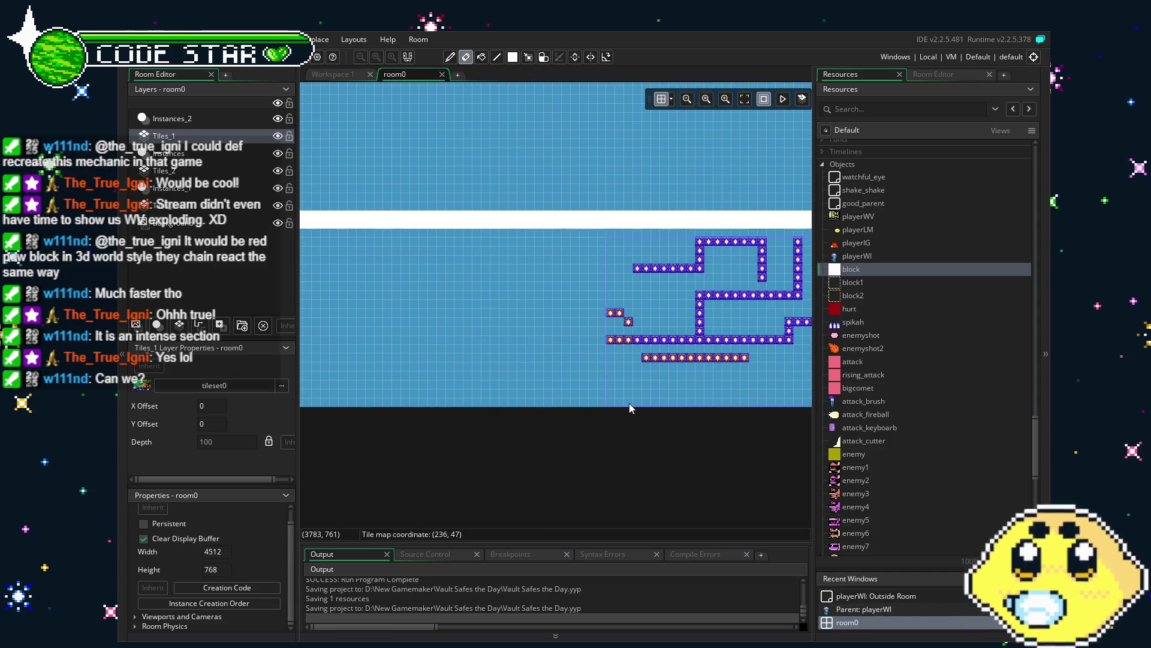
pyautogui.moveTo(549, 416); pyautogui.dragTo(693, 435)
pyautogui.hscroll(-10, 595, 434)
pyautogui.scroll(1, 493, 440)
pyautogui.scroll(1, 711, 410)
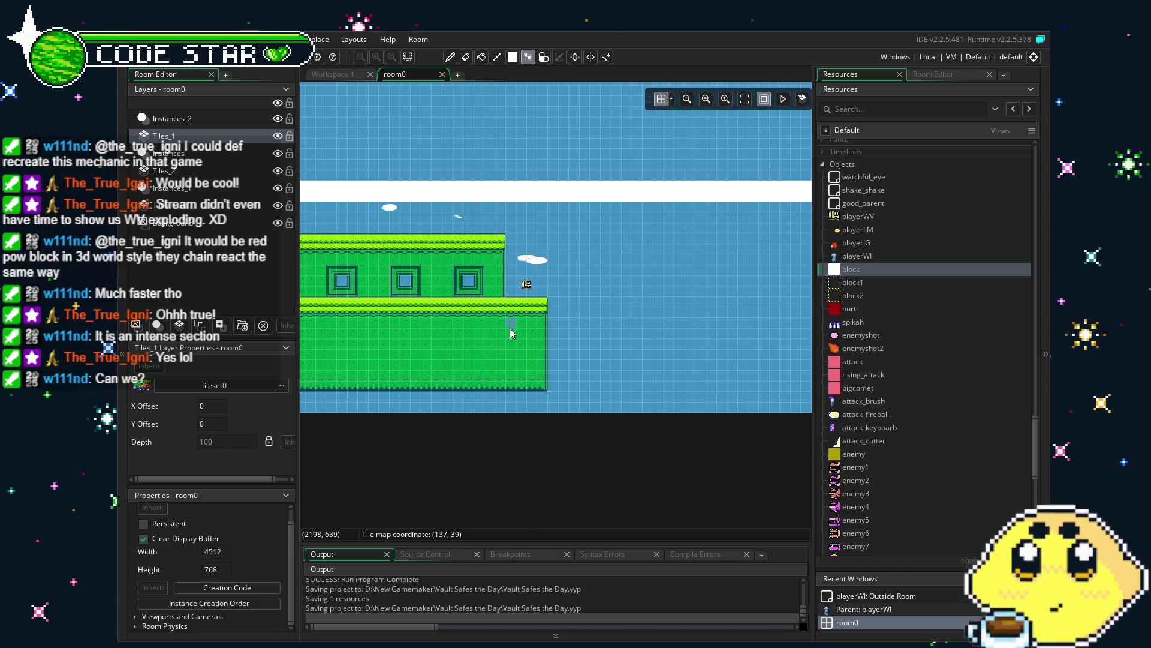
# Step: On the Instances layer, move the white collision block from the green ledge to the maze's start
pyautogui.click(198, 157)
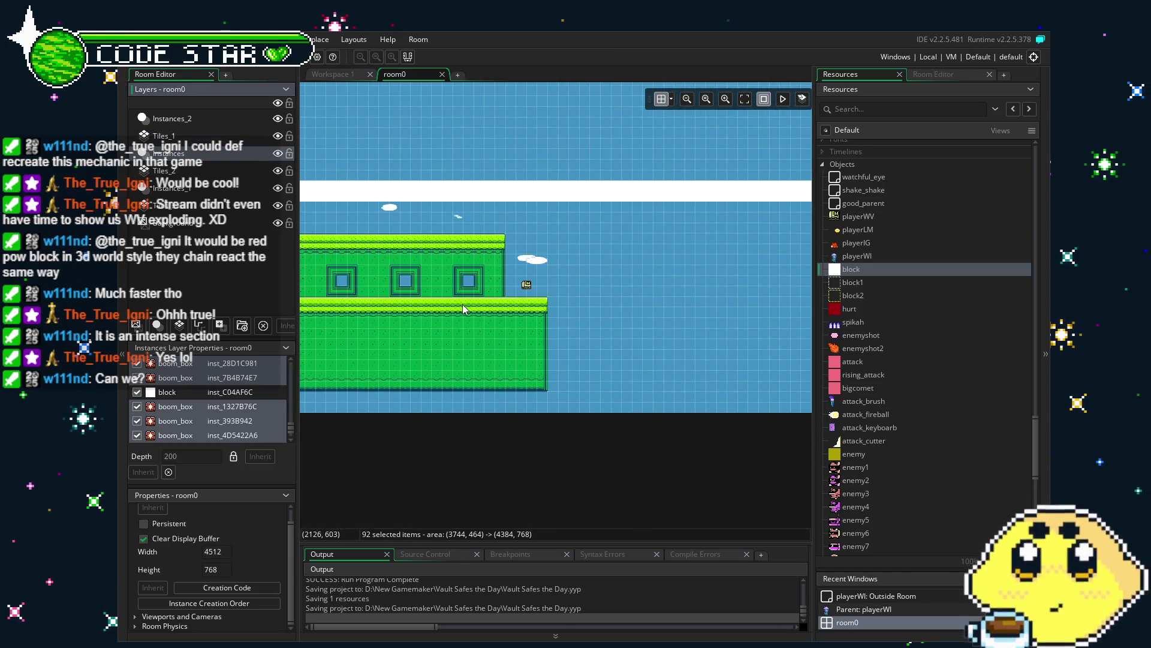
pyautogui.click(545, 329)
pyautogui.hscroll(3, 640, 375)
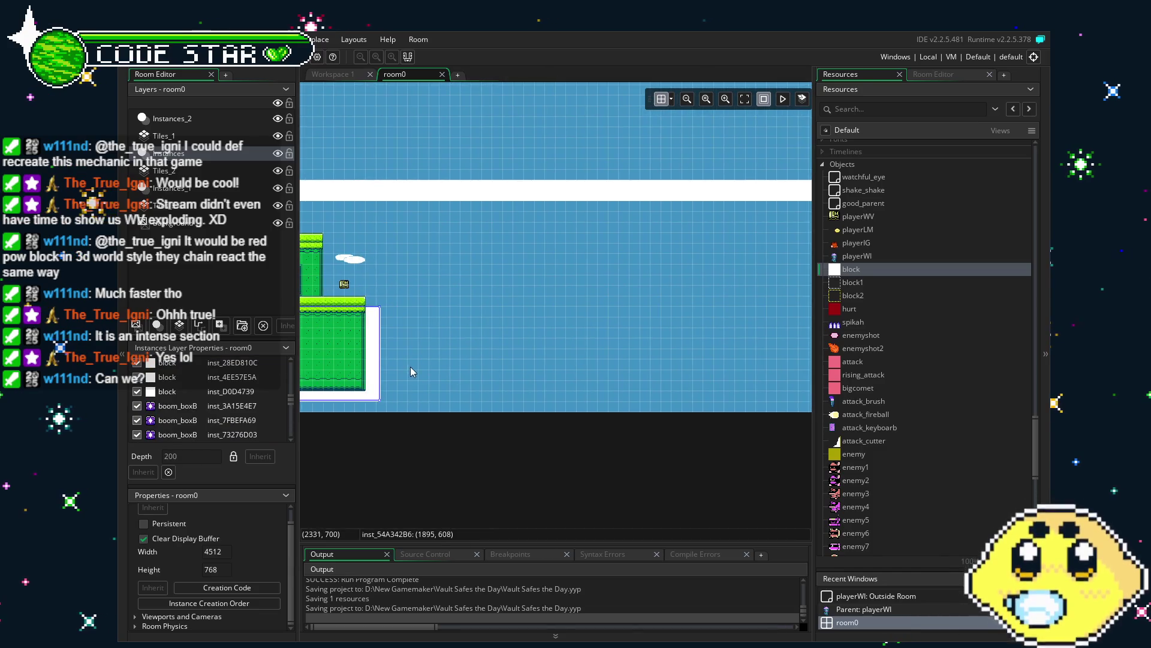
pyautogui.moveTo(316, 386); pyautogui.dragTo(759, 364)
pyautogui.scroll(1, 759, 364)
pyautogui.hscroll(4, 490, 374)
pyautogui.hscroll(5, 575, 391)
pyautogui.moveTo(490, 374); pyautogui.dragTo(586, 402)
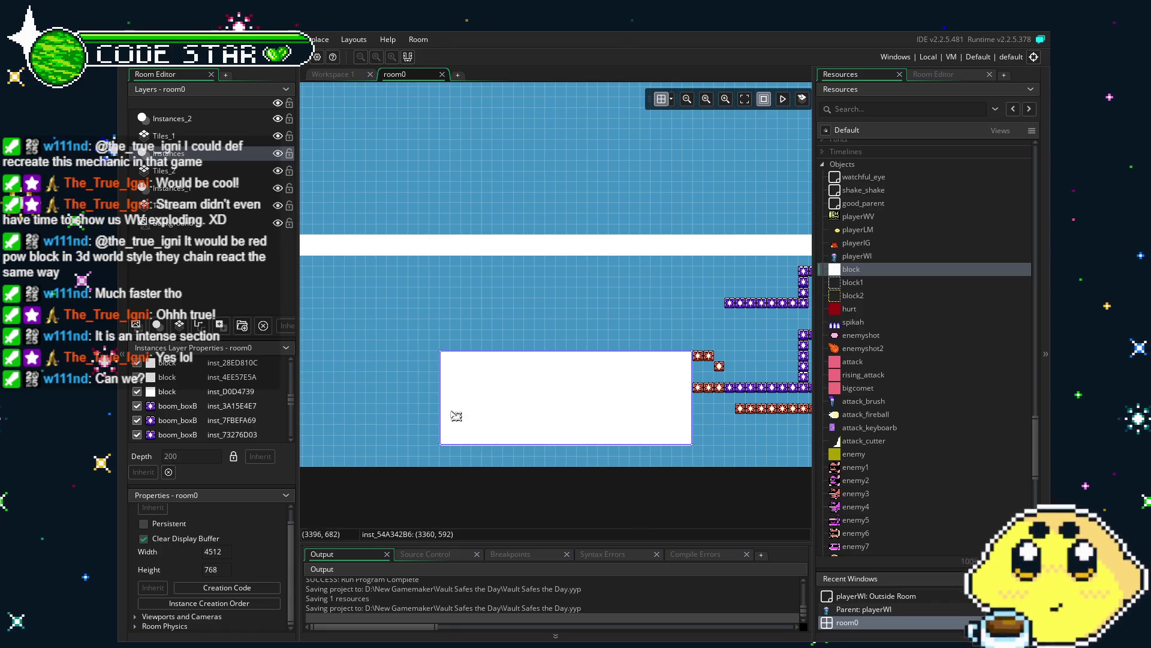
# Step: Narrow the white block from its left edge into a square beside the box maze
pyautogui.moveTo(442, 408); pyautogui.dragTo(608, 409)
pyautogui.hscroll(3, 404, 411)
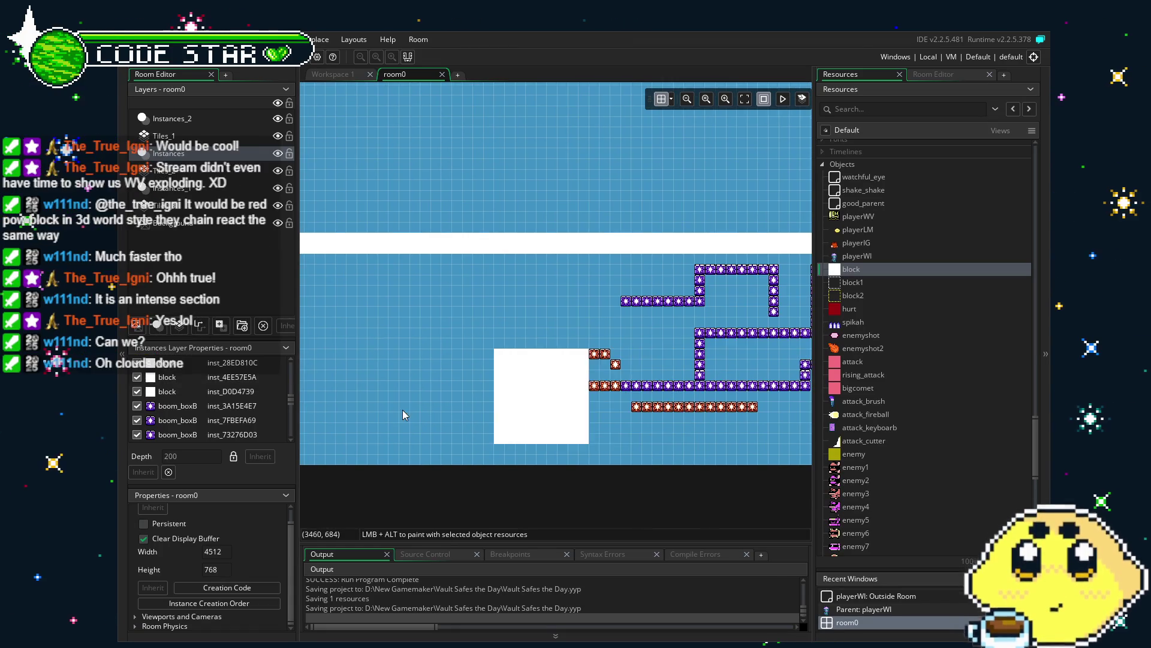
pyautogui.hscroll(-4, 457, 411)
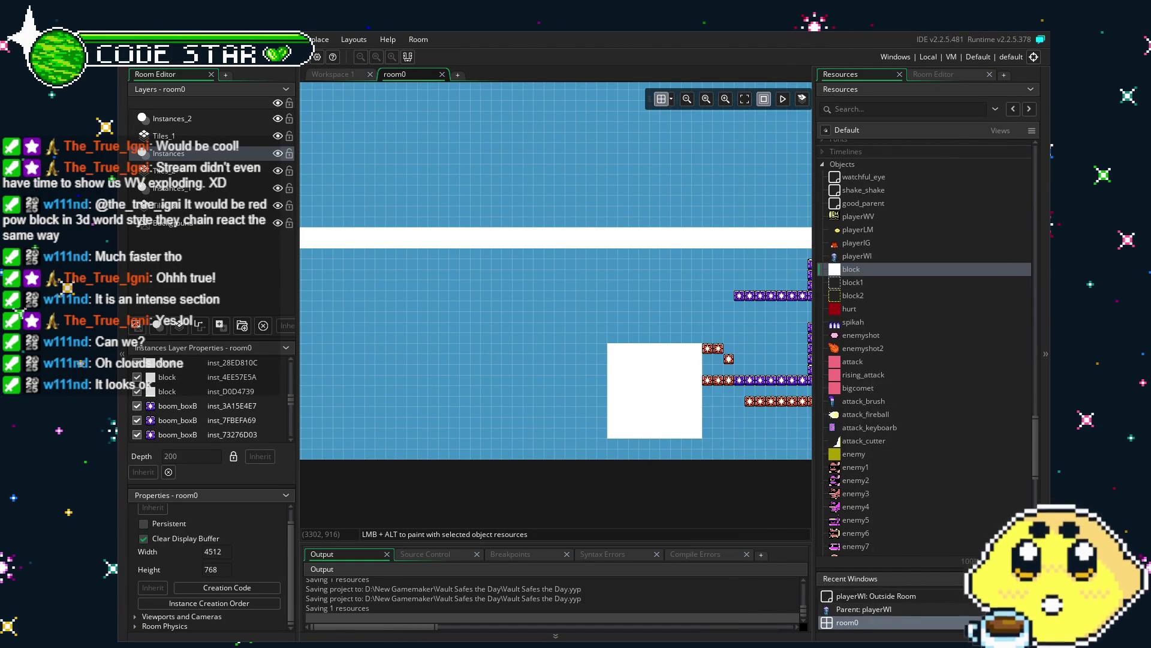
pyautogui.hscroll(-10, 681, 488)
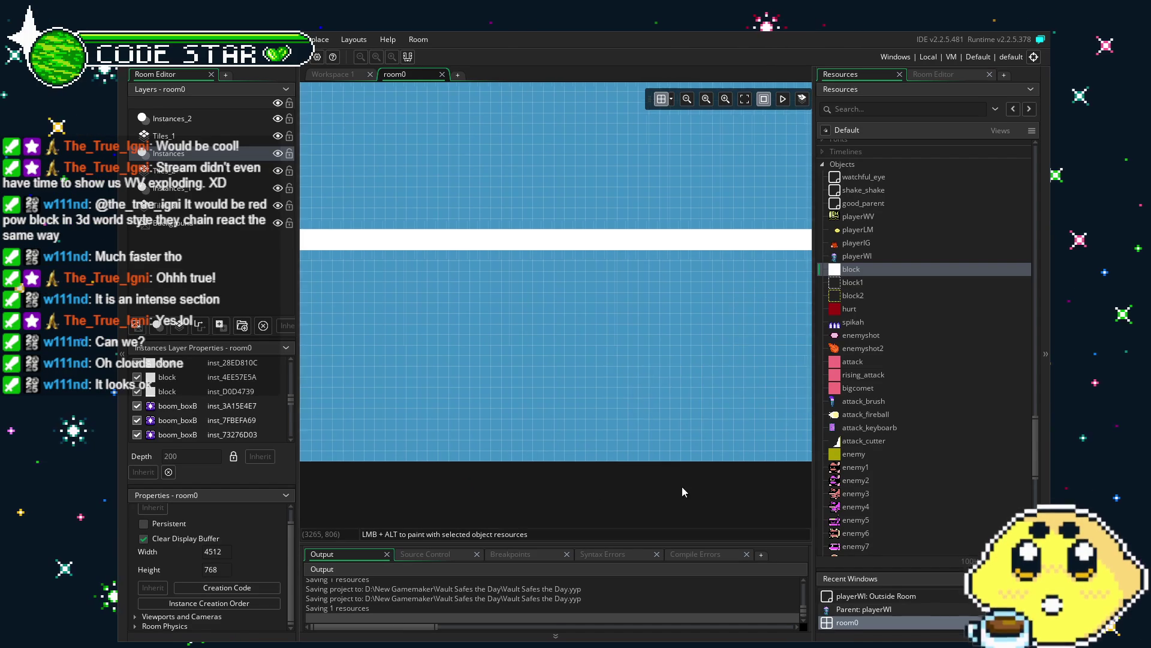
pyautogui.moveTo(631, 490); pyautogui.dragTo(469, 496)
pyautogui.hscroll(10, 591, 456)
pyautogui.hscroll(-5, 591, 456)
pyautogui.hscroll(-5, 412, 473)
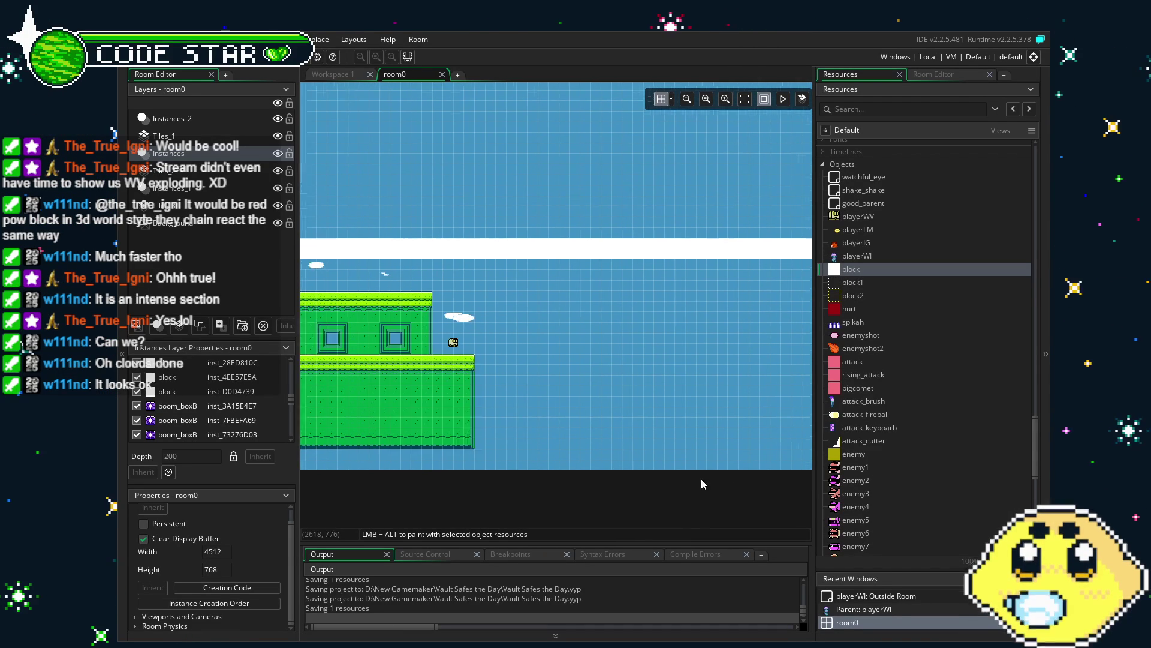
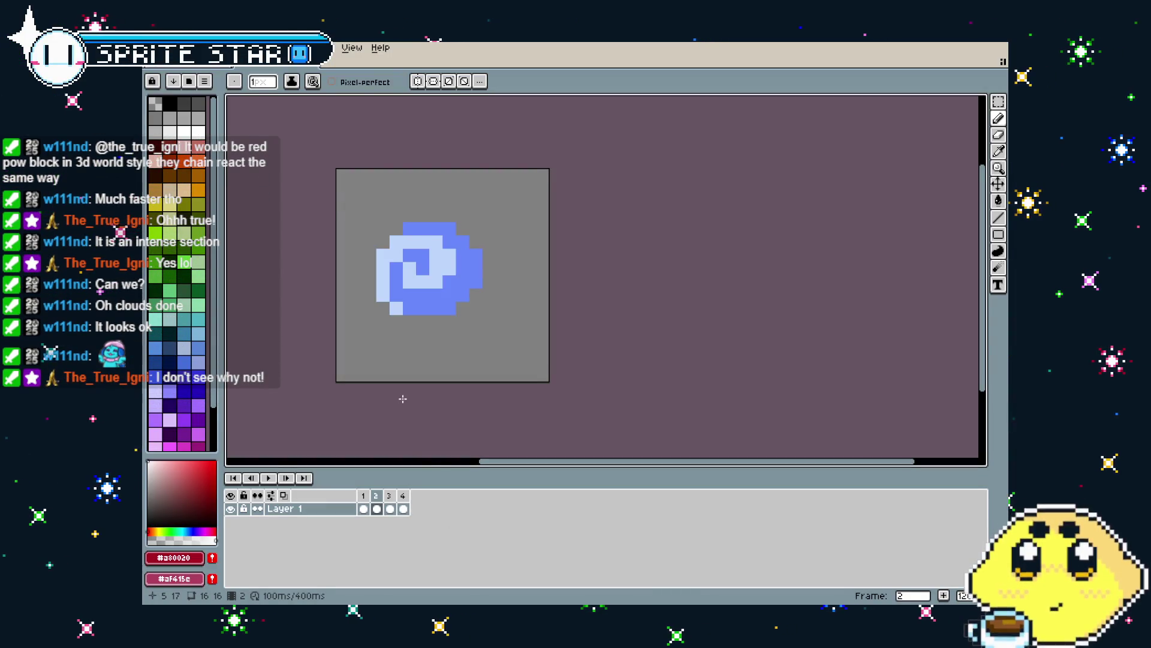
# Step: Preview the clouds animation, then export all frames as clouds.gif with Animation Loop on
pyautogui.press('Return')
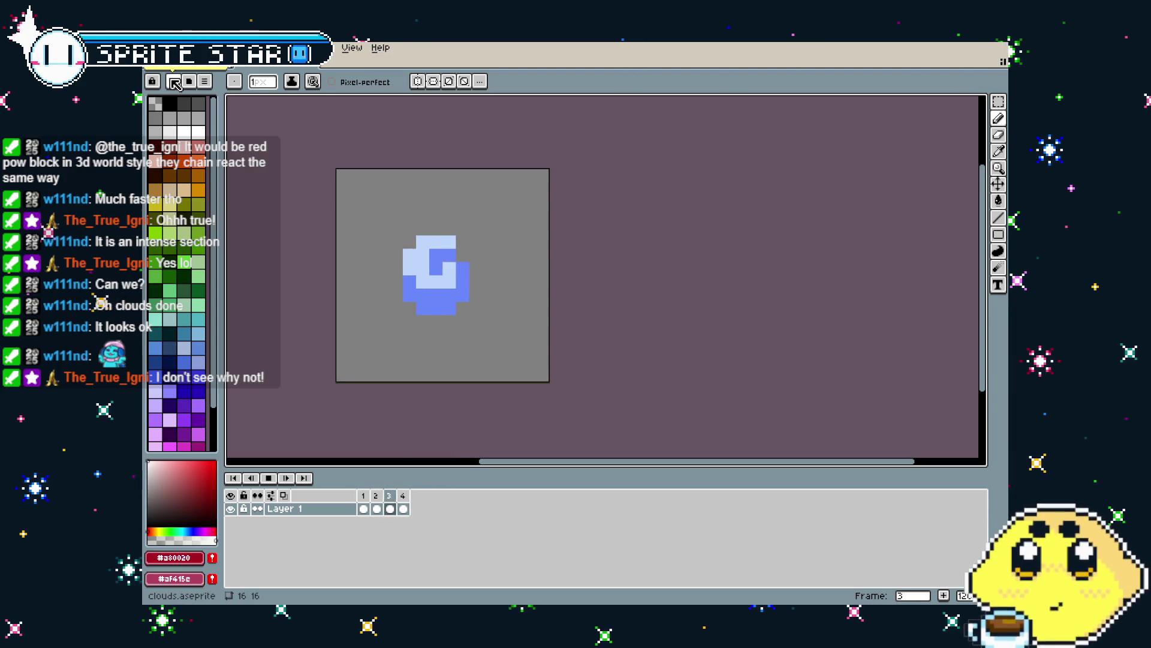
pyautogui.press('Return')
pyautogui.hotkey('alt', 'f')
pyautogui.hotkey('ctrl', 'alt', 'shift', 's')
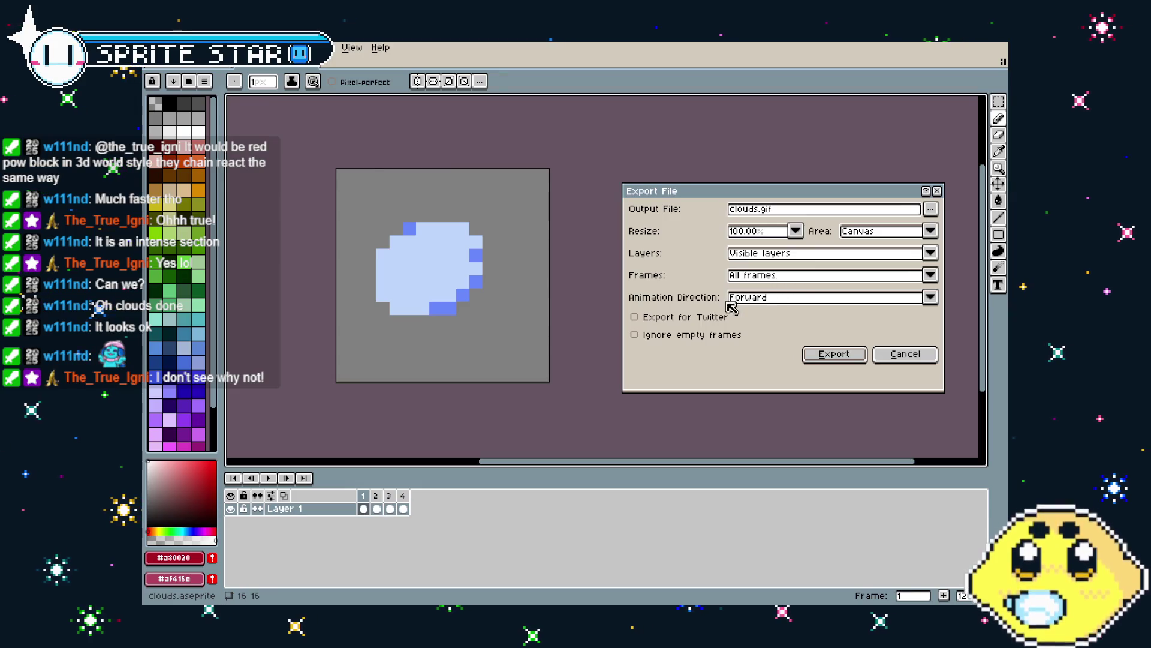
pyautogui.click(762, 279)
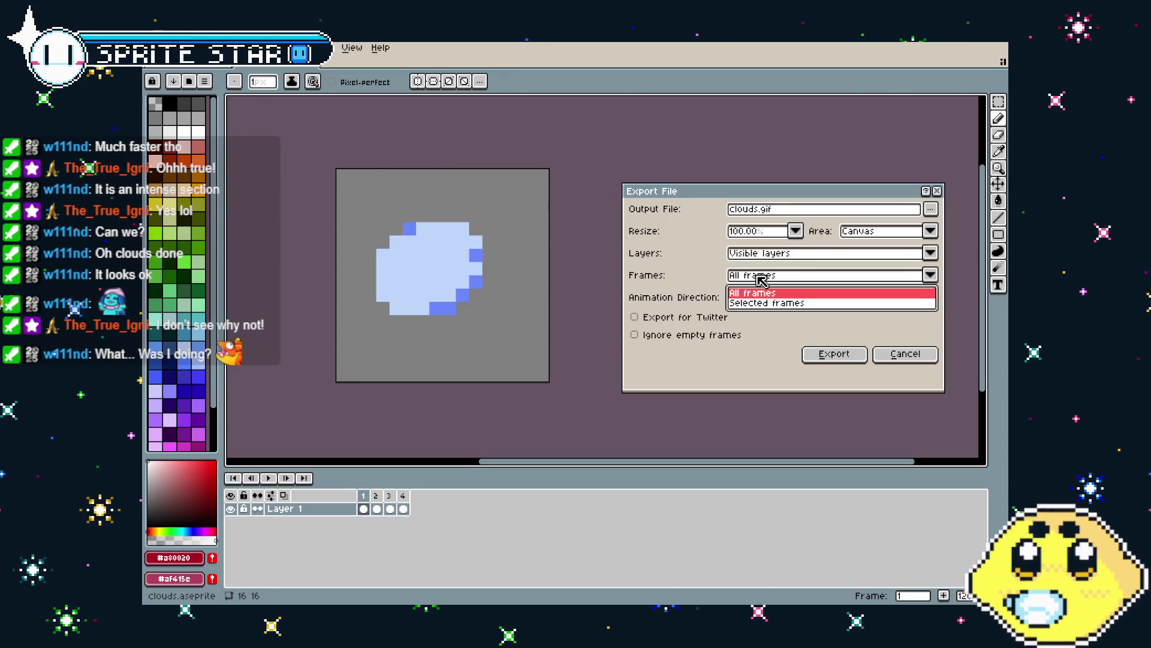
pyautogui.click(761, 278)
pyautogui.click(816, 354)
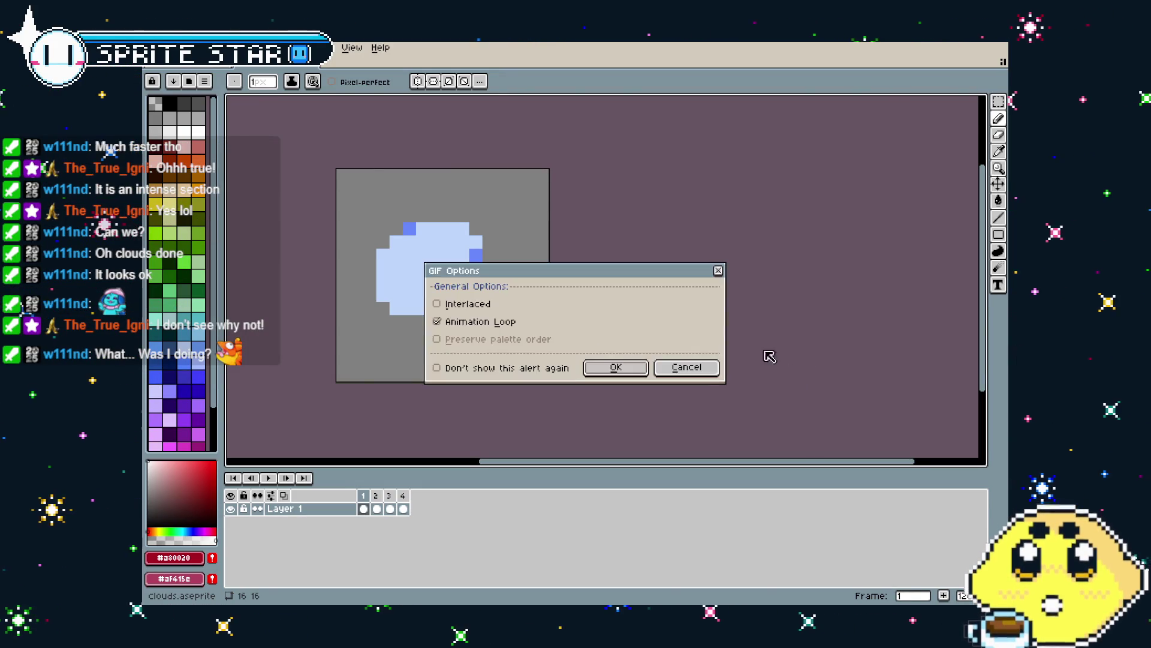
pyautogui.click(617, 368)
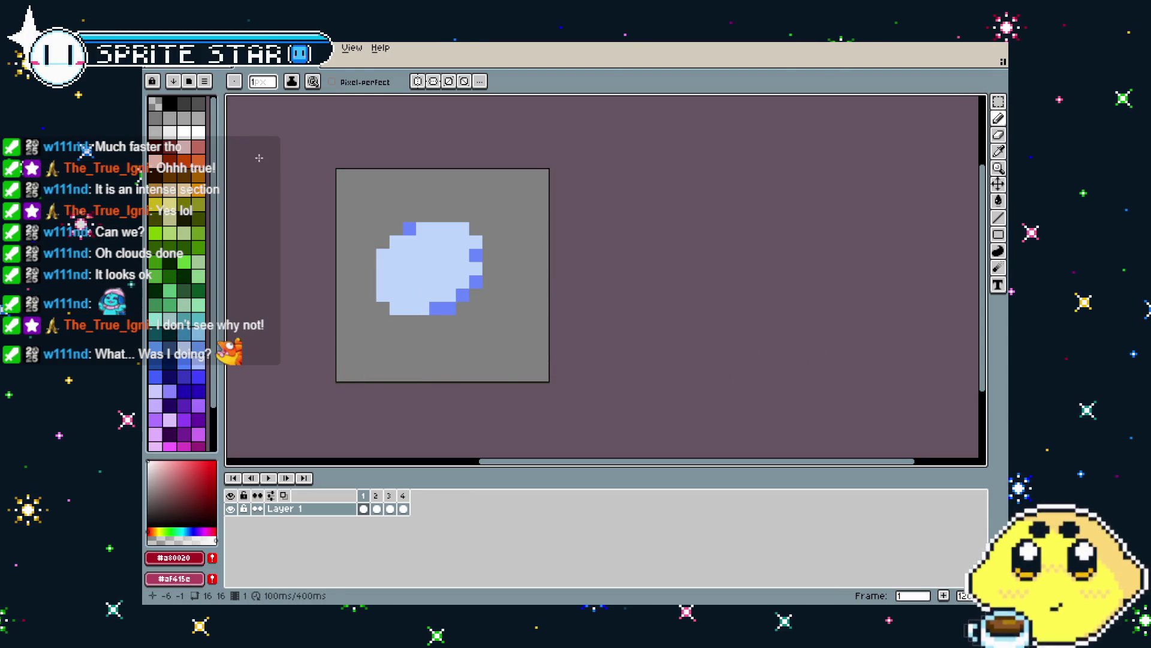
pyautogui.press('Return')
pyautogui.press('Return')
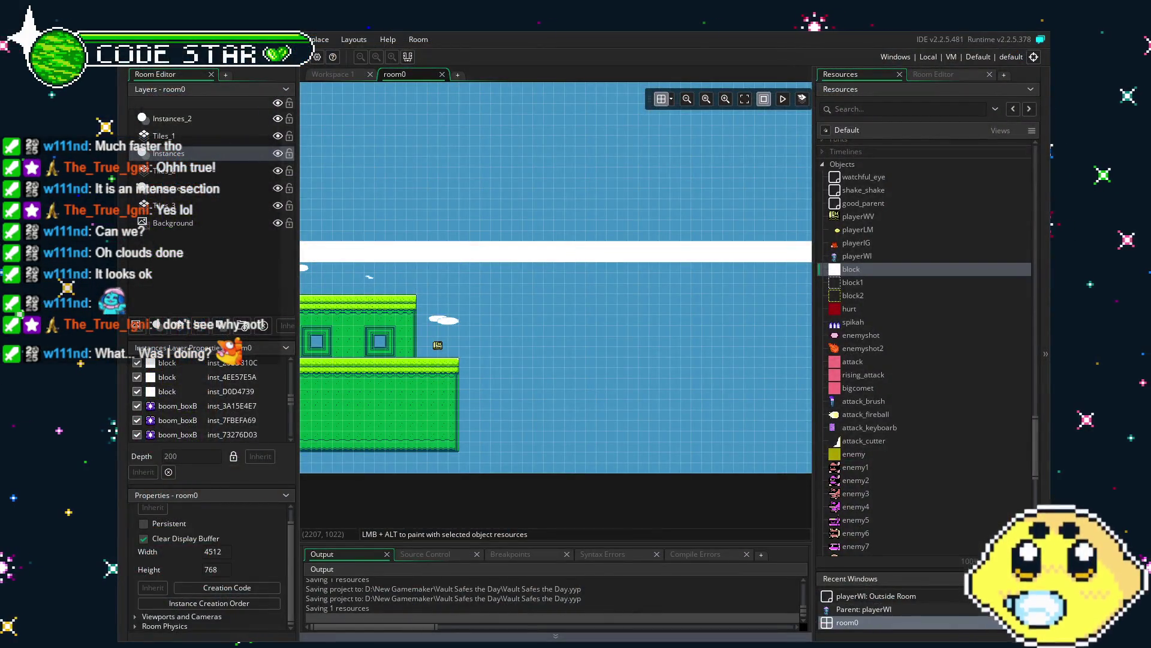
pyautogui.moveTo(467, 437)
pyautogui.mouseDown()
pyautogui.moveTo(682, 448)
pyautogui.moveTo(578, 430)
pyautogui.mouseUp()
pyautogui.scroll(15, 865, 437)
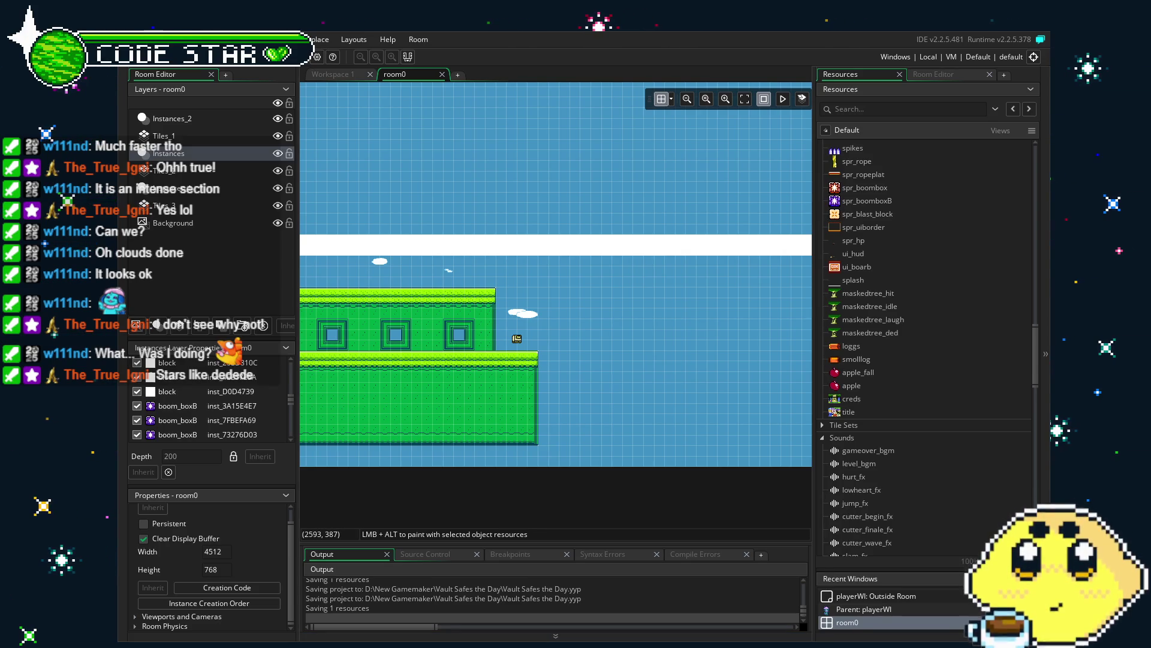
# Step: Set the clouds sprite's origin to Middle Centre (8×8) and go back to room0
pyautogui.click(926, 88)
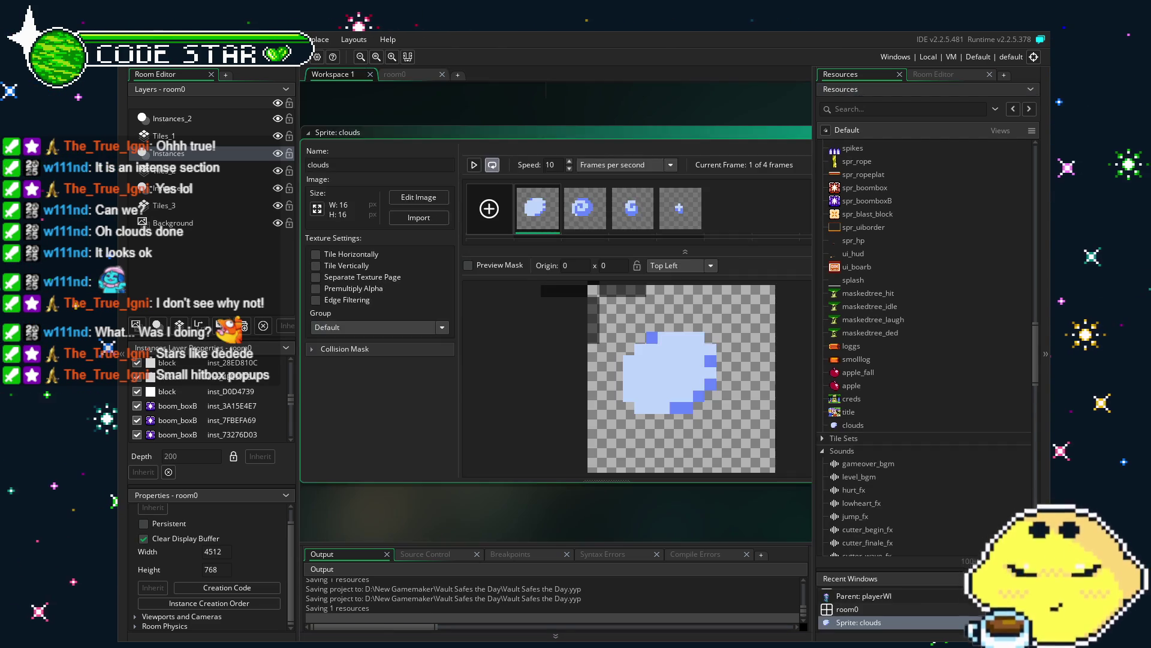
pyautogui.click(679, 265)
pyautogui.click(679, 330)
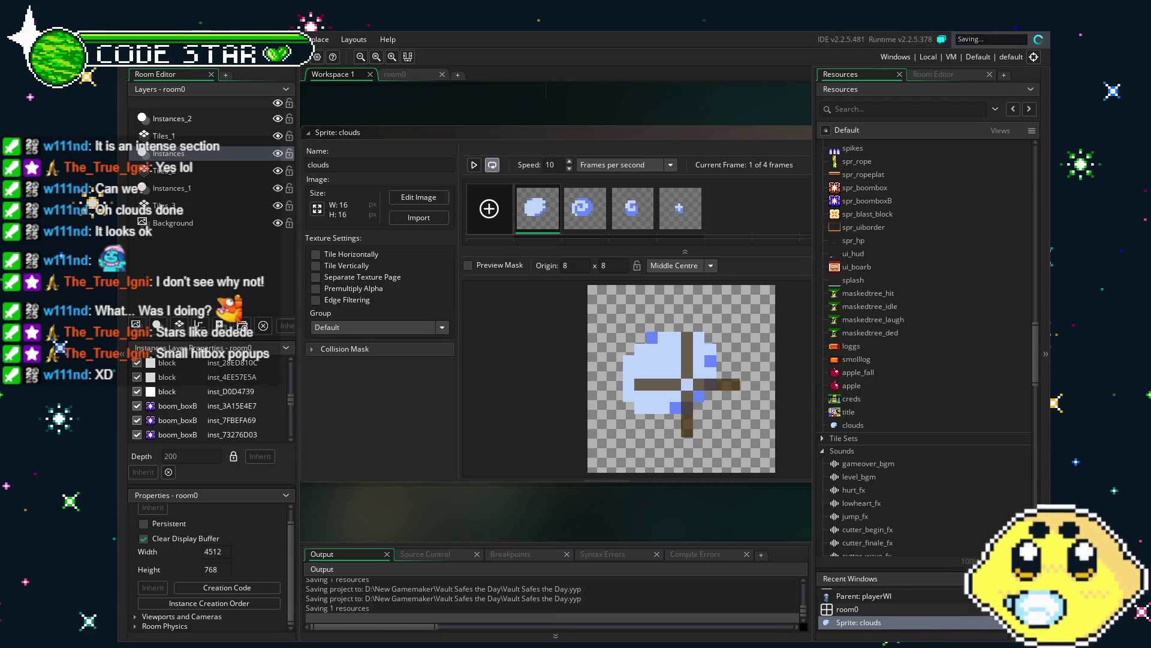
pyautogui.scroll(-2, 434, 502)
pyautogui.click(395, 74)
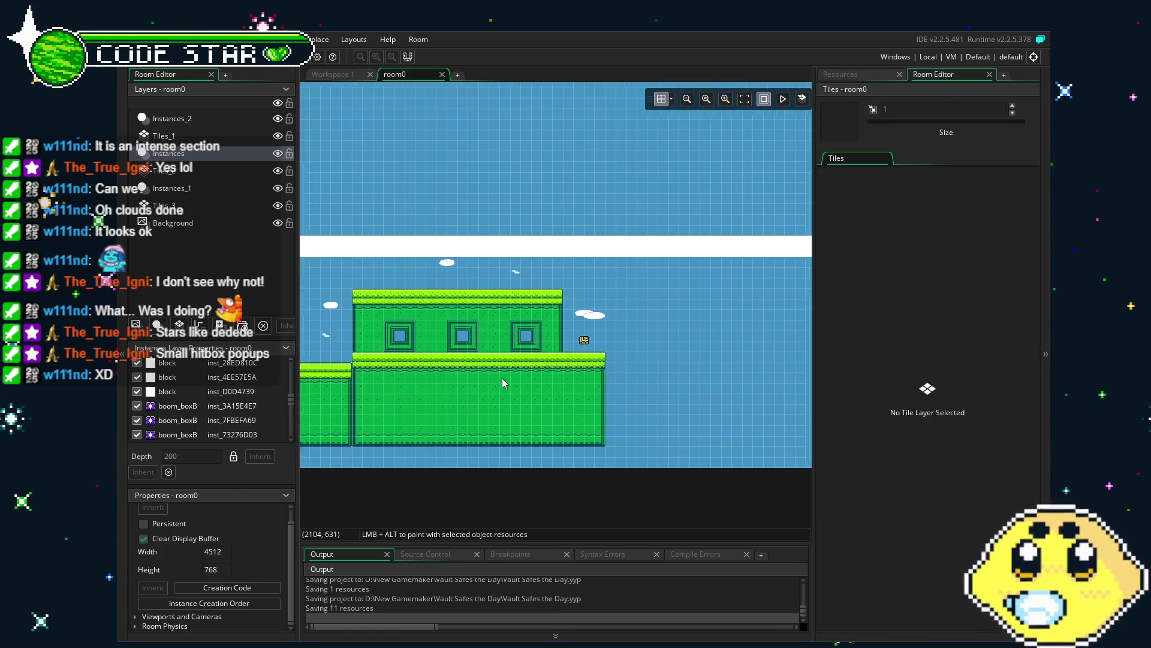
# Step: Drag the playerWV instance to the room's left start, just above the brown platform
pyautogui.click(840, 74)
pyautogui.scroll(-3, 931, 435)
pyautogui.scroll(-13, 931, 434)
pyautogui.click(851, 330)
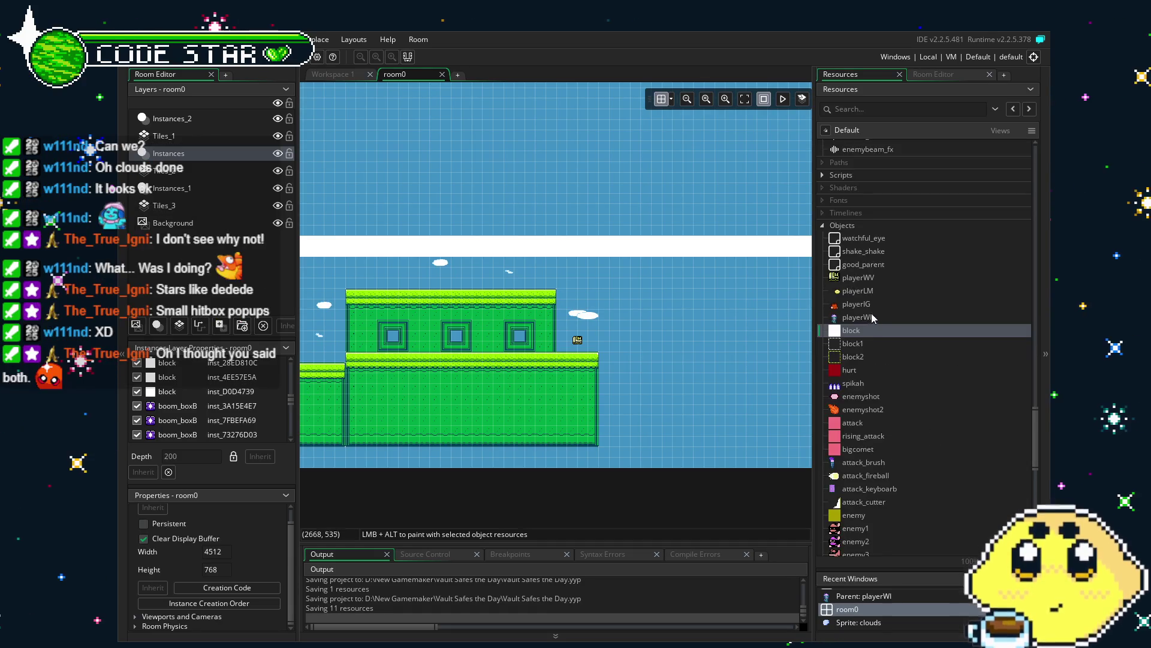
pyautogui.click(577, 342)
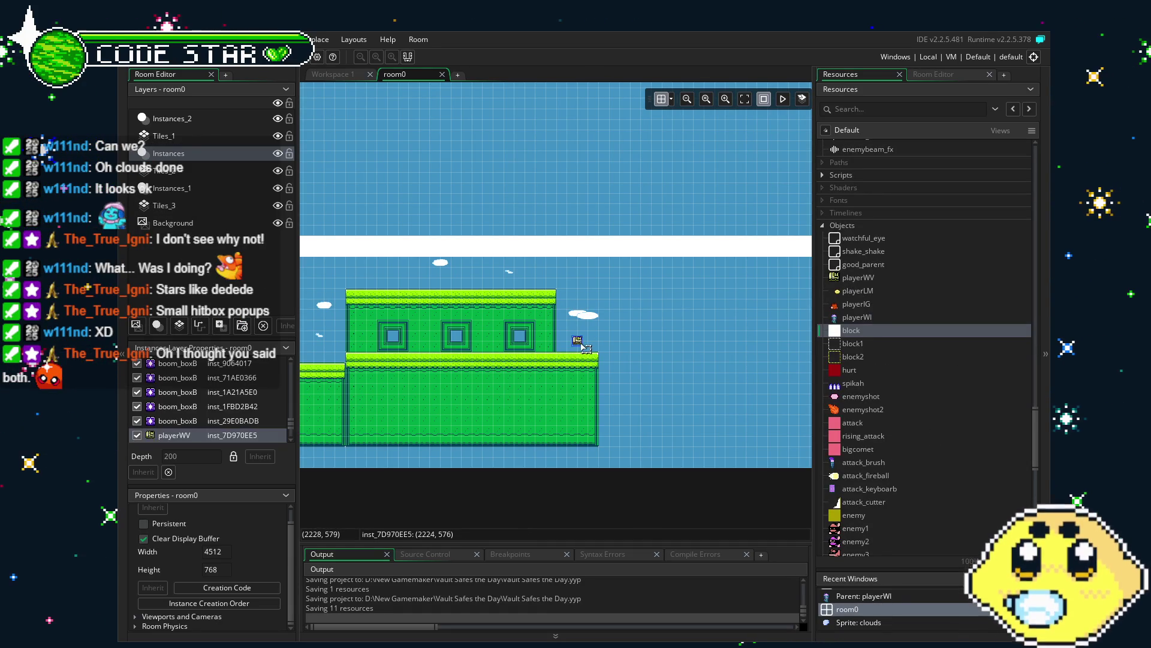
pyautogui.moveTo(572, 342)
pyautogui.mouseDown()
pyautogui.moveTo(327, 342)
pyautogui.moveTo(459, 343)
pyautogui.mouseUp()
pyautogui.hscroll(-3, 530, 359)
pyautogui.hscroll(-10, 553, 385)
pyautogui.scroll(3, 604, 423)
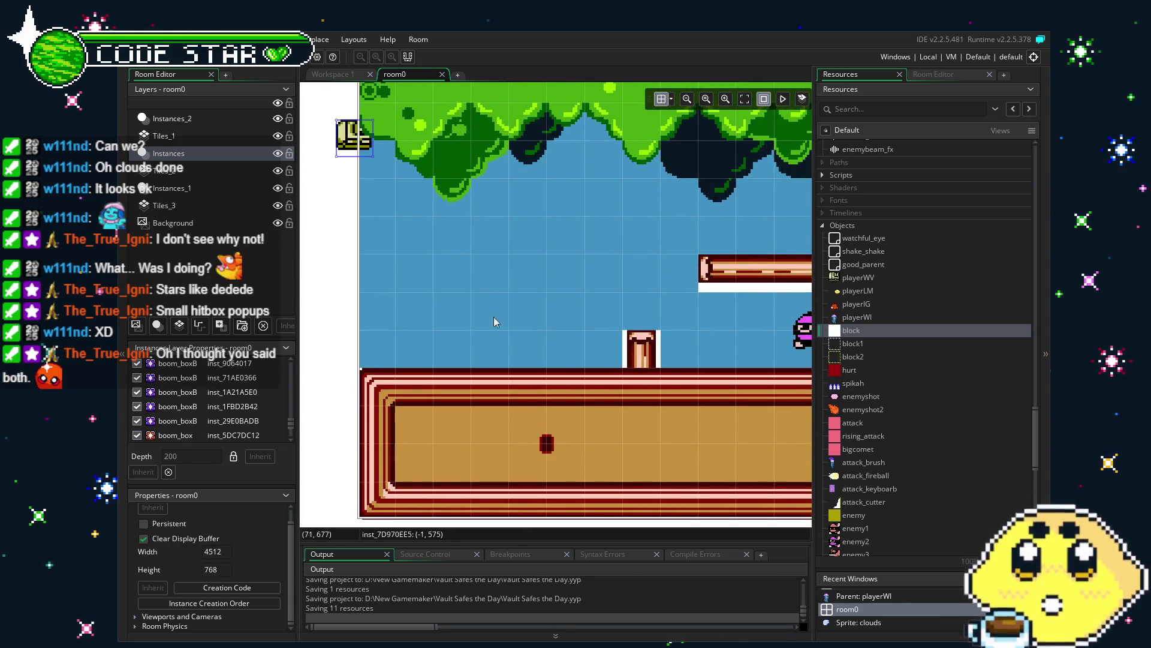
pyautogui.moveTo(360, 139); pyautogui.dragTo(527, 355)
pyautogui.click(527, 355)
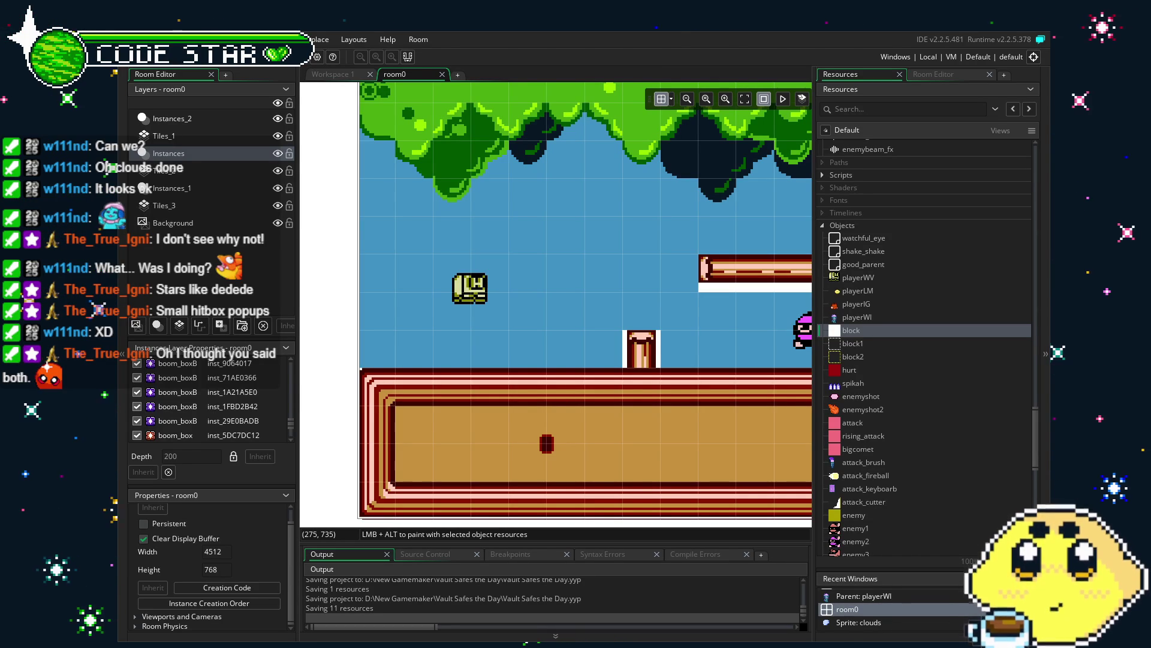
# Step: Open the playerWV object to see its sprite, parent and event code
pyautogui.scroll(-1, 488, 467)
pyautogui.scroll(-1, 488, 466)
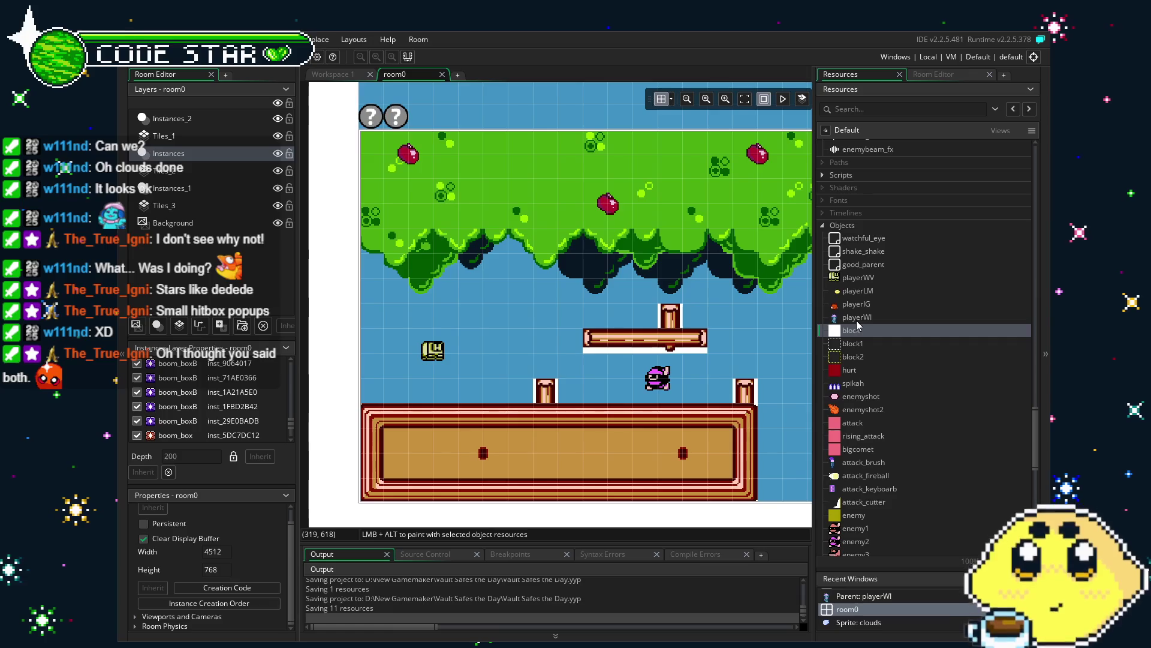
pyautogui.doubleClick(861, 280)
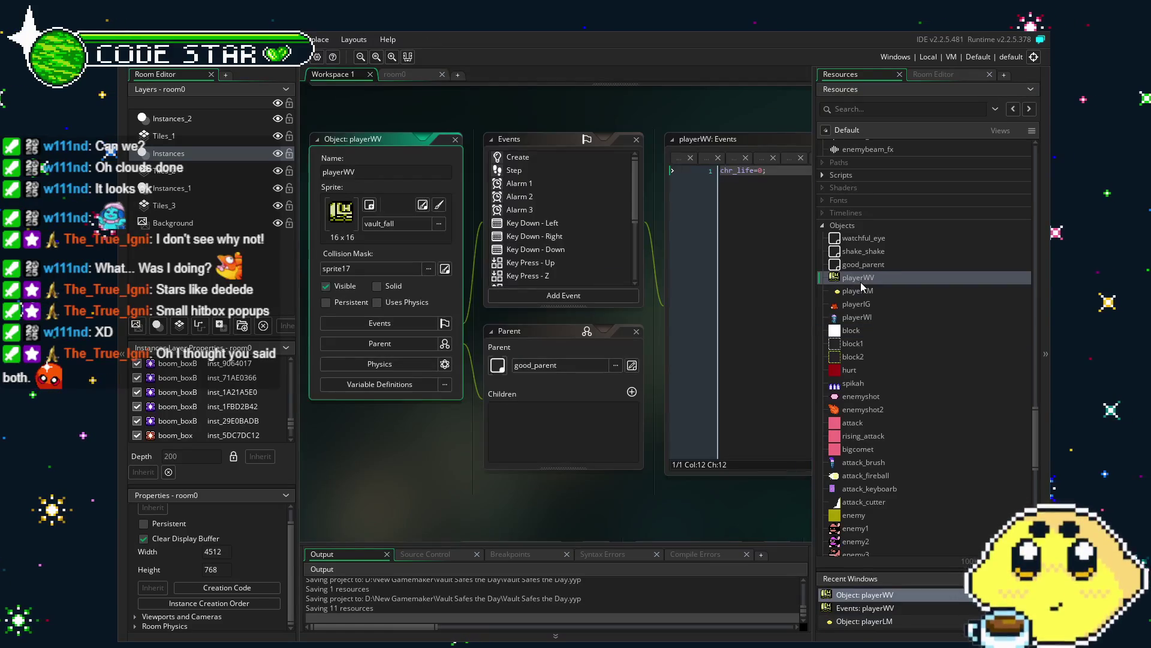
# Step: Duplicate attack_cutter and erase 'cutter1' from the copy's name to rename it
pyautogui.scroll(-10, 900, 438)
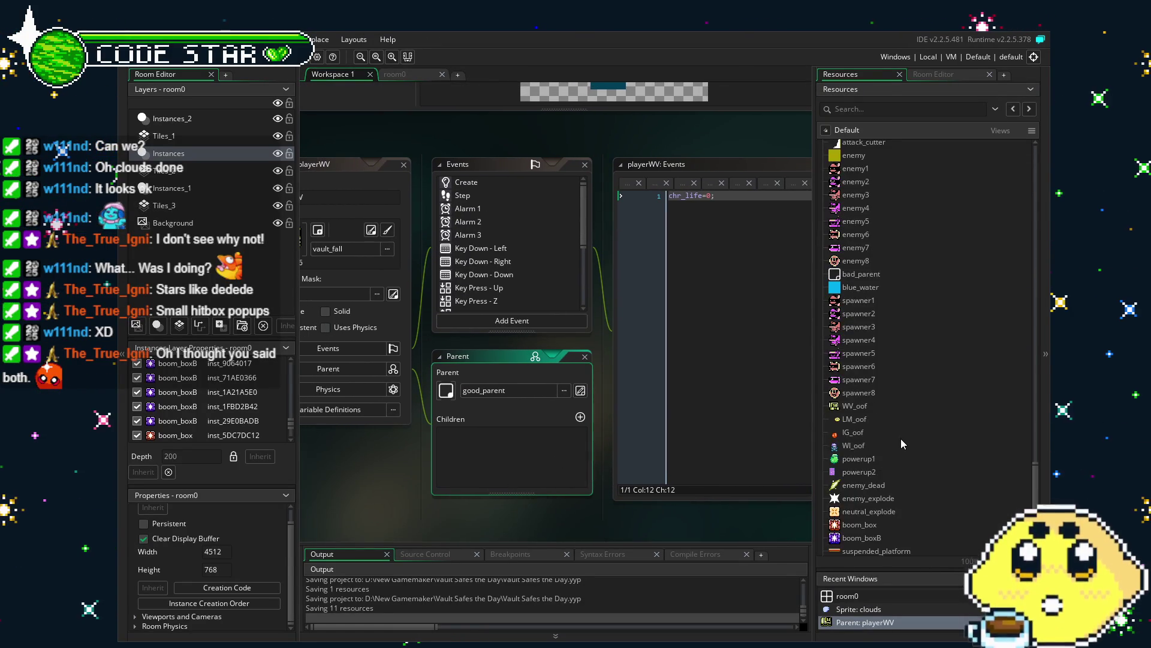
pyautogui.scroll(-1, 902, 443)
pyautogui.scroll(11, 901, 438)
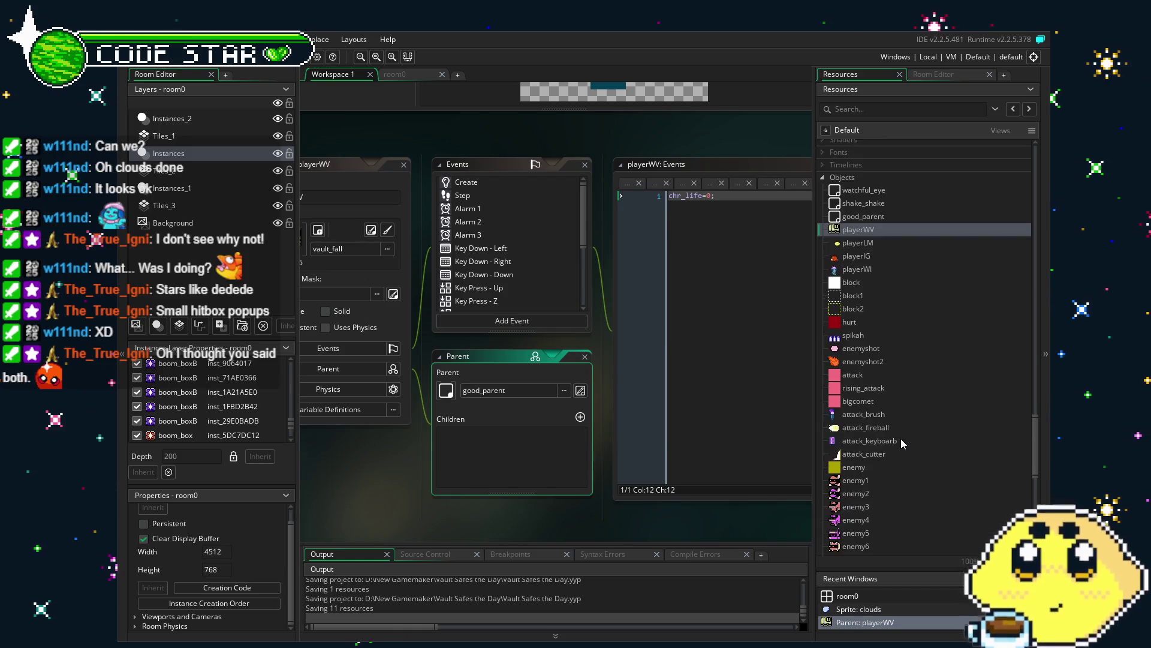
pyautogui.rightClick(869, 455)
pyautogui.click(887, 558)
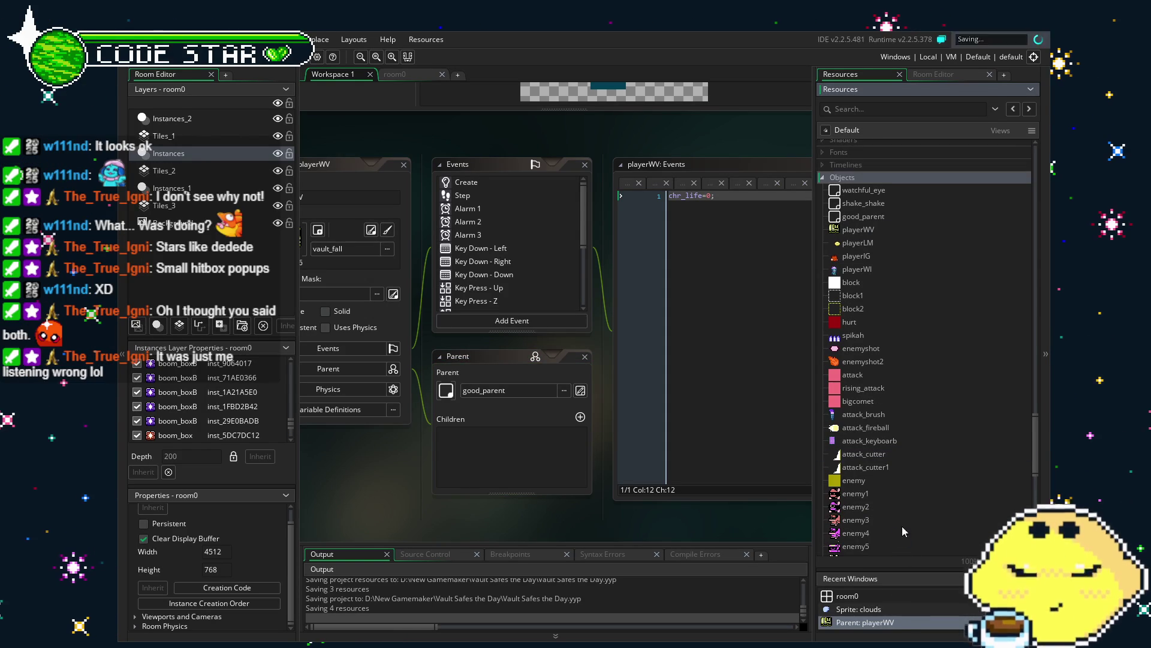
pyautogui.press('BackSpace')
pyautogui.press('BackSpace')
pyautogui.press('BackSpace')
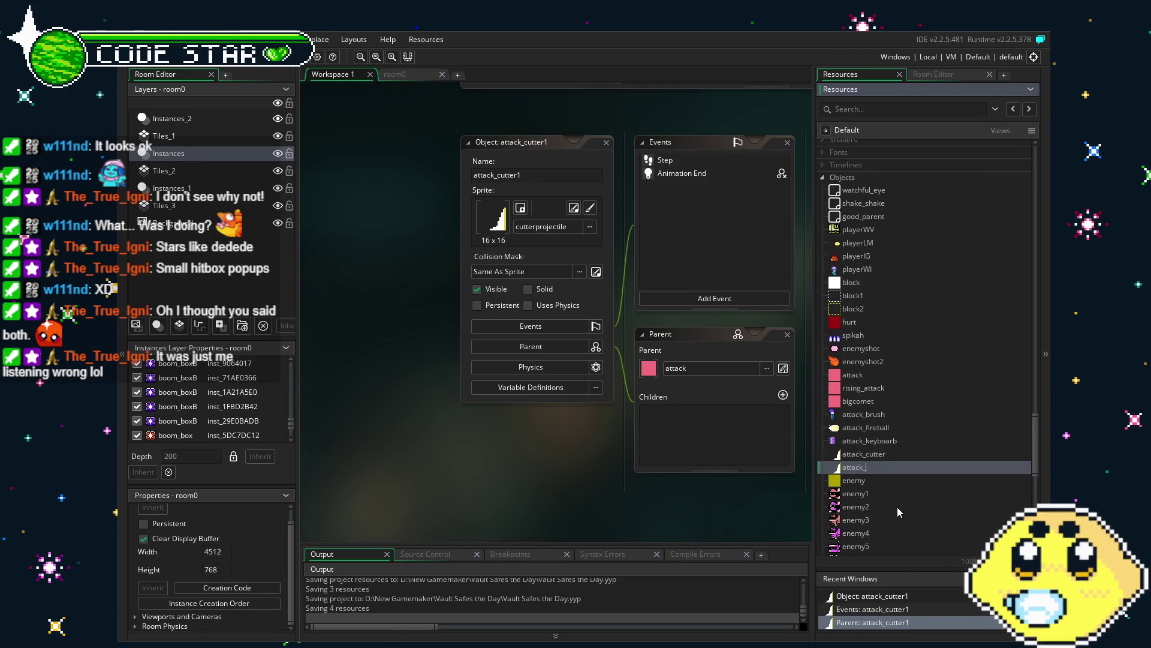
# Step: Rename the copy to attack_cloud and open its Step event code
pyautogui.write('cloud')
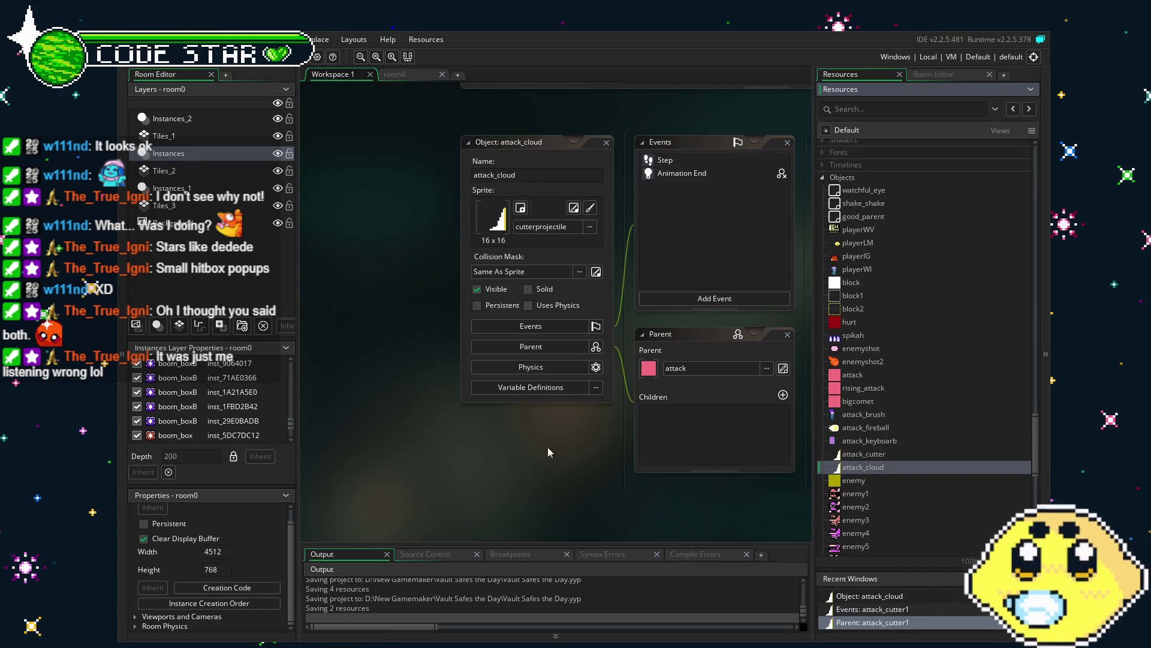
pyautogui.press('Return')
pyautogui.click(562, 168)
pyautogui.doubleClick(563, 168)
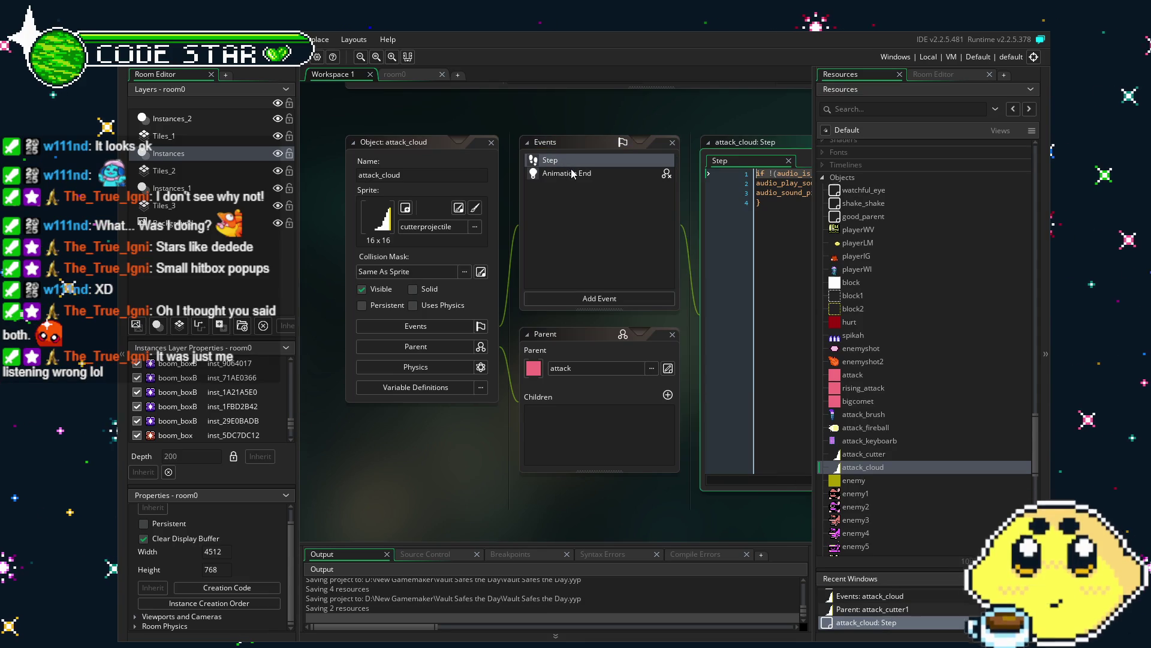
# Step: Open the Animation End code, then return to the Step code and scroll to its top
pyautogui.doubleClick(413, 165)
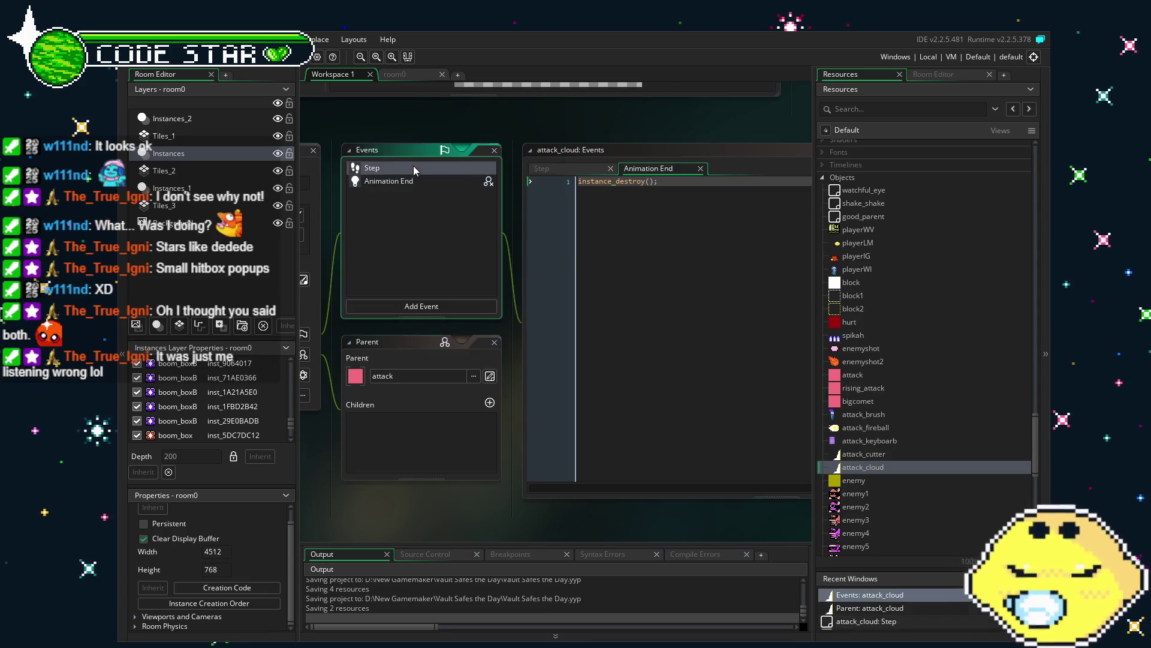
pyautogui.click(581, 210)
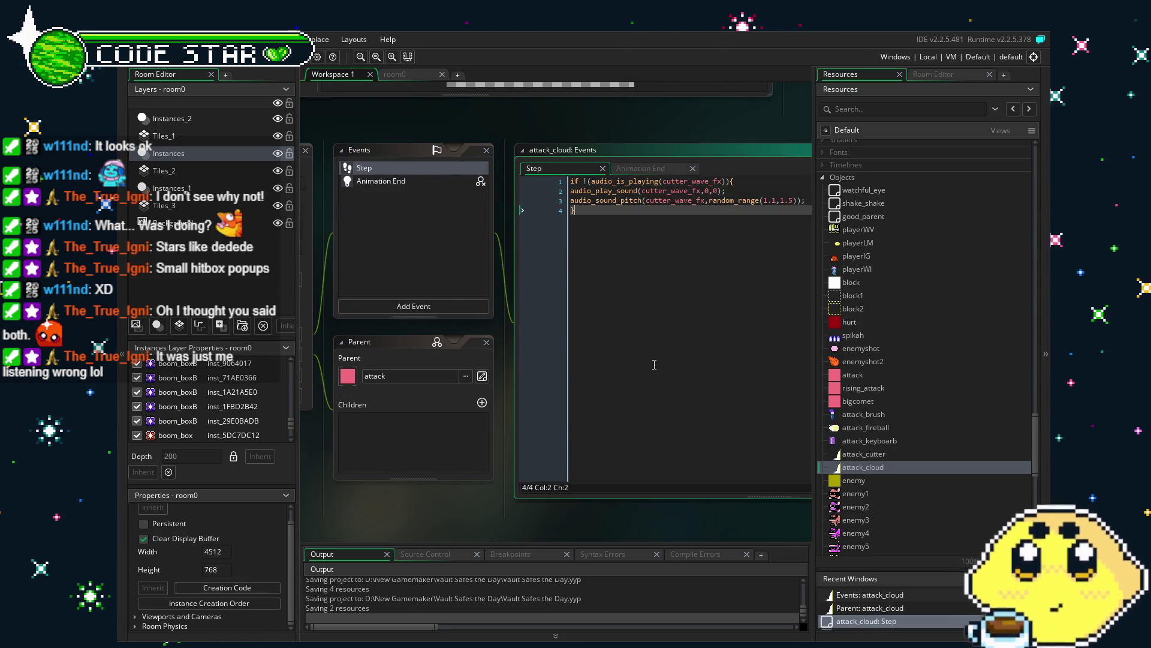
pyautogui.click(565, 210)
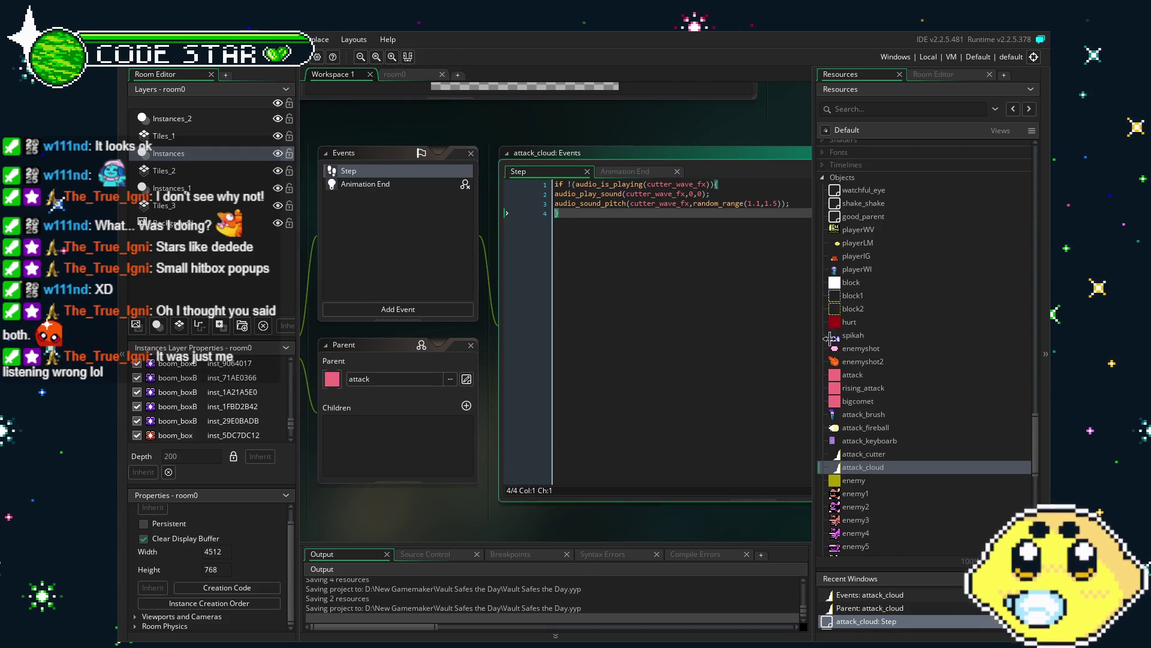
pyautogui.scroll(8, 873, 441)
pyautogui.scroll(5, 873, 441)
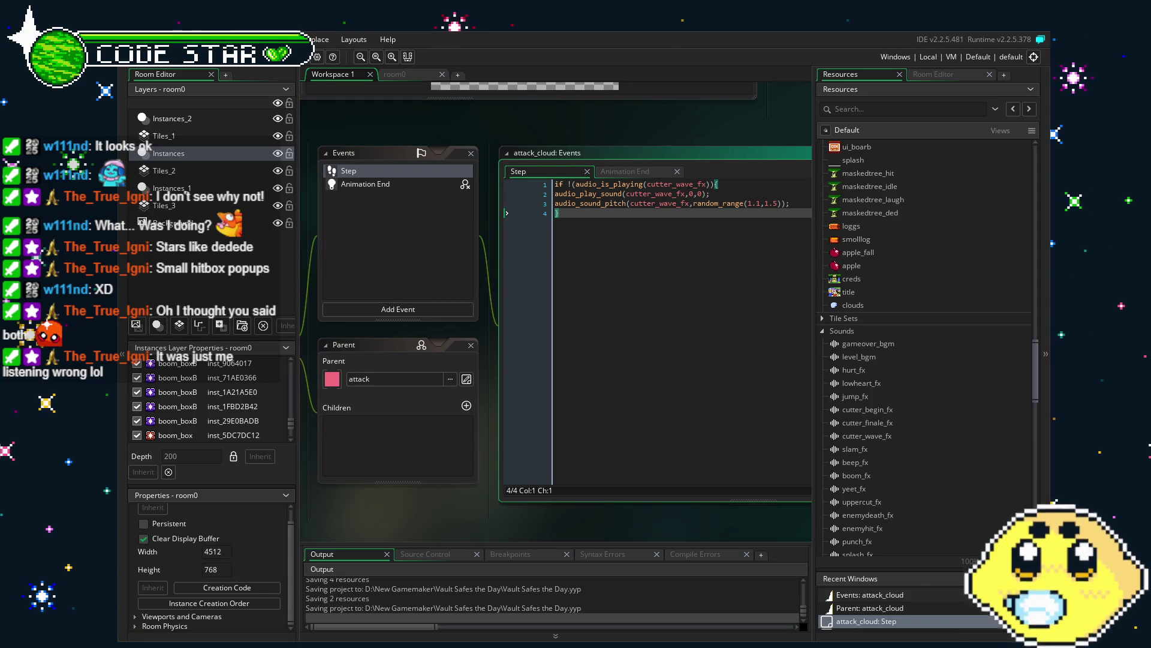
# Step: Confirm the Syntax Errors tab is empty and pan the workspace to show Events and Parent panels
pyautogui.click(562, 558)
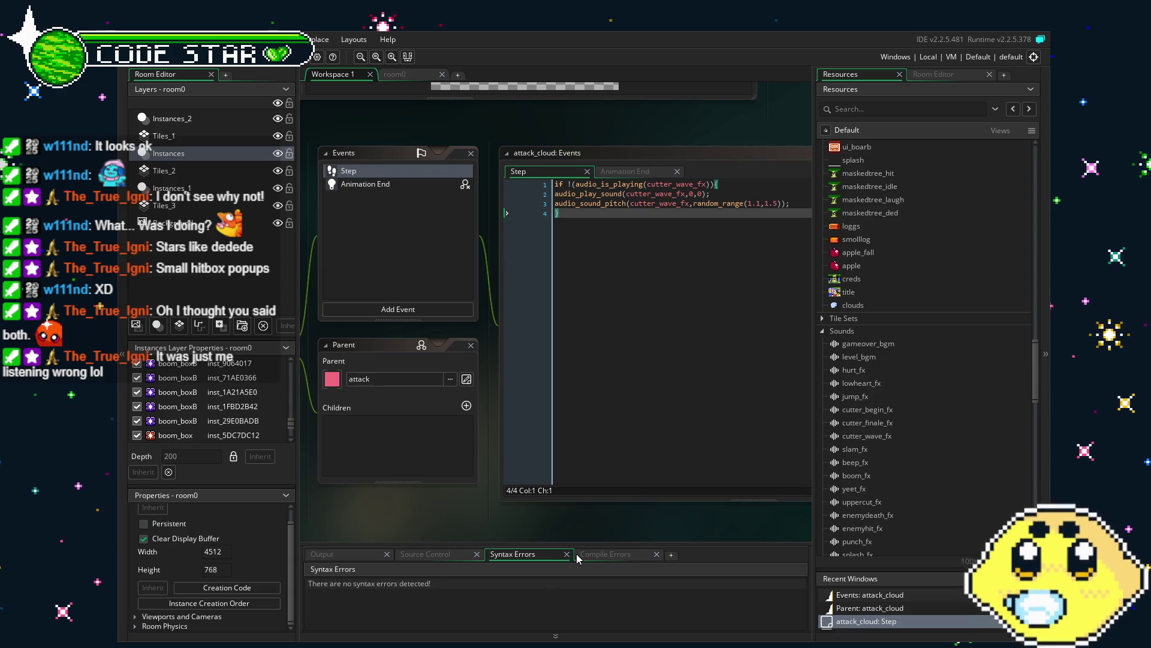
pyautogui.moveTo(430, 512); pyautogui.dragTo(398, 506)
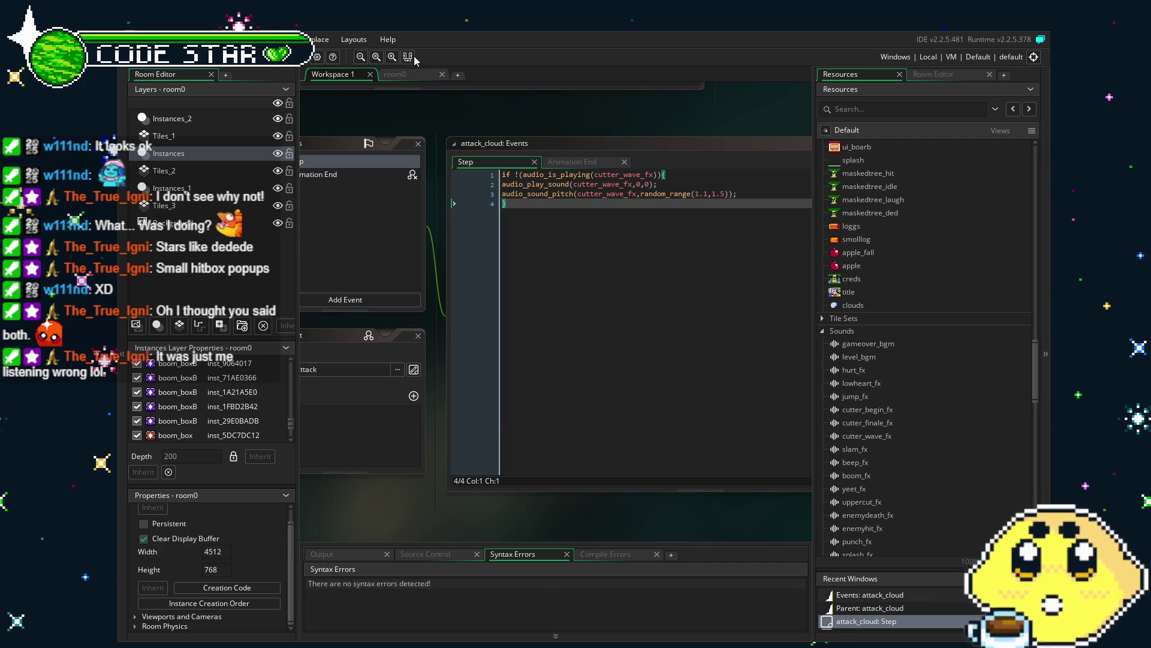
pyautogui.click(396, 74)
pyautogui.click(322, 77)
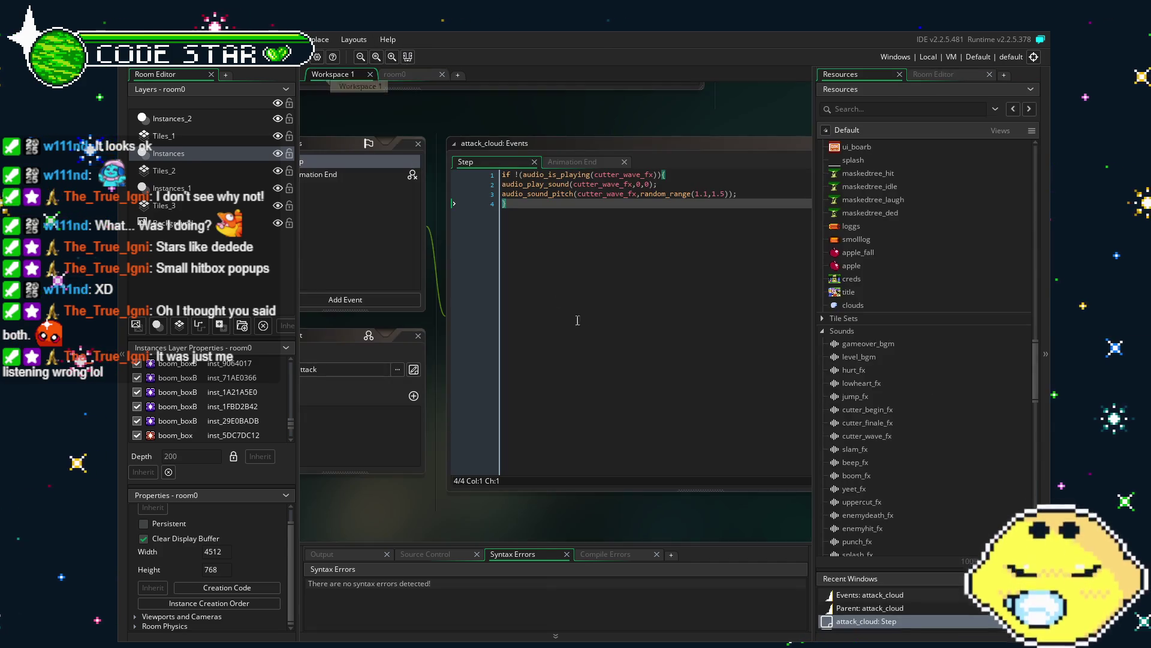
pyautogui.moveTo(559, 343); pyautogui.dragTo(664, 354)
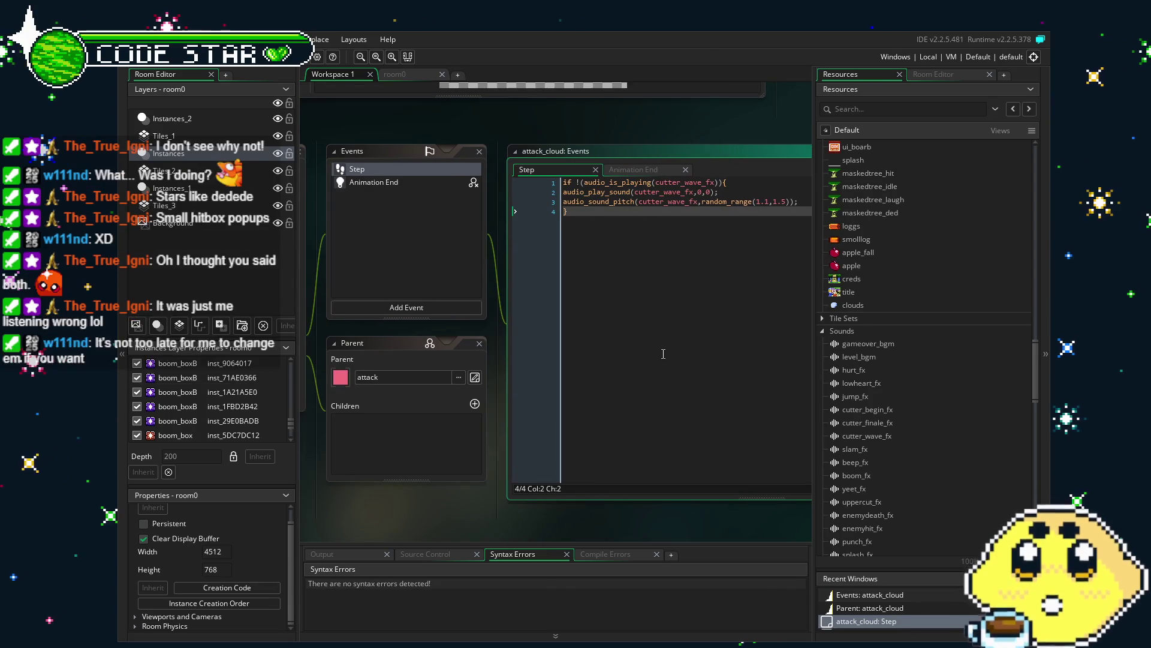